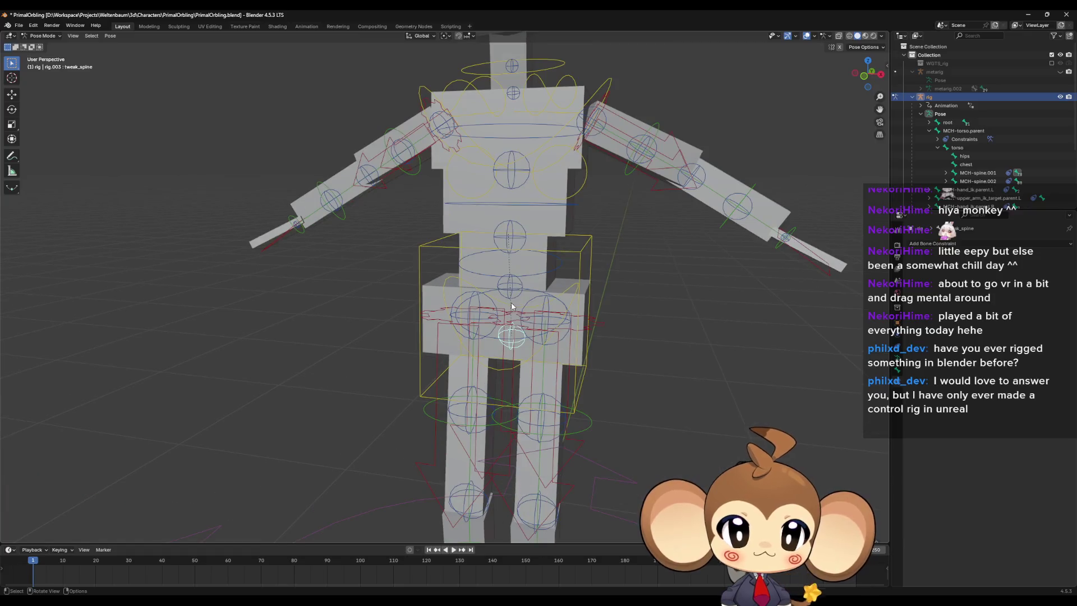
Step: Check the names of the hip, belly and chest controls: tweak_spine.001, .002 and .003
left_click(520, 288)
key("F2")
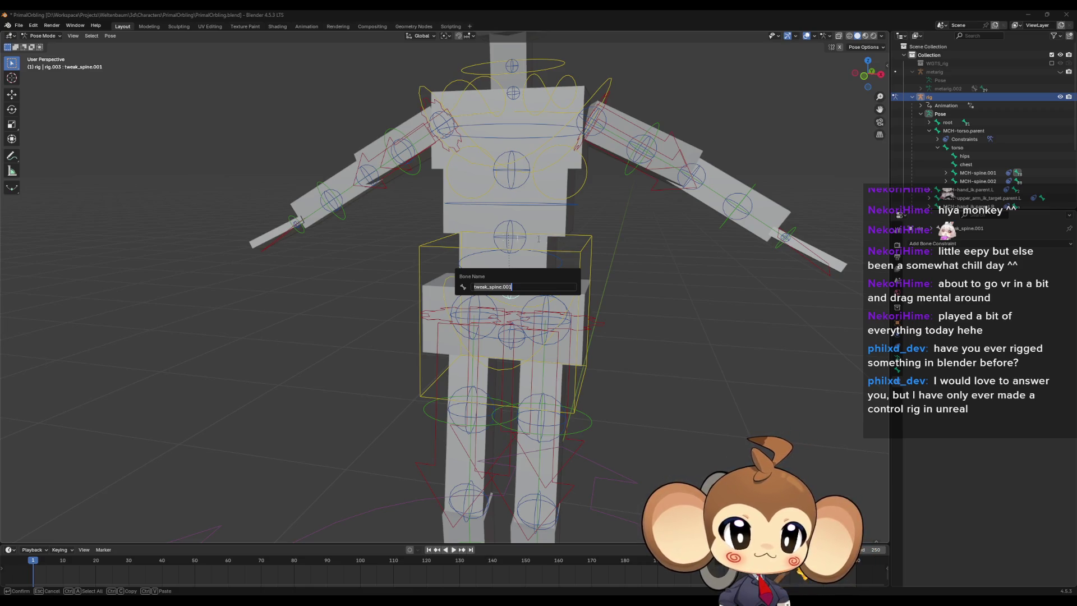
mouse_move(517, 217)
middle_mouse_down()
mouse_move(526, 255)
mouse_move(528, 245)
middle_mouse_up()
left_click(522, 250)
key("F2")
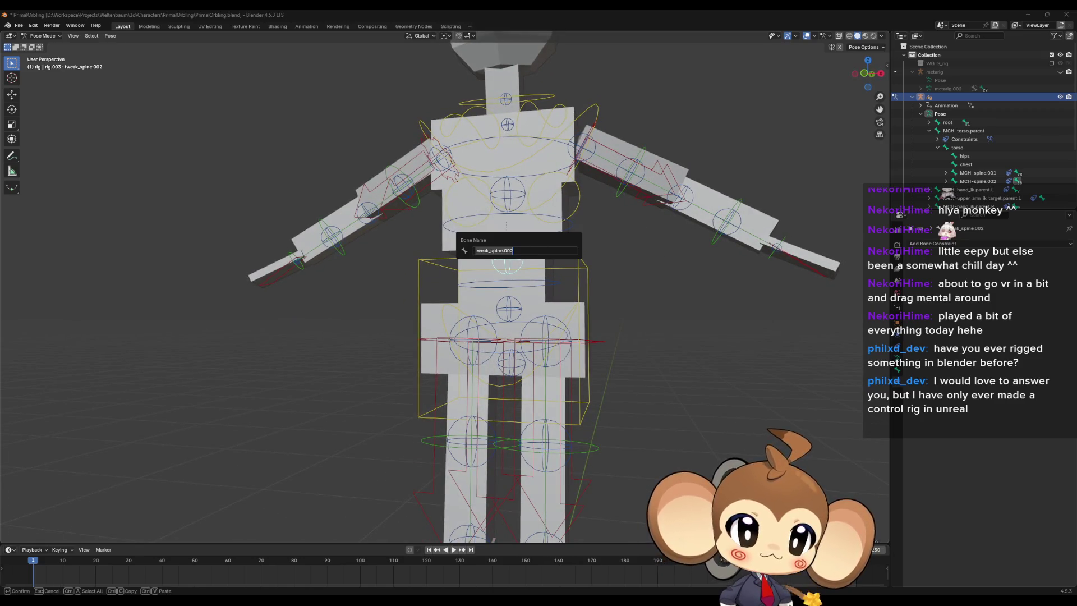
left_click(513, 196)
key("F2")
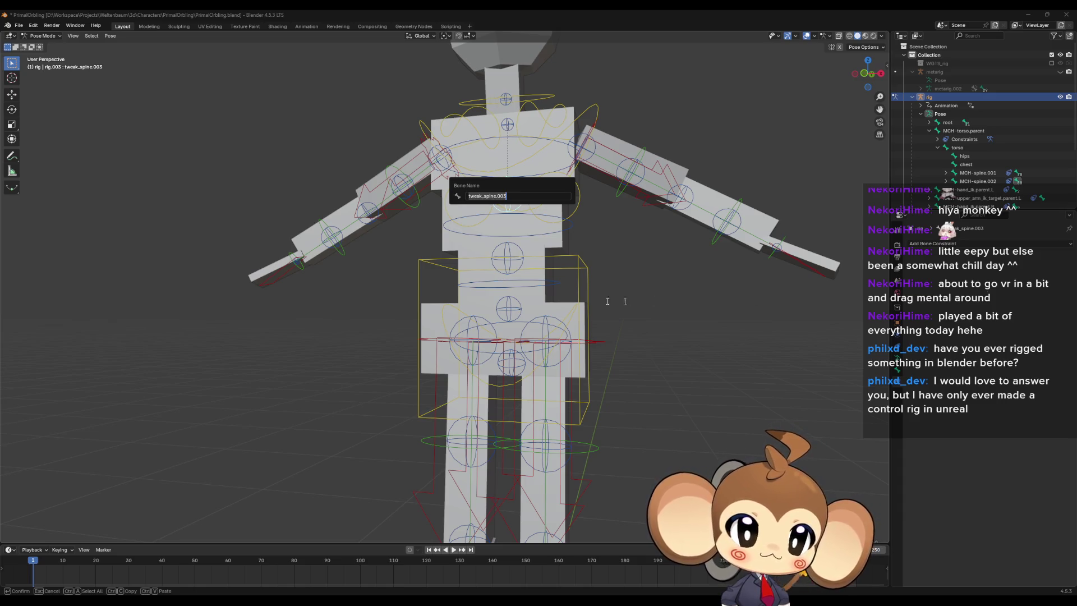
key("Return")
Step: From a front view, confirm the tweak_spine and tweak_spine.001 bone names without renaming
mouse_move(626, 258)
middle_mouse_down()
mouse_move(572, 266)
mouse_move(621, 269)
middle_mouse_up()
middle_click_drag(505, 300, 474, 342)
left_click(472, 344)
key("F2")
key("Escape")
left_click(479, 309)
key("F2")
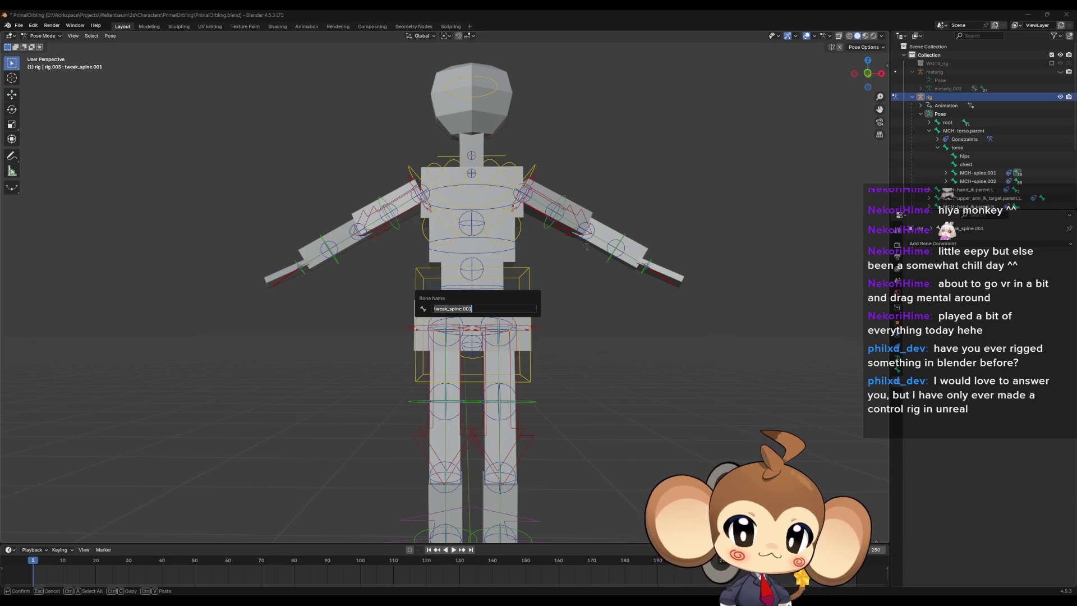
key("Escape")
Step: Select the chest control and neck bone, then check the tweak_spine.005 name
middle_click_drag(587, 247, 480, 210)
left_click(488, 209)
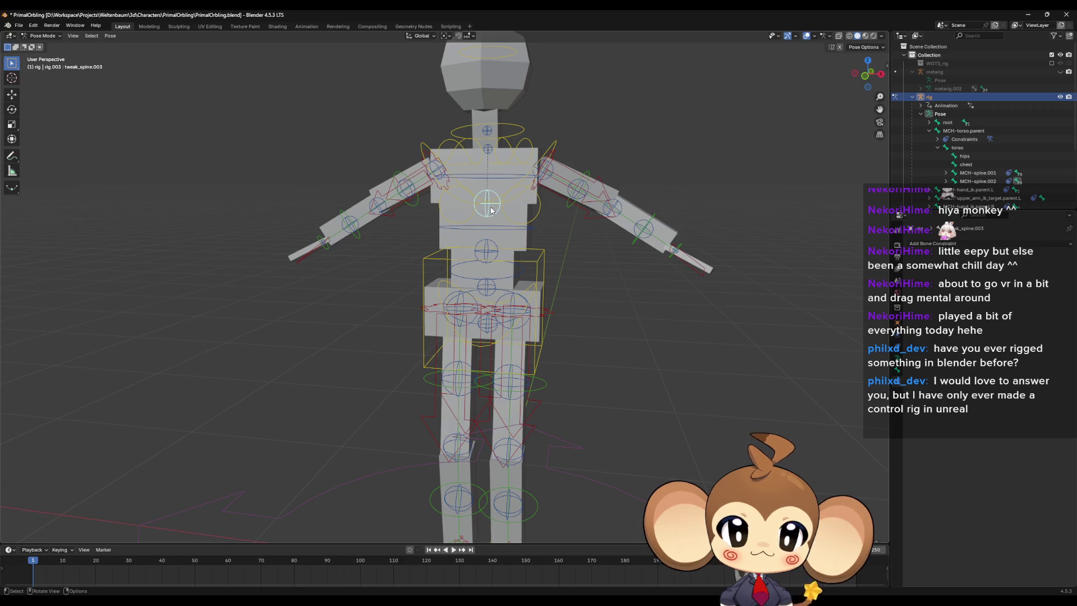
scroll(508, 208, "down", 3)
middle_click_drag(507, 208, 485, 177)
left_click(491, 187)
left_click(485, 176)
key("F2")
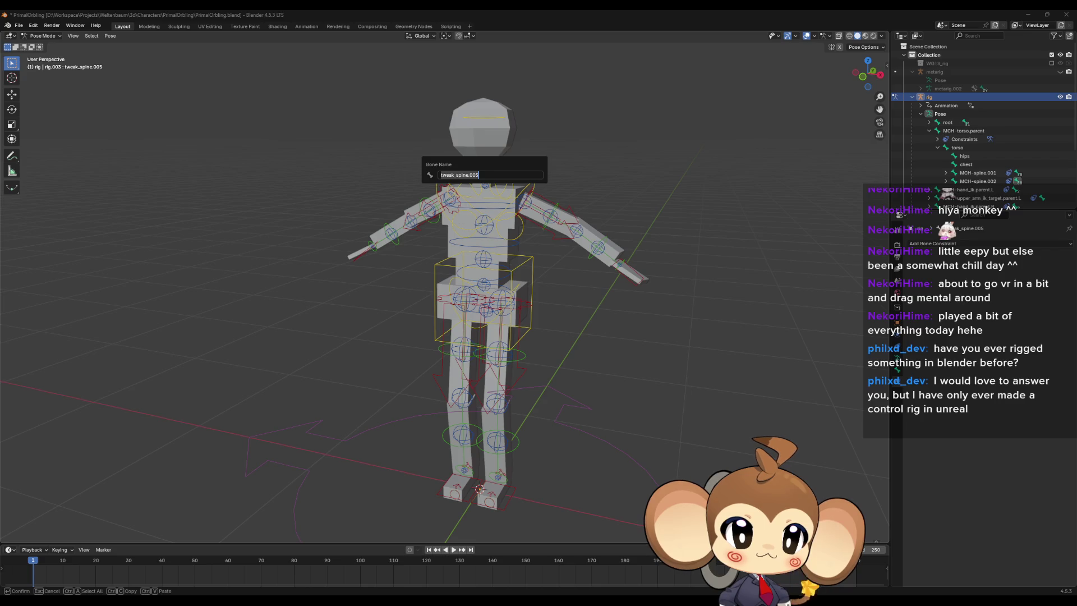
left_click(559, 247)
Step: Check the left arm tweak names: upper_arm_tweak.L.001, forearm_tweak.L.001 and hand_tweak.L
middle_click_drag(565, 238, 559, 223)
left_click(559, 223)
left_click(559, 223)
key("F2")
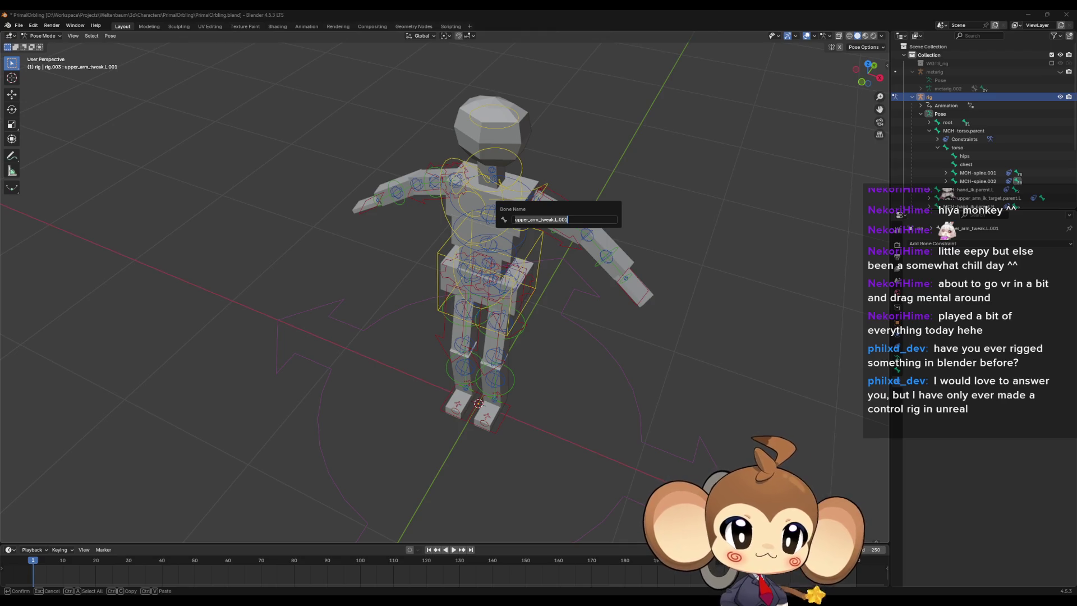
left_click(606, 258)
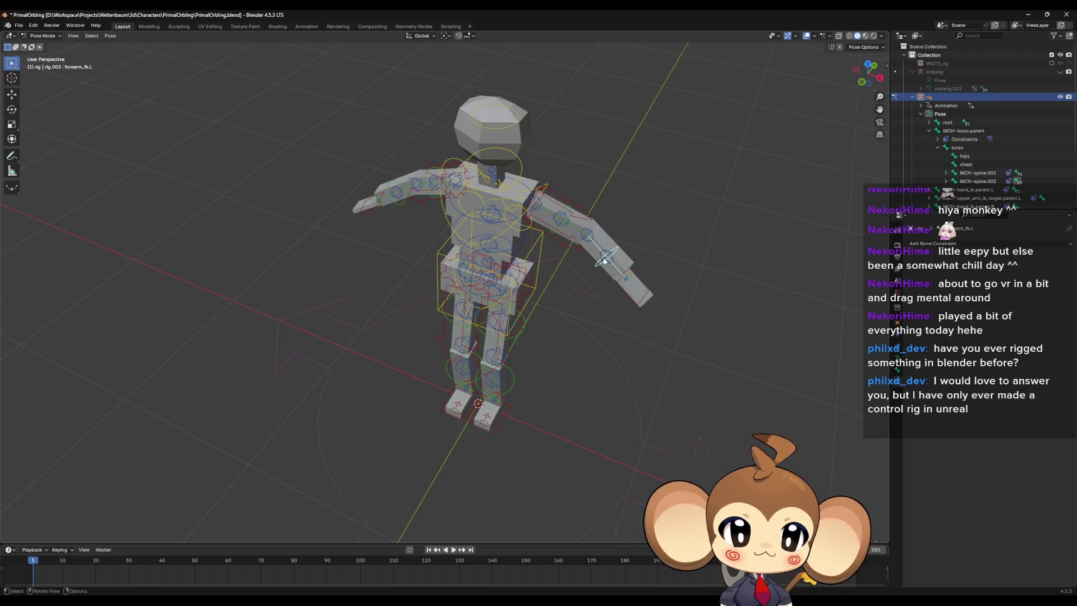
key("F2")
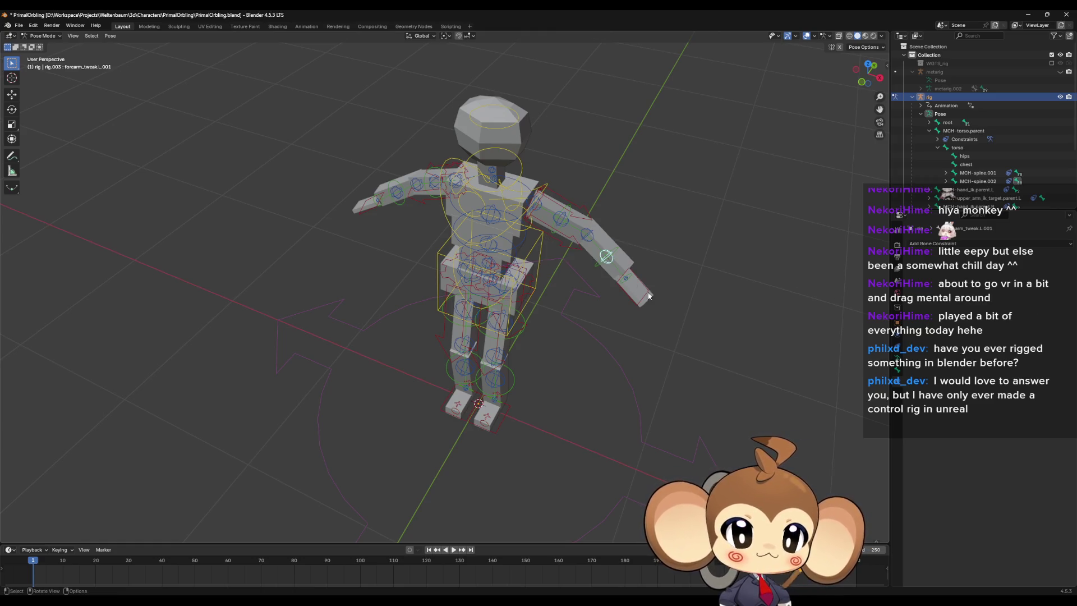
left_click(625, 278)
key("F2")
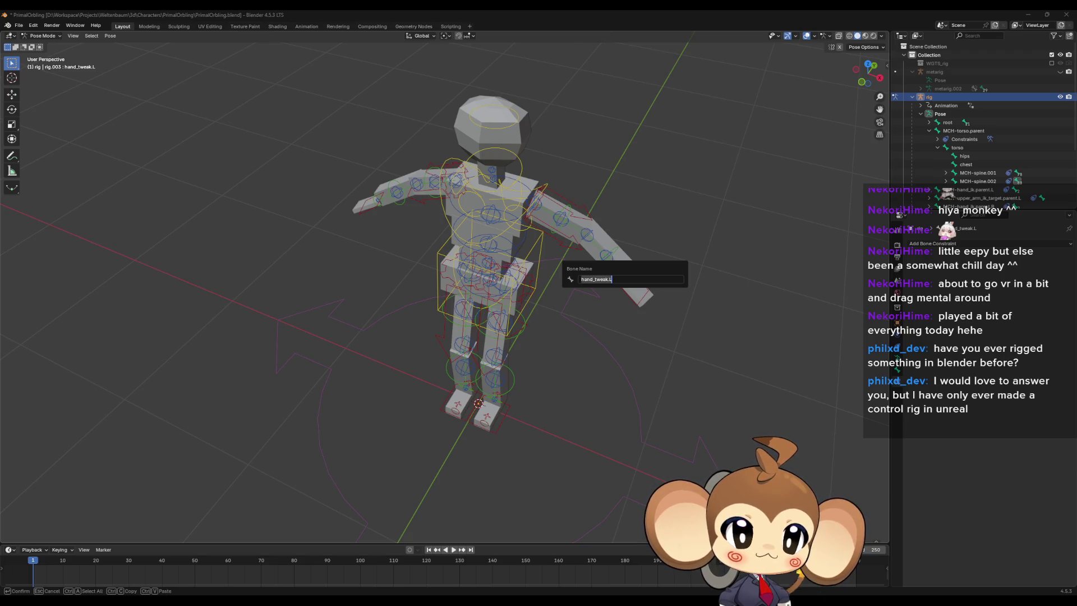
Step: Test-move and undo the head bone, confirm its name is head, then enter armature Edit Mode
mouse_move(529, 137)
middle_mouse_down()
mouse_move(482, 159)
mouse_move(529, 168)
mouse_move(462, 177)
mouse_move(462, 168)
mouse_move(476, 180)
middle_mouse_up()
left_click(444, 153)
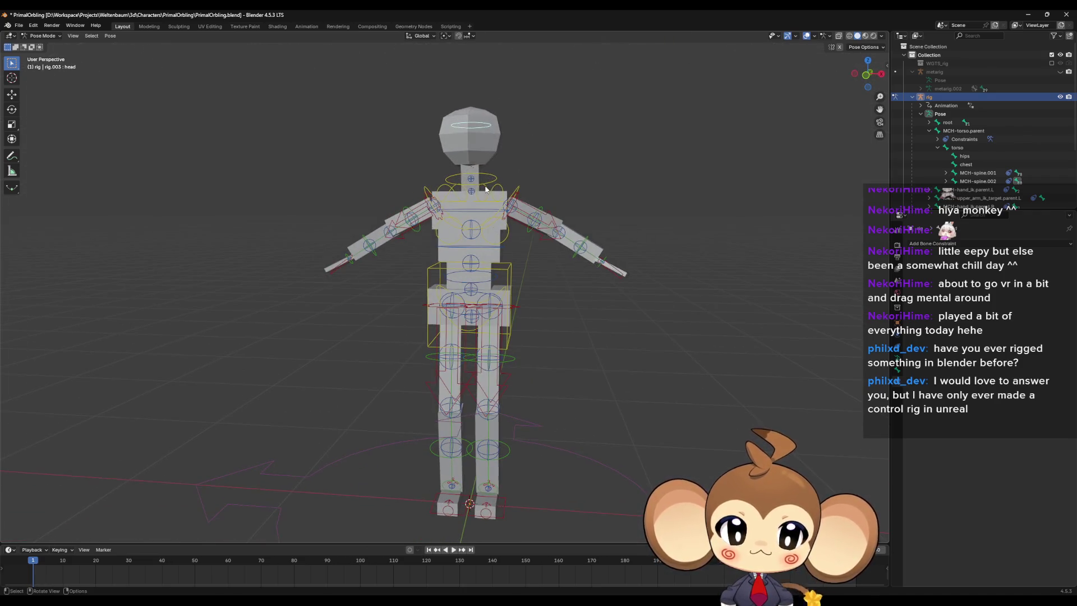
key("g")
left_click(441, 176)
key("ctrl+z")
key("F2")
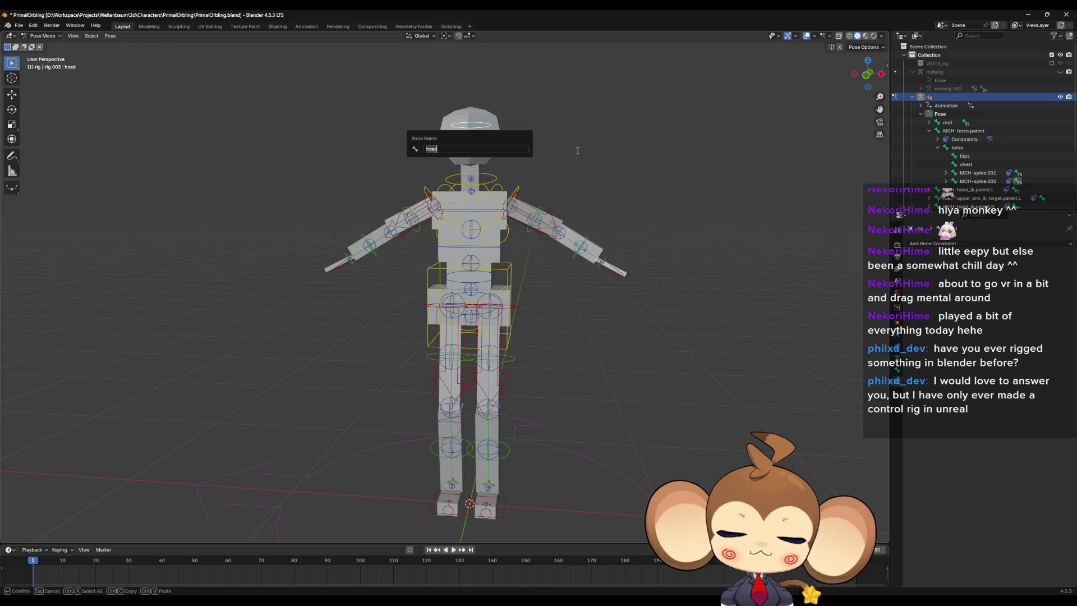
key("Escape")
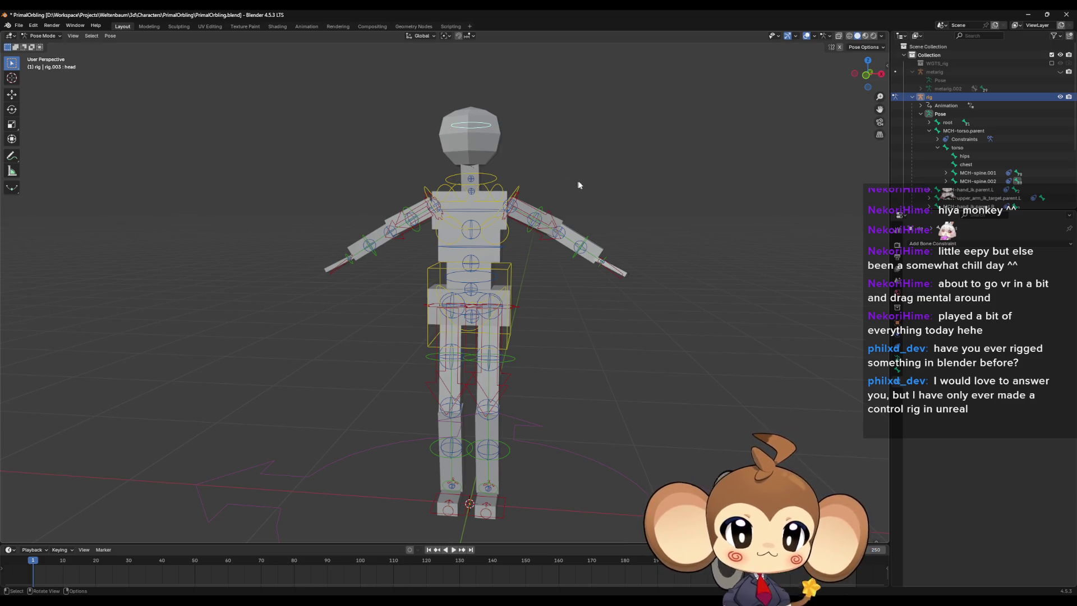
middle_click_drag(655, 211, 601, 220)
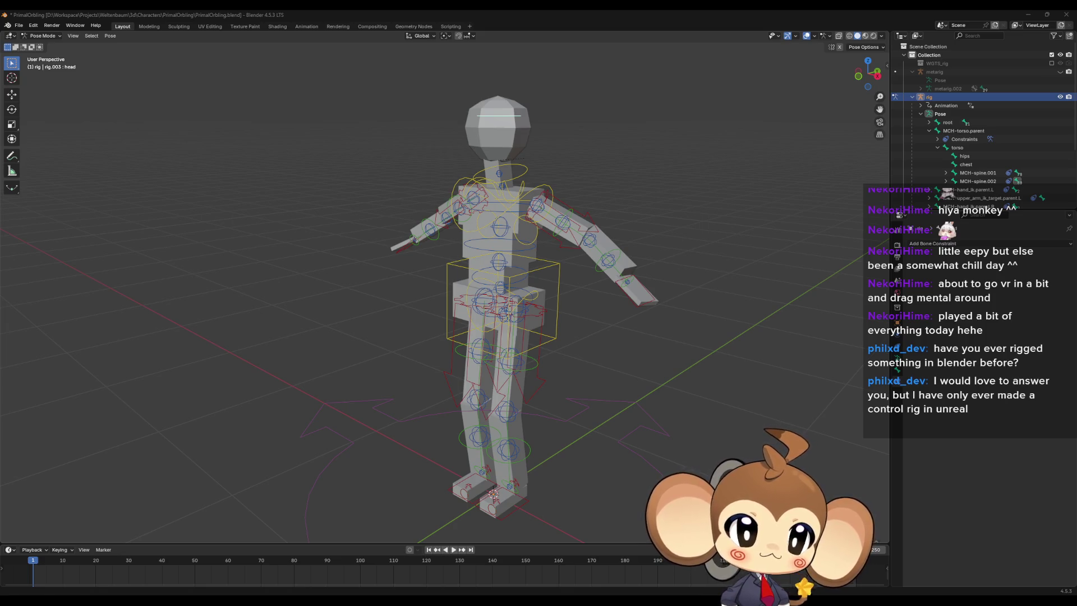
key("Tab")
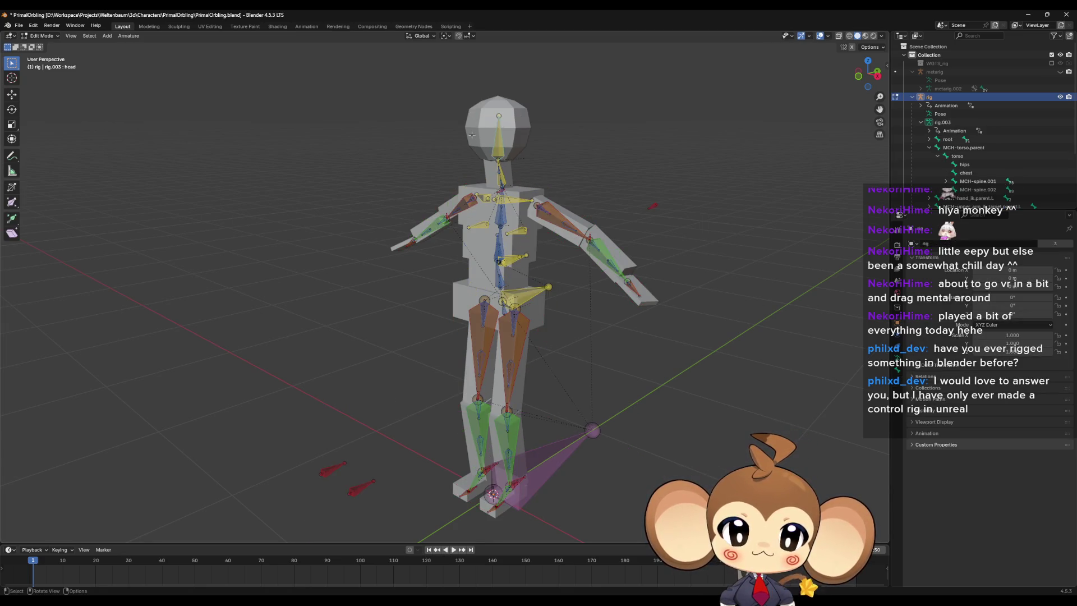
Step: Leave the armature, edit the body mesh and select the whole head piece
key("Tab")
left_click(493, 145)
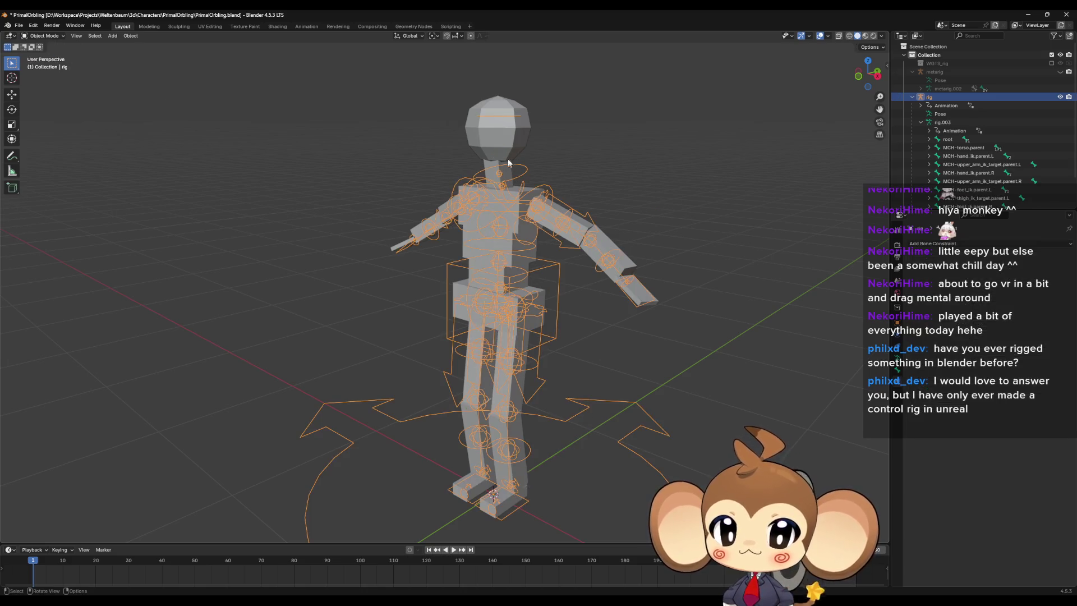
key("Tab")
middle_click_drag(512, 179, 524, 181)
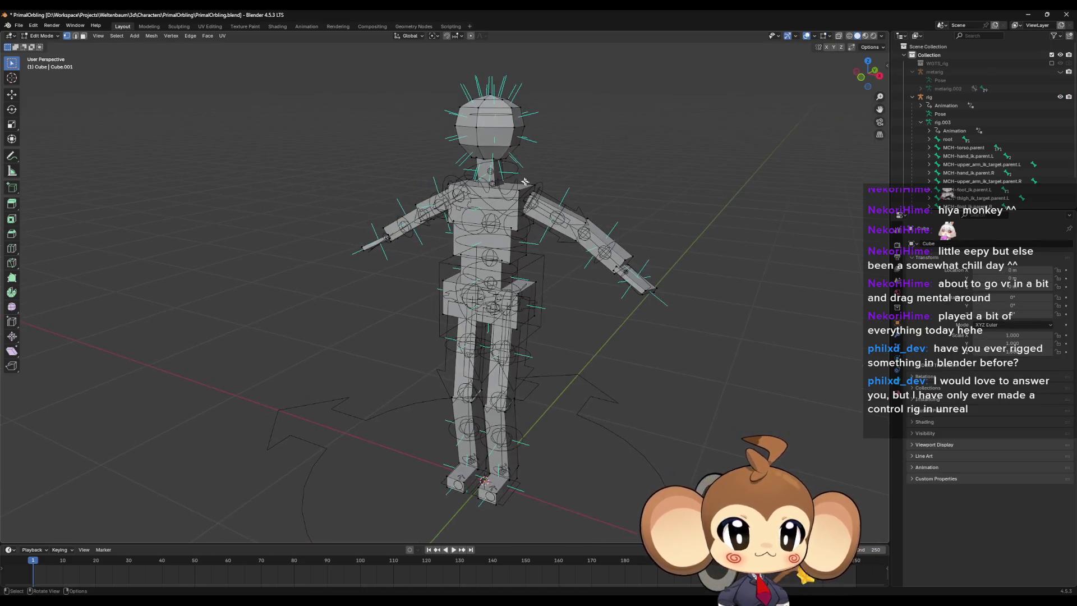
key("l")
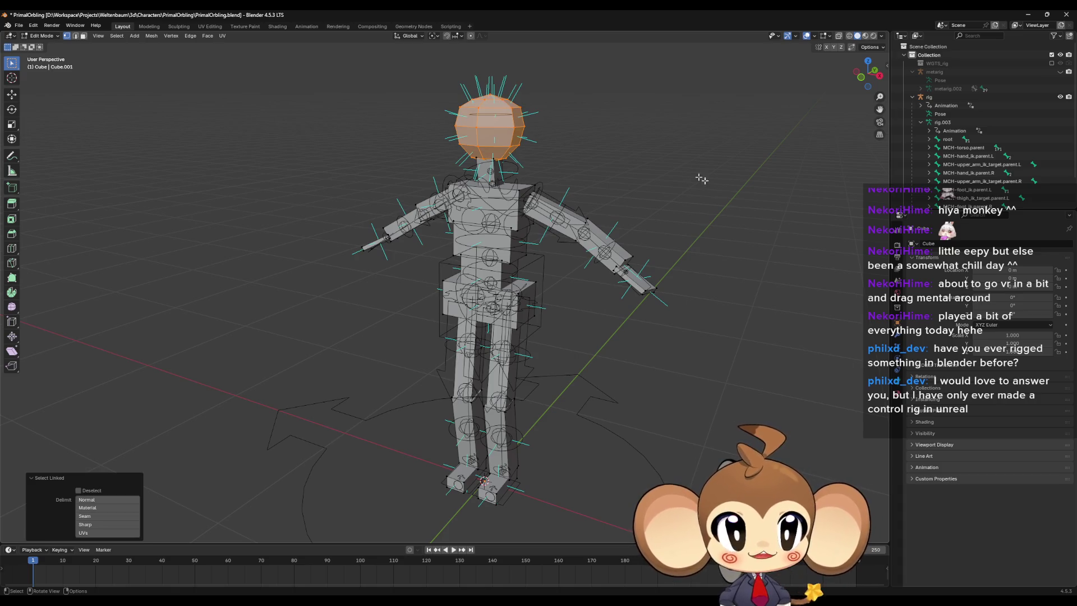
Step: Show the mesh's Object Data properties and scroll through its Vertex Groups list
left_click(897, 386)
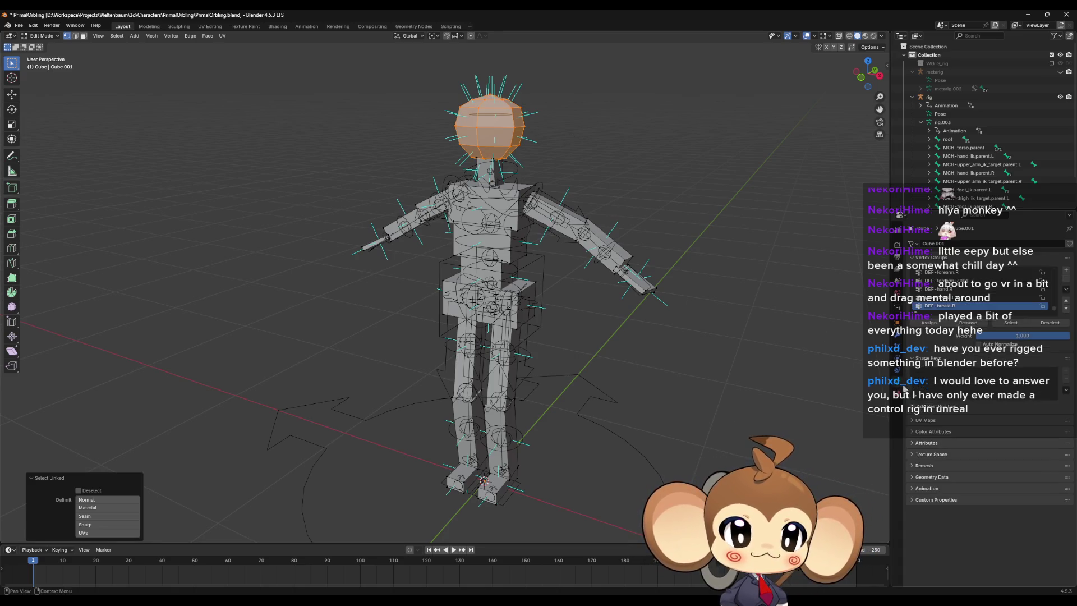
scroll(960, 297, "up", 5)
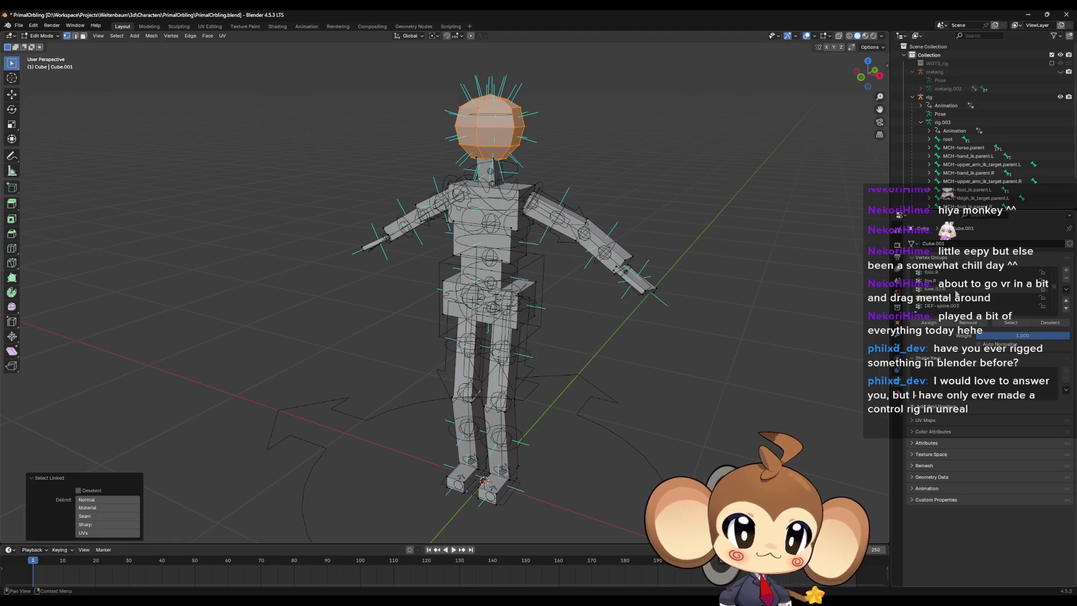
scroll(958, 291, "up", 4)
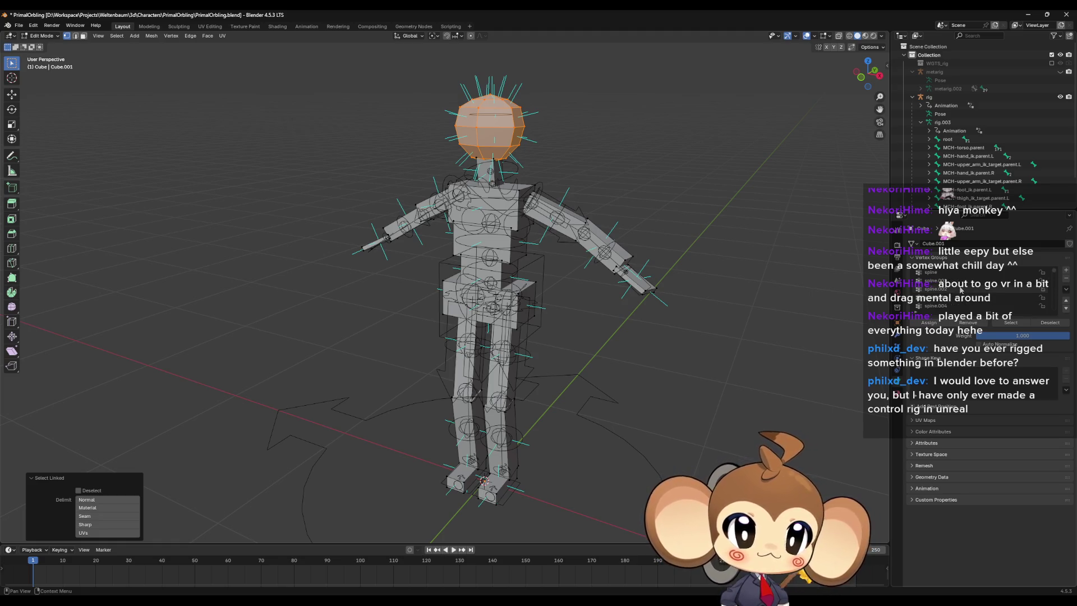
scroll(962, 287, "down", 2)
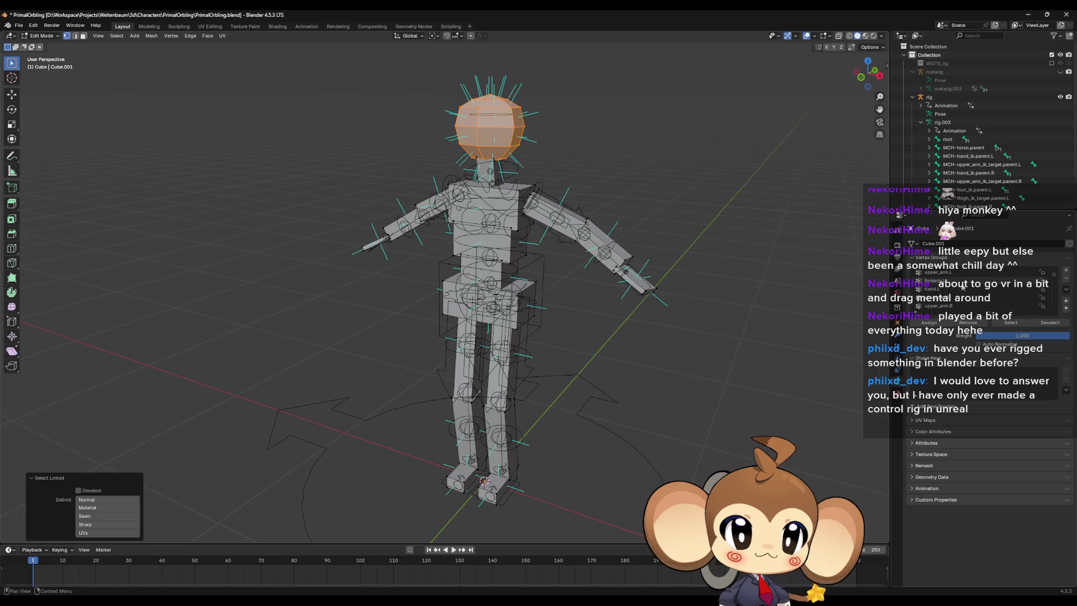
scroll(954, 294, "down", 3)
scroll(956, 296, "down", 2)
scroll(957, 295, "down", 2)
scroll(956, 295, "down", 3)
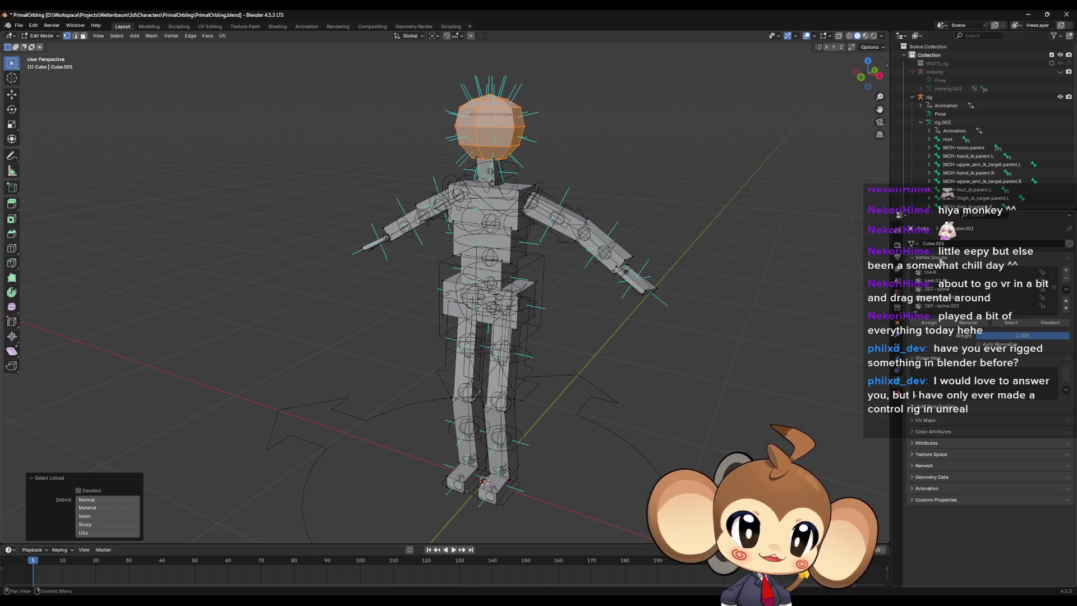
scroll(962, 290, "up", 5)
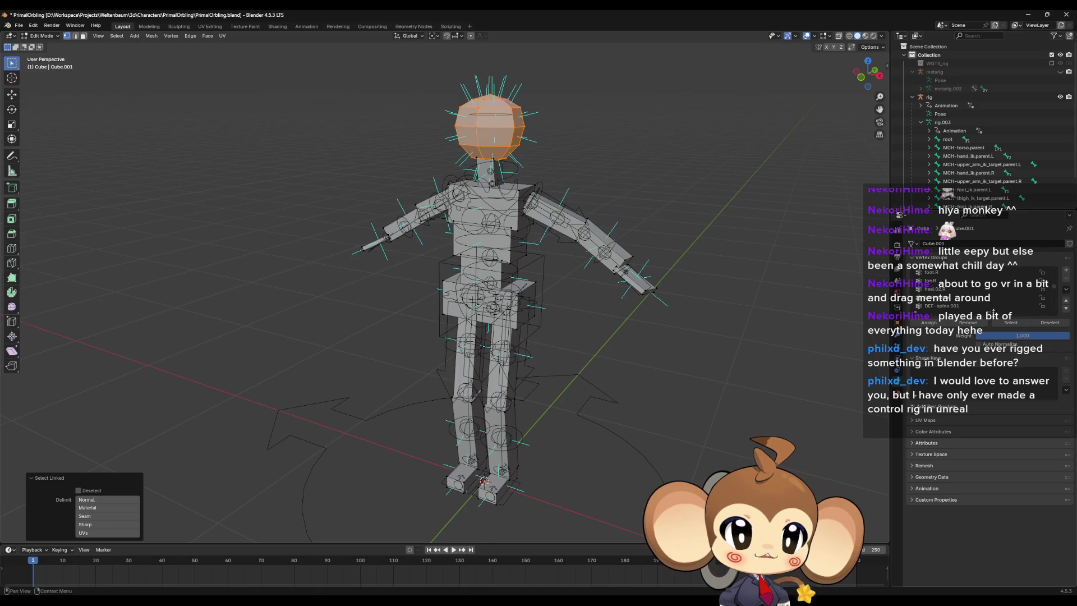
left_click_drag(1058, 291, 1053, 277)
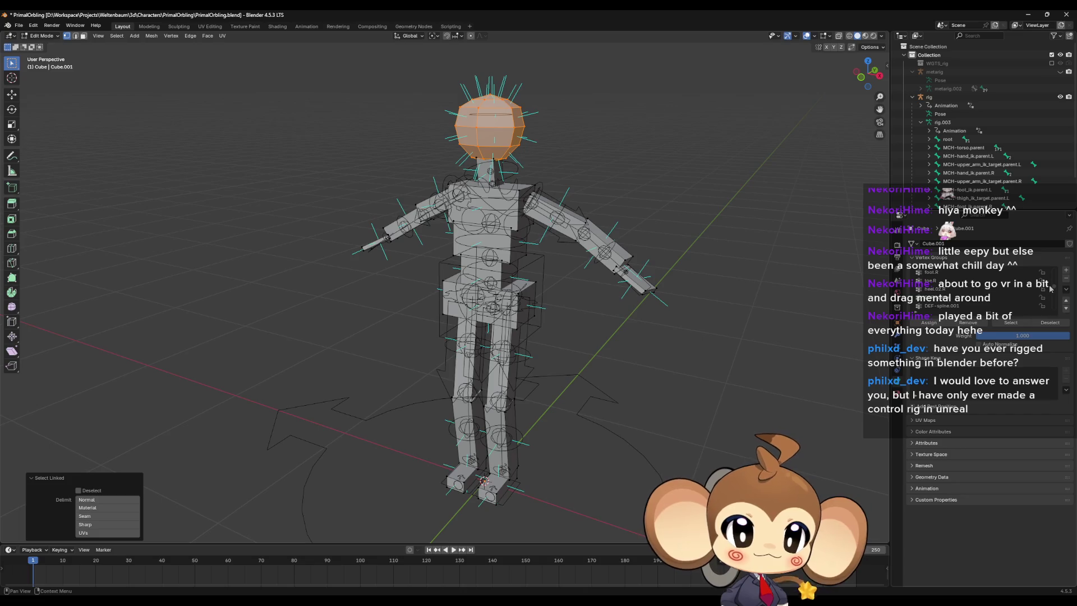
mouse_move(1049, 291)
left_mouse_down()
mouse_move(1046, 308)
mouse_move(1044, 267)
left_mouse_up()
Step: Scroll to the end of the deform vertex groups, deselect the head faces and return to Object Mode
scroll(996, 302, "down", 5)
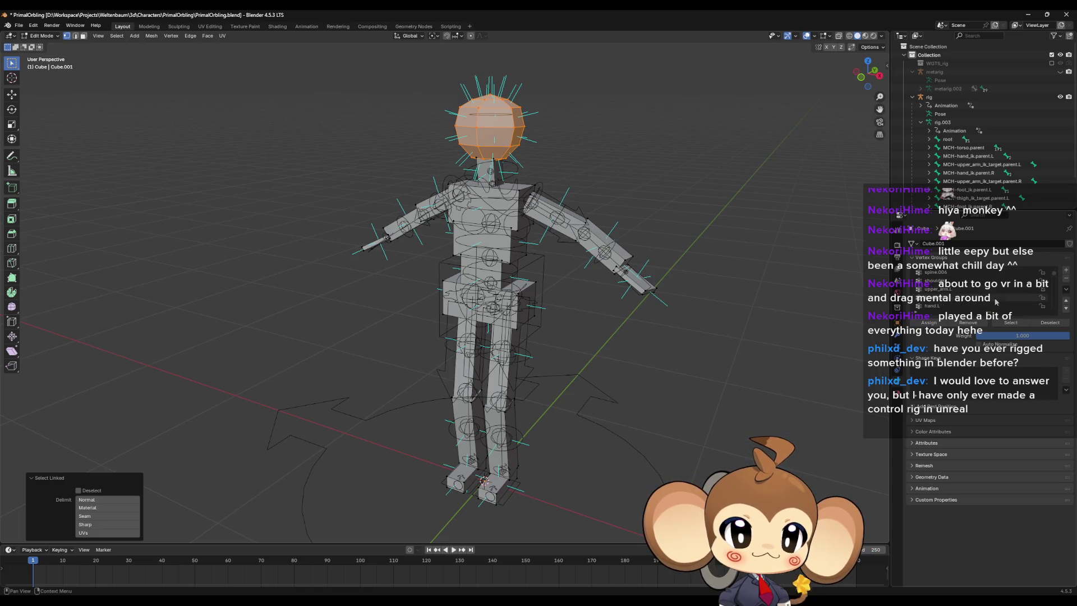
scroll(974, 300, "down", 4)
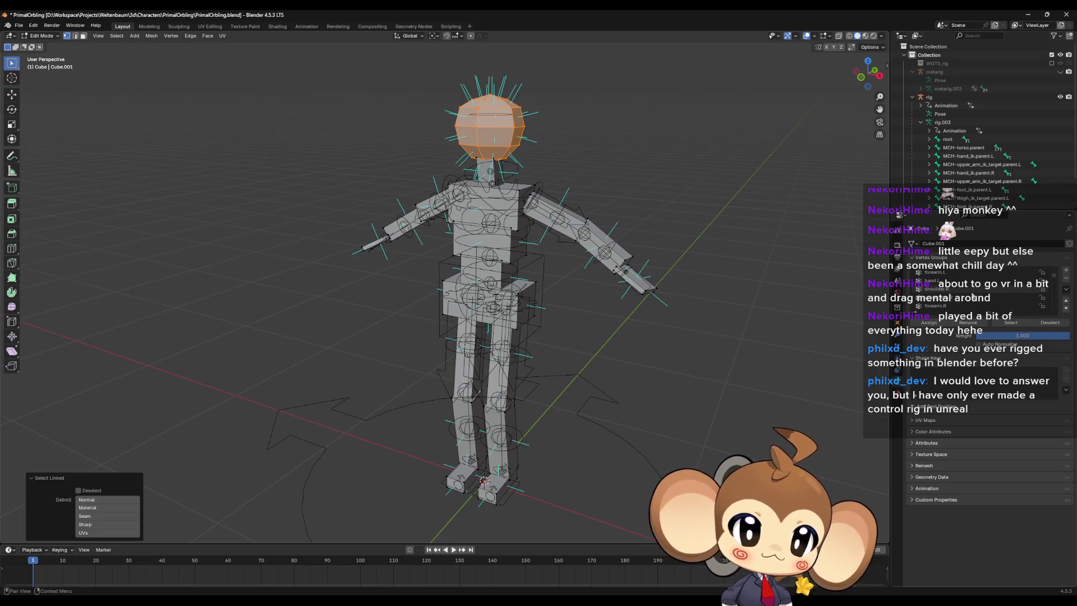
scroll(974, 298, "down", 5)
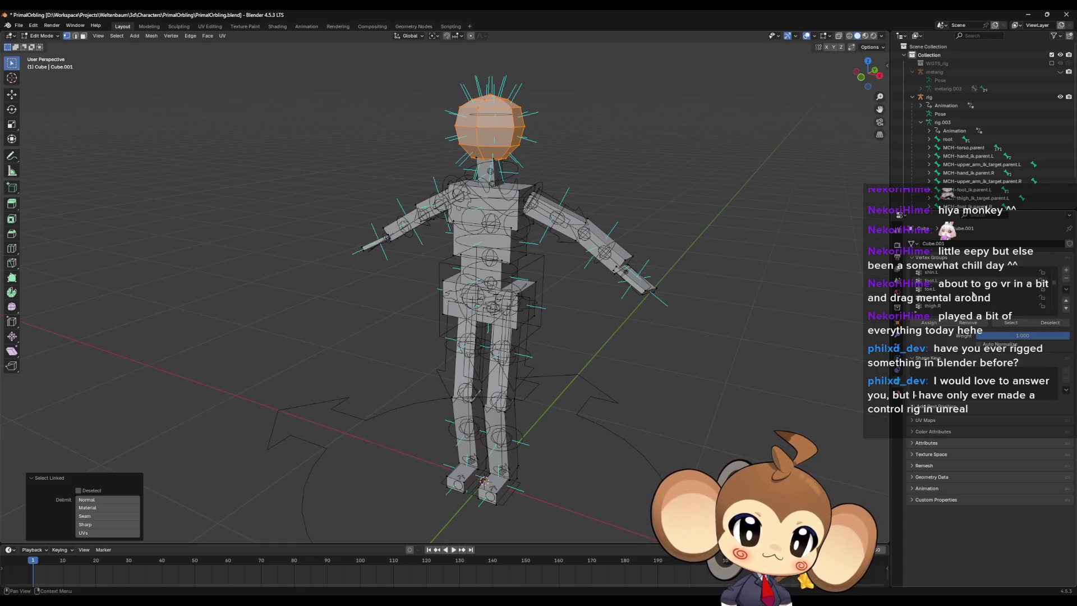
scroll(973, 295, "down", 3)
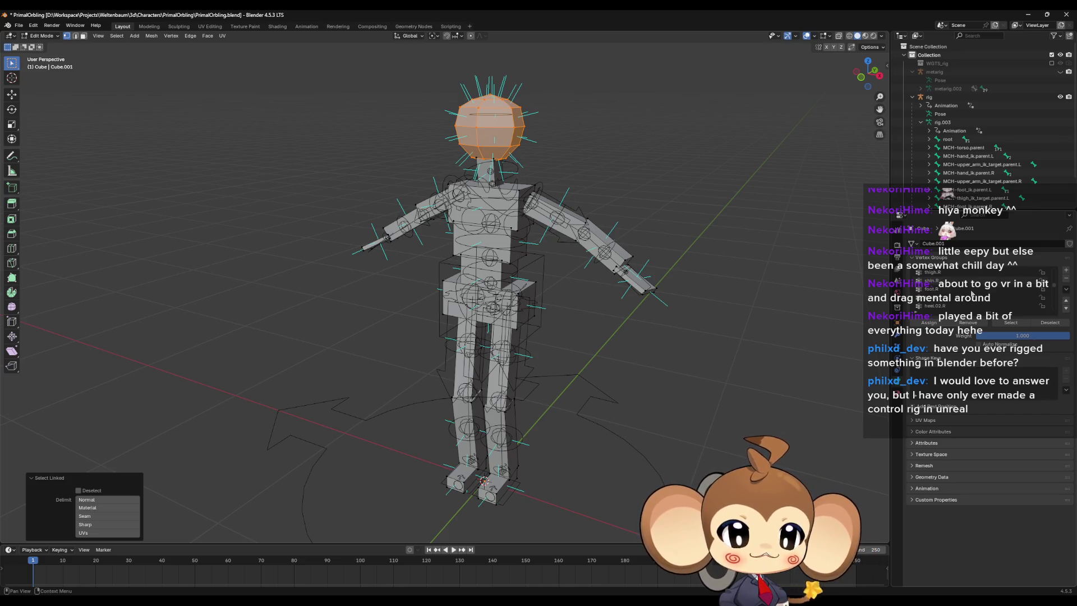
scroll(973, 294, "down", 1)
scroll(972, 294, "down", 1)
scroll(973, 294, "down", 5)
scroll(982, 299, "down", 6)
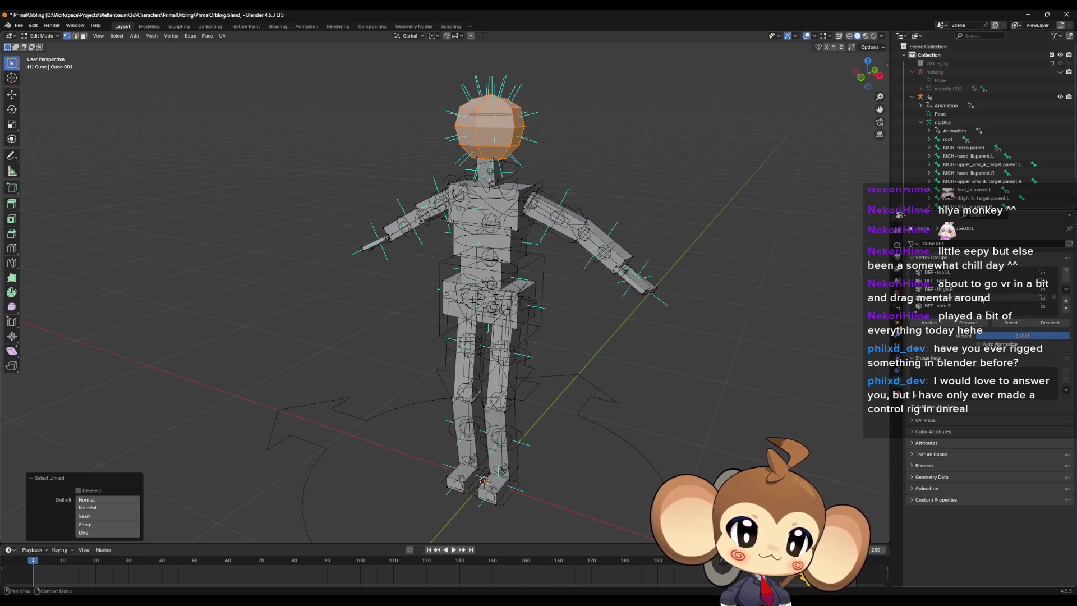
scroll(982, 301, "down", 6)
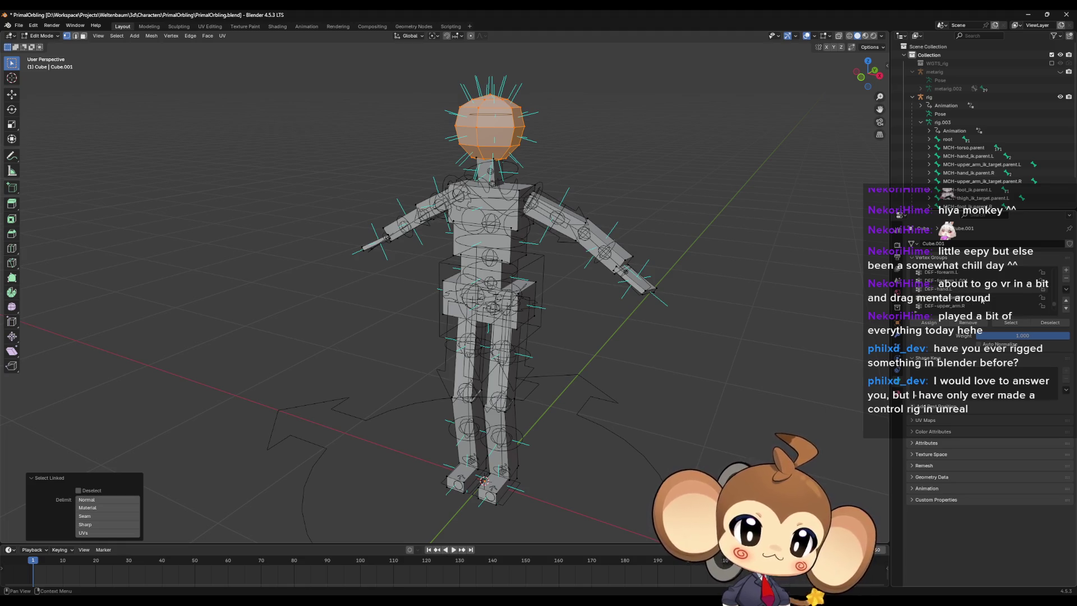
scroll(982, 300, "down", 1)
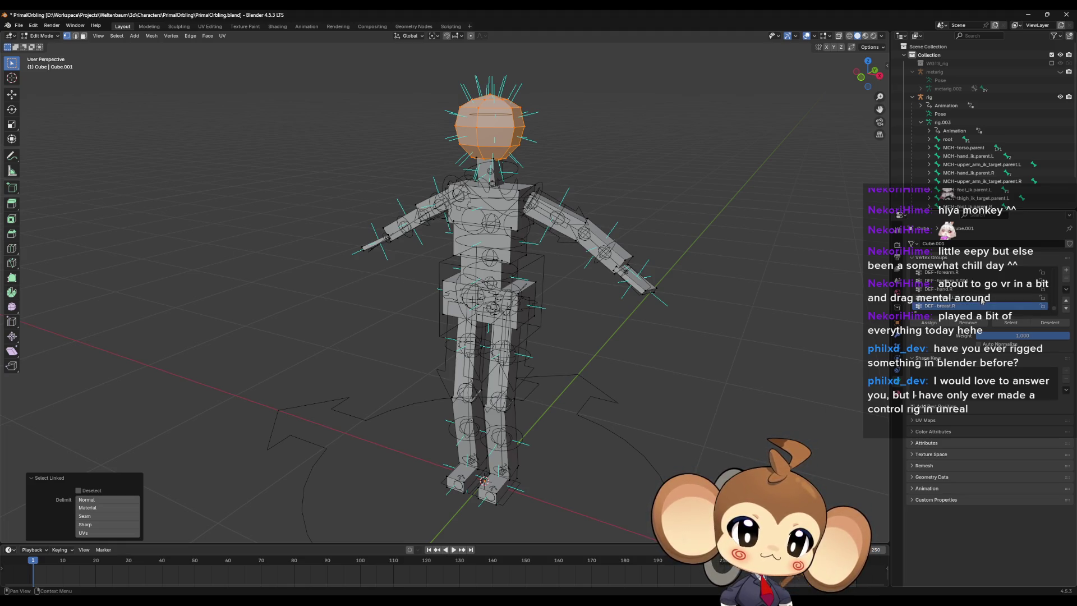
scroll(981, 301, "up", 10)
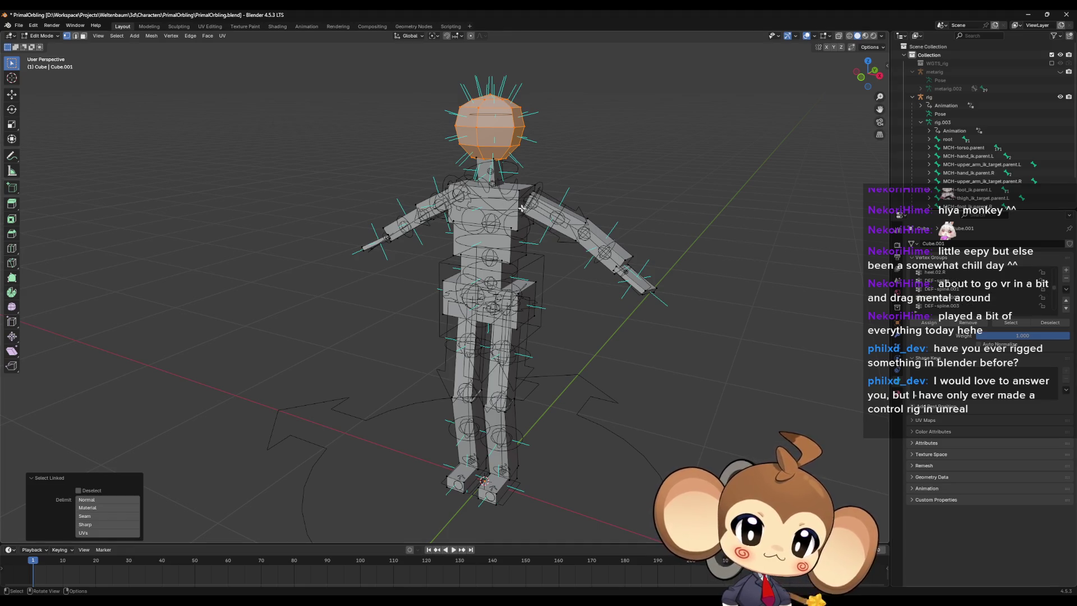
left_click(563, 222)
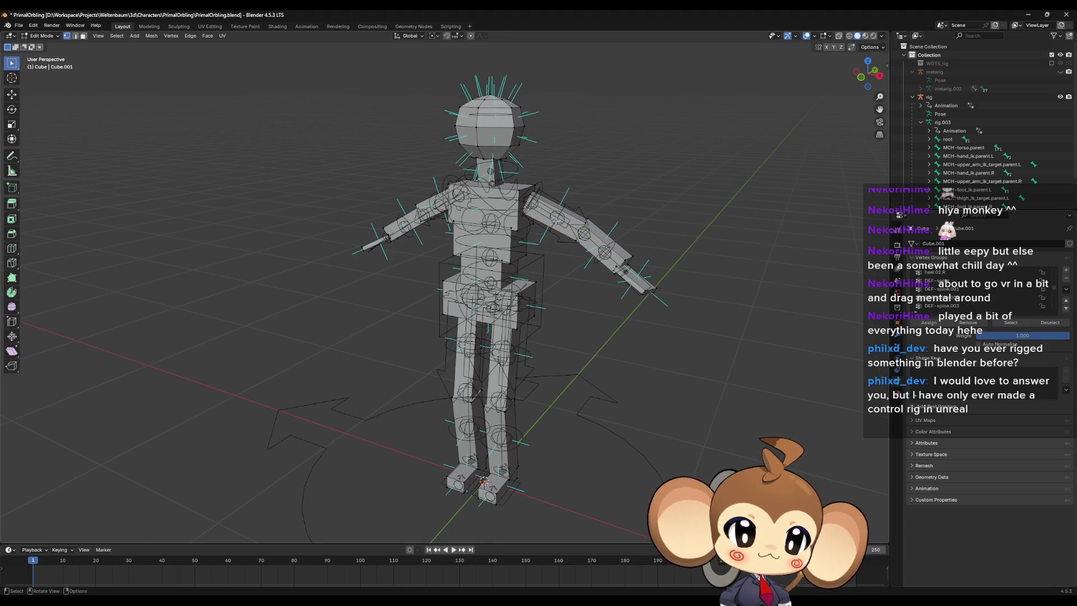
key("Tab")
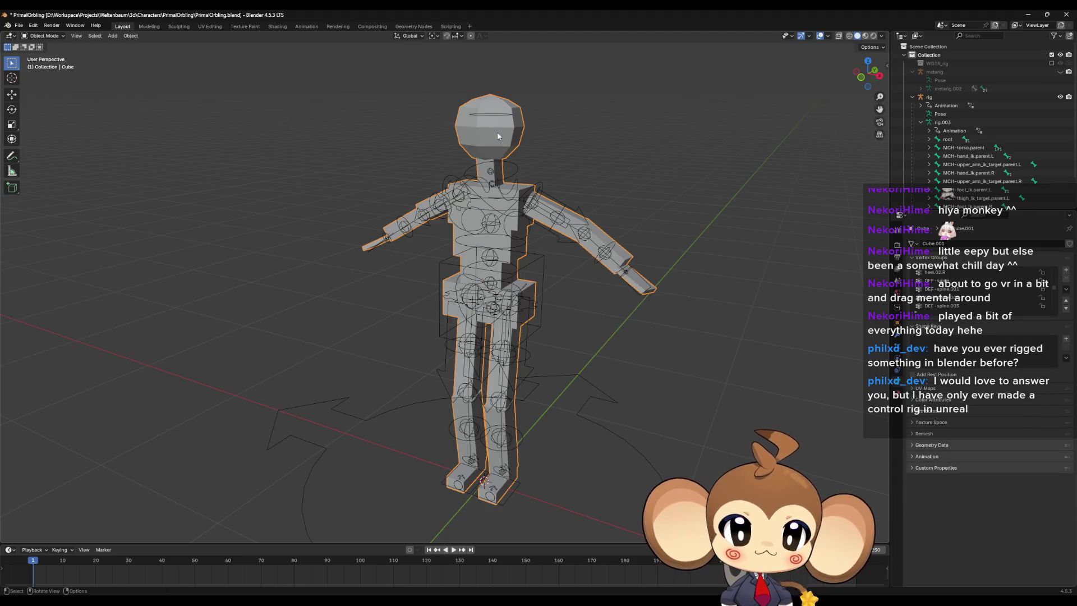
Step: Select rig.003's head bone in armature Edit Mode, then exit and reselect the character mesh
left_click(492, 114)
key("Tab")
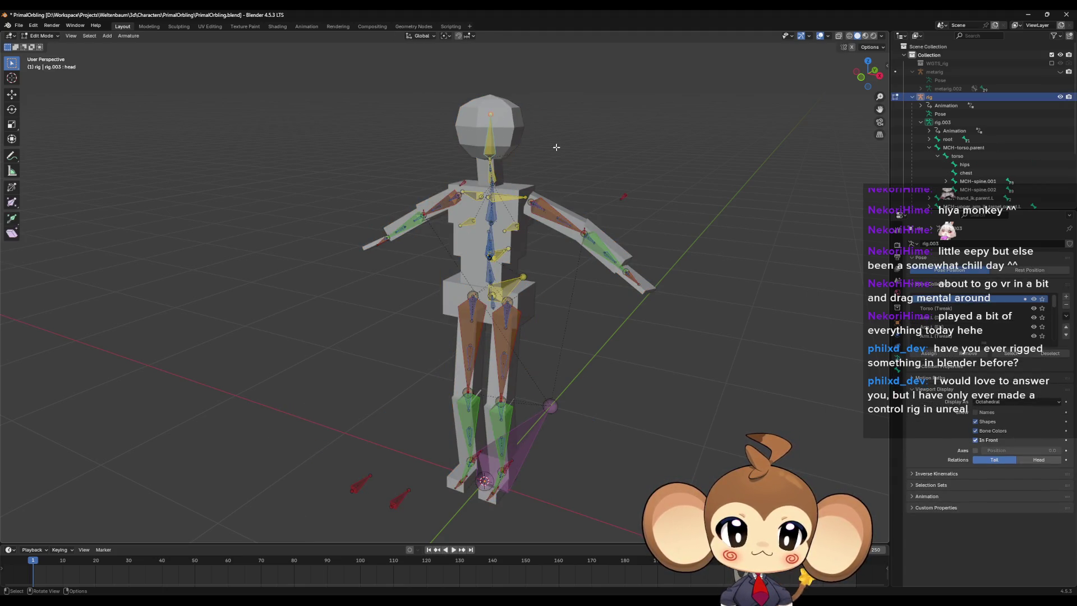
left_click(493, 141)
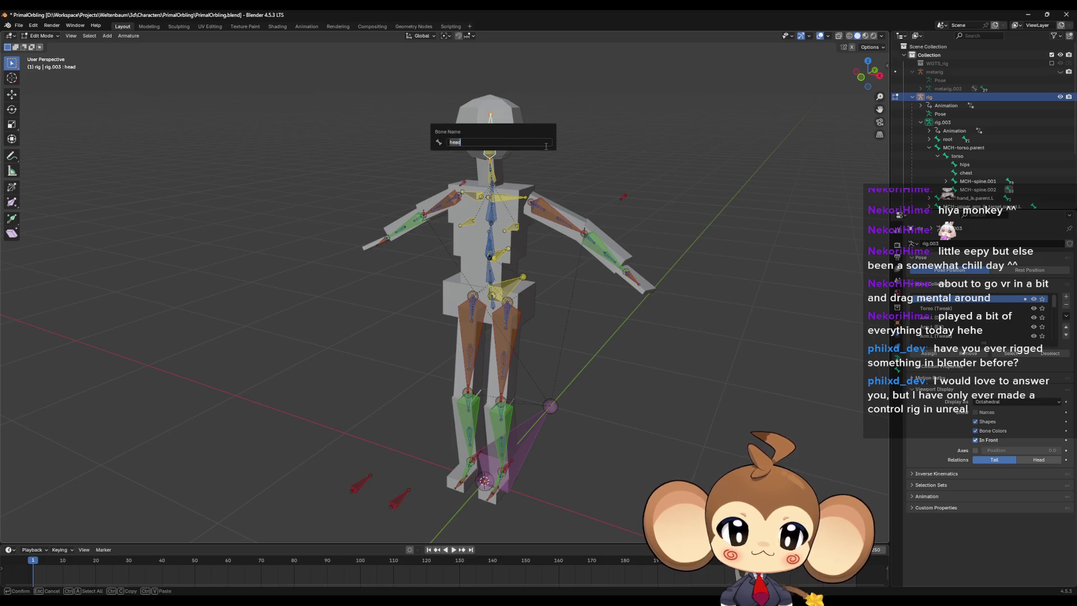
mouse_move(587, 171)
middle_mouse_down()
mouse_move(560, 178)
mouse_move(589, 287)
mouse_move(598, 273)
middle_mouse_up()
scroll(559, 178, "up", 3)
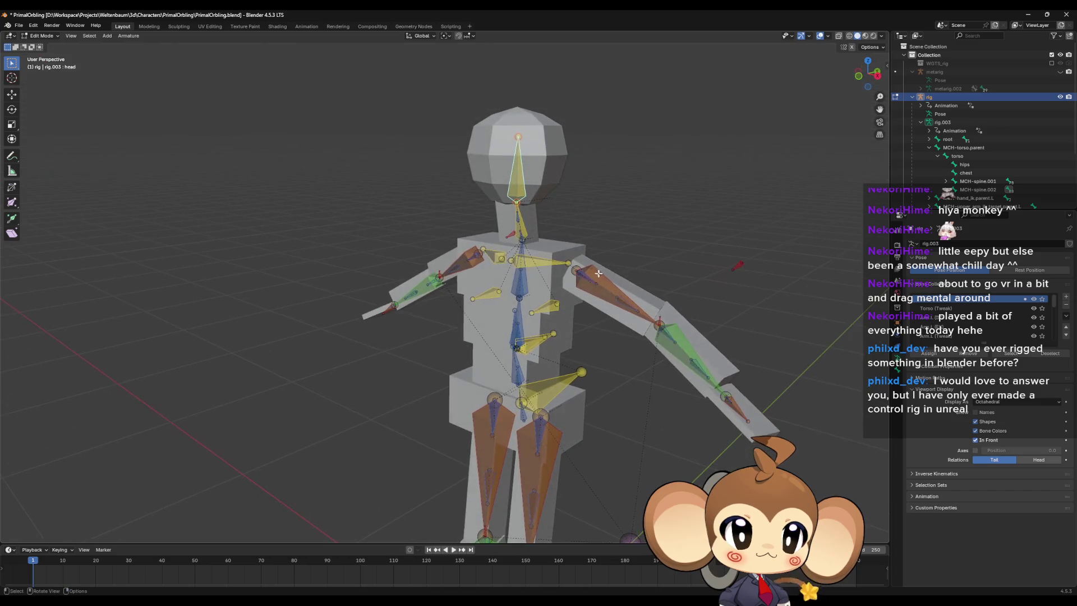
key("Tab")
left_click(548, 153)
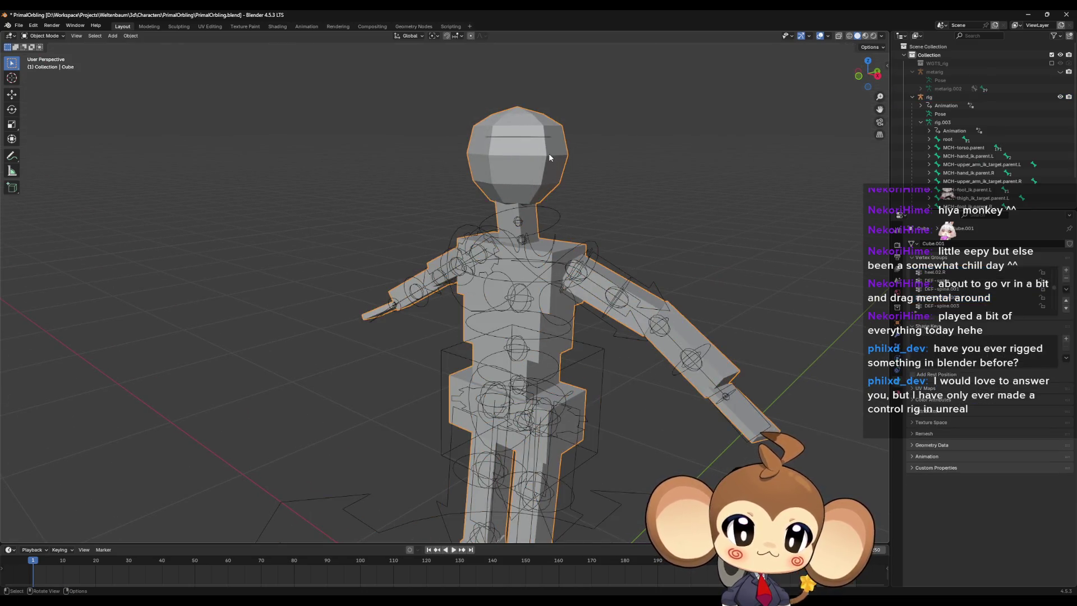
Step: In mesh Edit Mode, scroll the vertex groups and make DEF-spine.006 the active group
key("Tab")
scroll(1009, 286, "up", 3)
scroll(1054, 284, "up", 2)
scroll(955, 288, "down", 6)
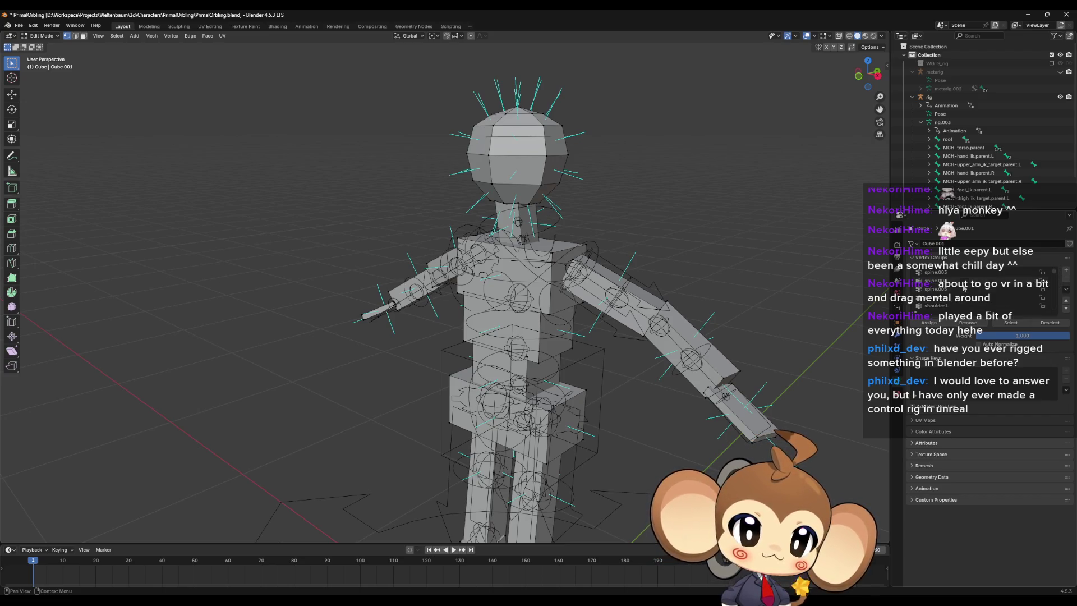
scroll(955, 288, "down", 1)
scroll(955, 290, "down", 3)
scroll(963, 296, "down", 4)
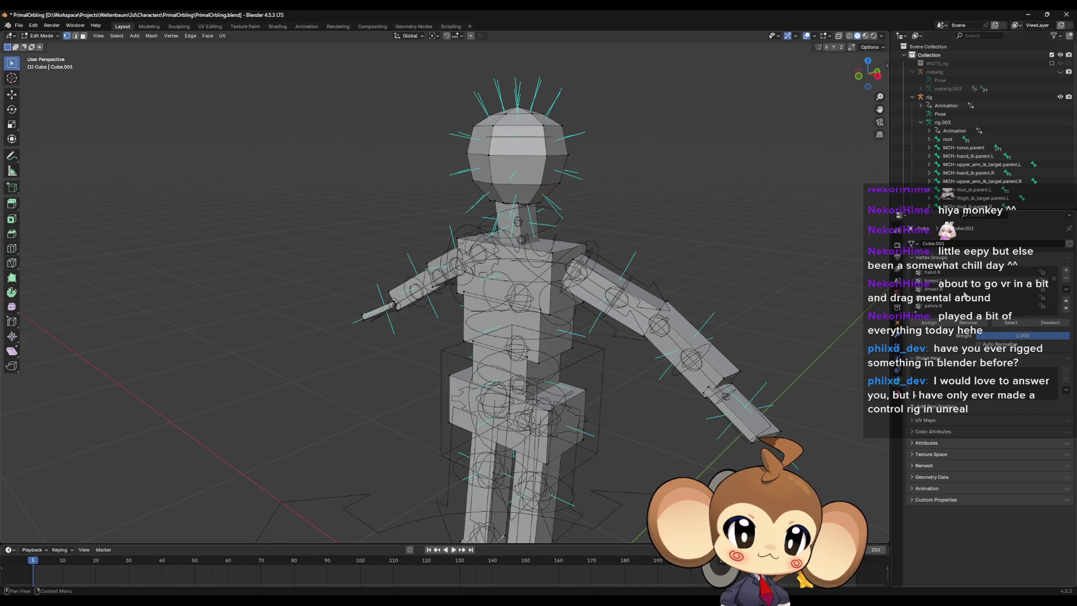
scroll(963, 294, "down", 3)
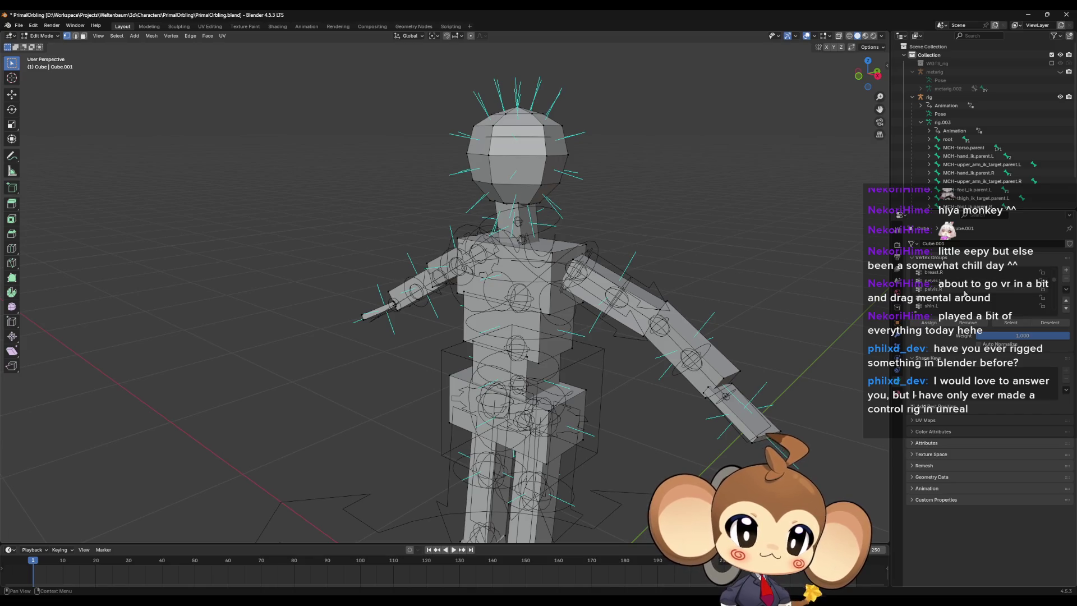
scroll(963, 293, "down", 2)
scroll(963, 292, "down", 3)
scroll(964, 293, "down", 3)
scroll(965, 293, "down", 4)
left_click(965, 290)
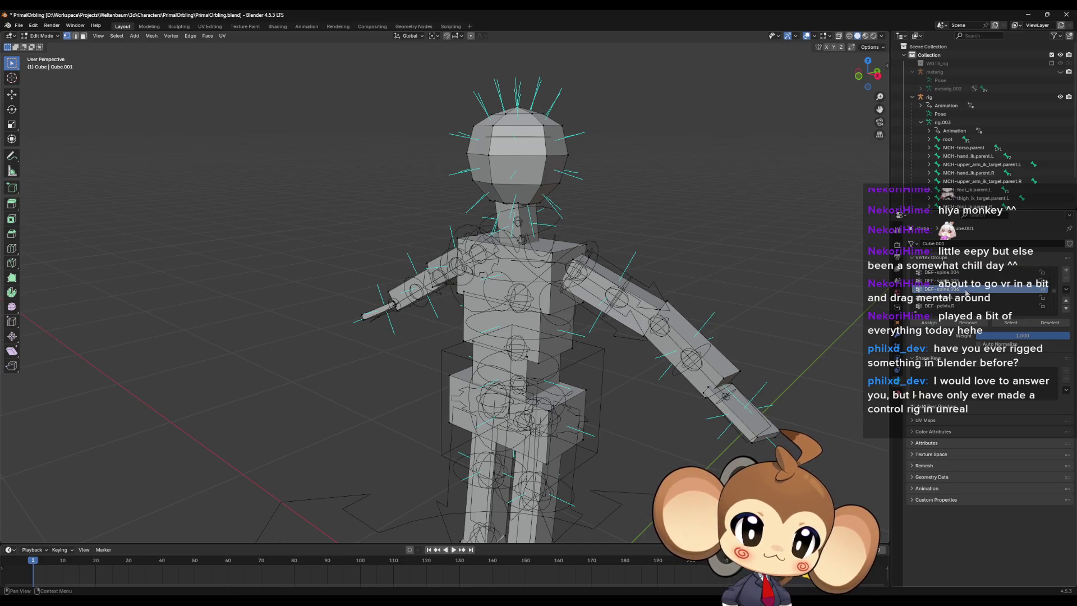
Step: Return the mesh to Object Mode and select the rig armature
scroll(991, 300, "down", 5)
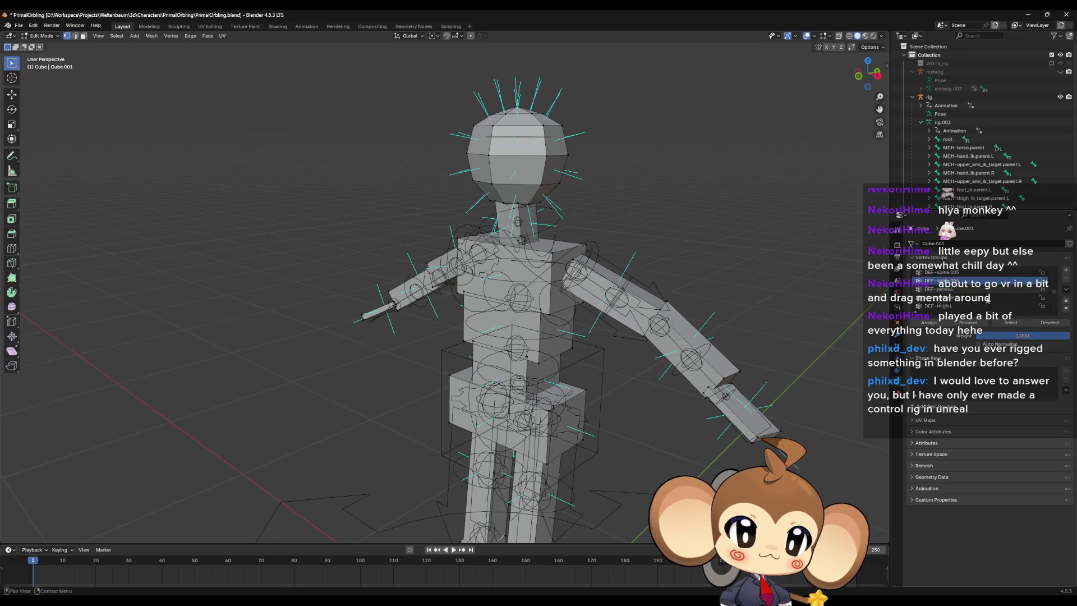
scroll(992, 300, "down", 2)
key("Tab")
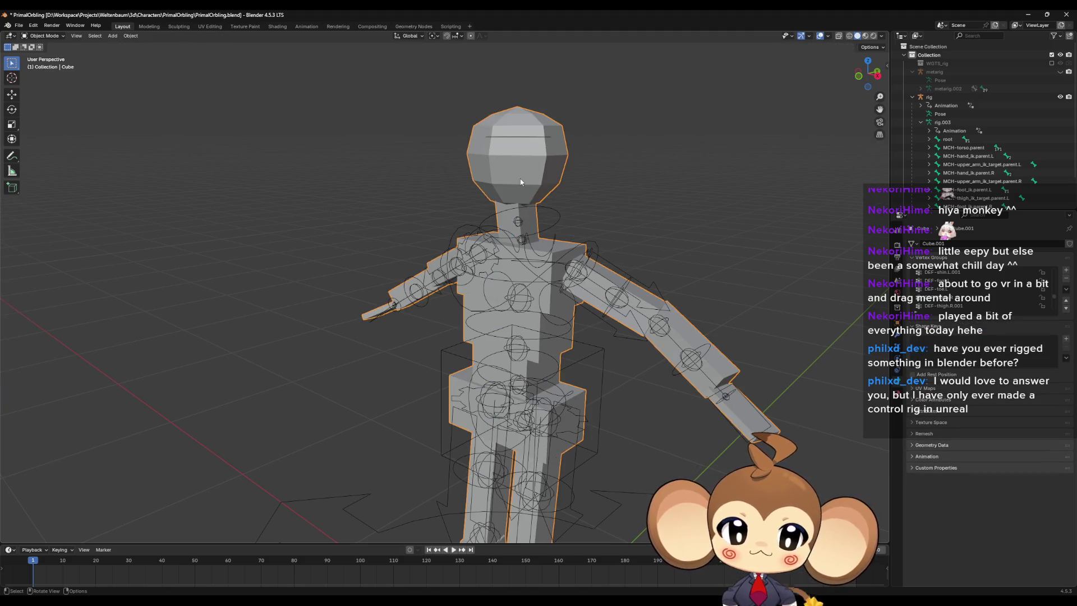
left_click(512, 139)
Step: In armature Edit Mode, select tweak_spine.005, the neck and the head bone, checking the head's name
key("Tab")
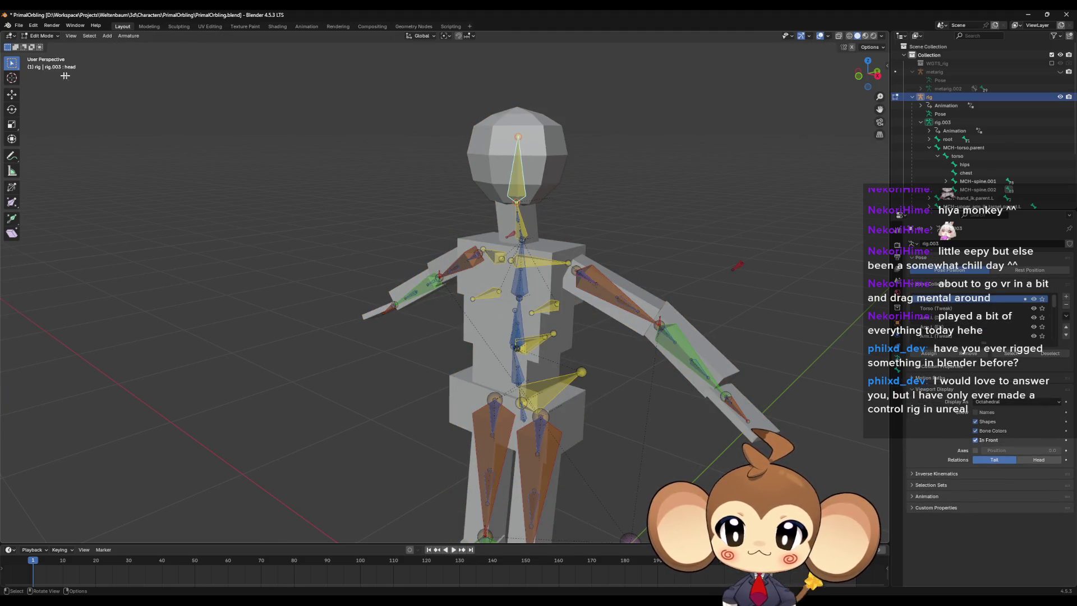
left_click(520, 218)
middle_click_drag(520, 219, 657, 190)
scroll(560, 208, "up", 6)
left_click(644, 186)
scroll(644, 186, "down", 2)
left_click(558, 147)
scroll(558, 147, "down", 4)
middle_click_drag(558, 148, 608, 209)
key("F2")
scroll(570, 301, "up", 5)
Step: Check spine_fk.003's name and collapse the torso and MCH-torso.parent hierarchies in the Outliner
left_click(570, 302)
key("F2")
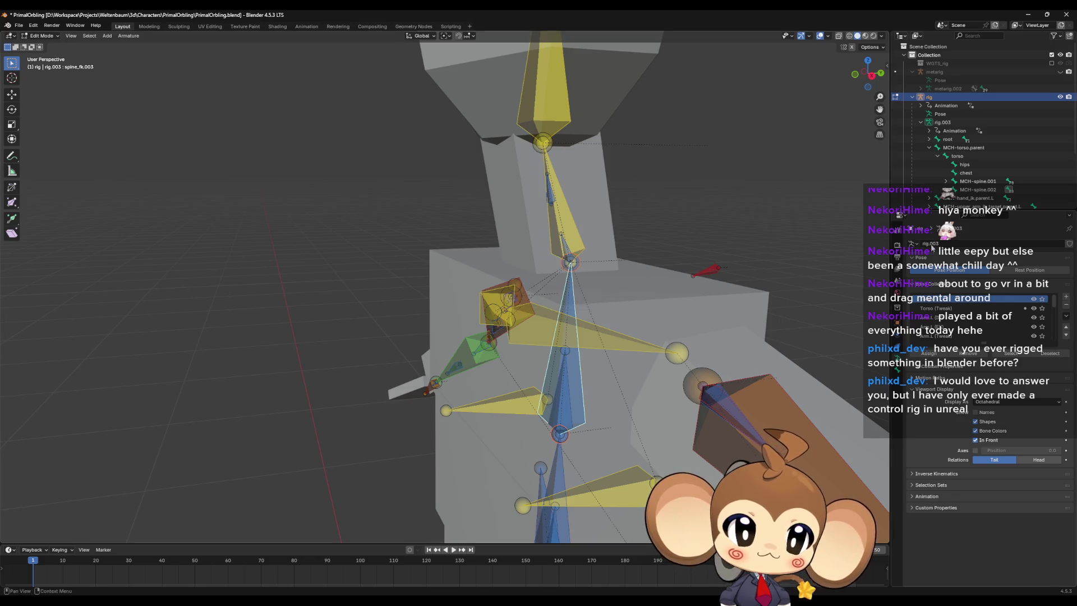
left_click(937, 155)
left_click(928, 147)
scroll(937, 150, "down", 3)
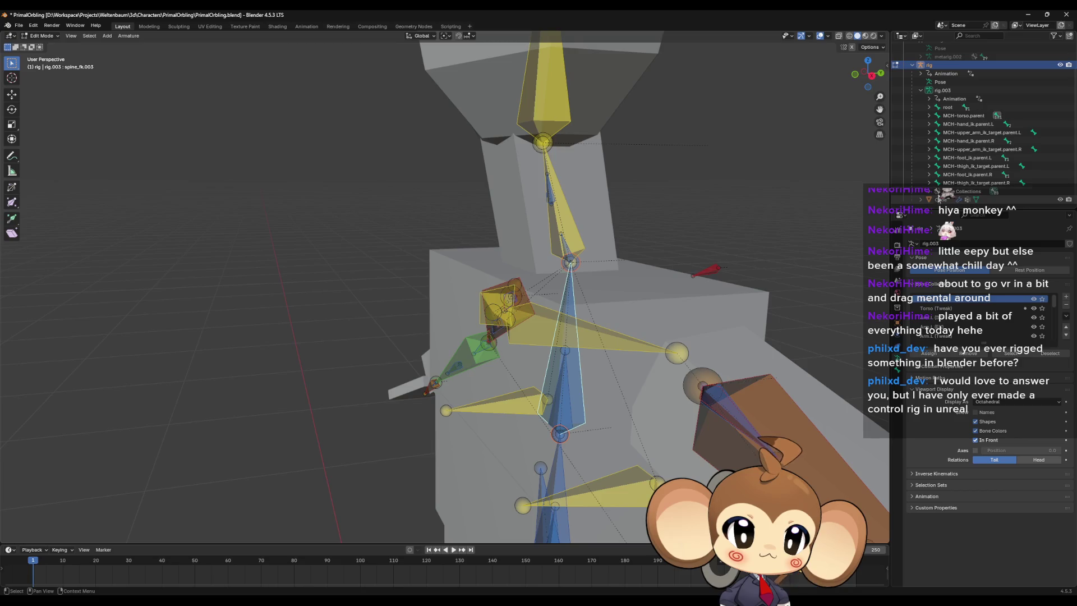
Step: Expand root > DEF-spine > DEF-spine.001 to reveal DEF-spine.002, keeping spine_fk.003 active
left_click(929, 107)
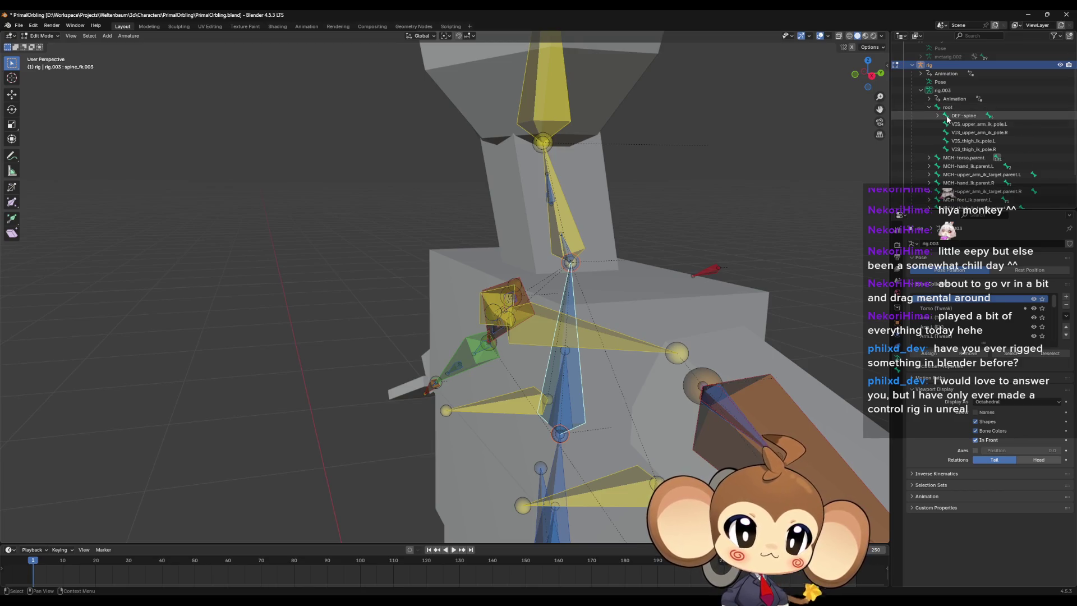
left_click(937, 115)
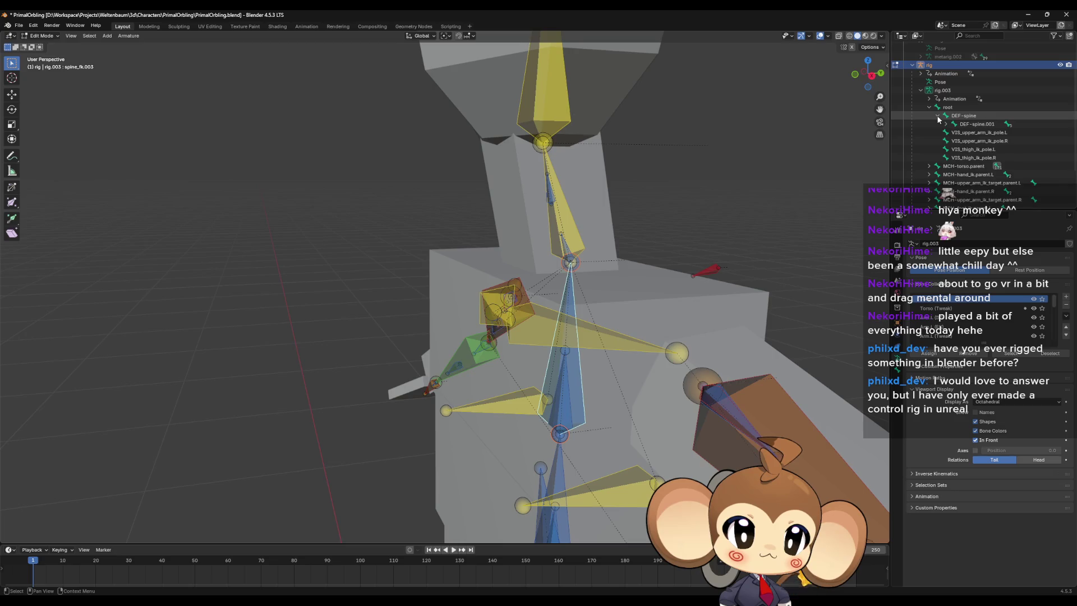
left_click(946, 124)
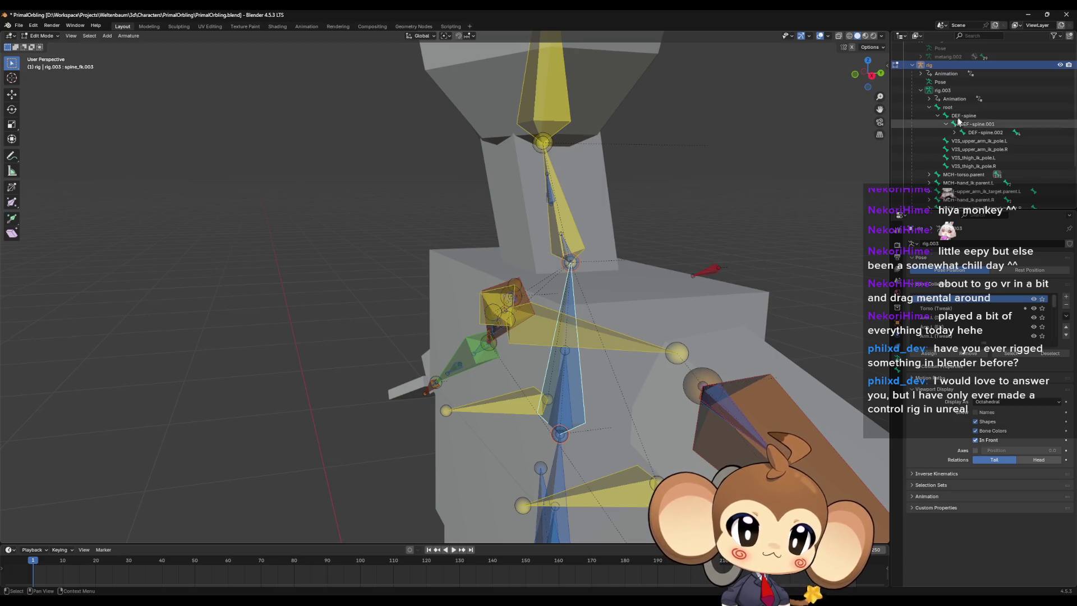
left_click(956, 115)
scroll(750, 239, "down", 8)
mouse_move(721, 258)
middle_mouse_down()
mouse_move(728, 280)
mouse_move(648, 281)
middle_mouse_up()
left_click(976, 124)
middle_click_drag(707, 249, 592, 276)
key("ctrl+z")
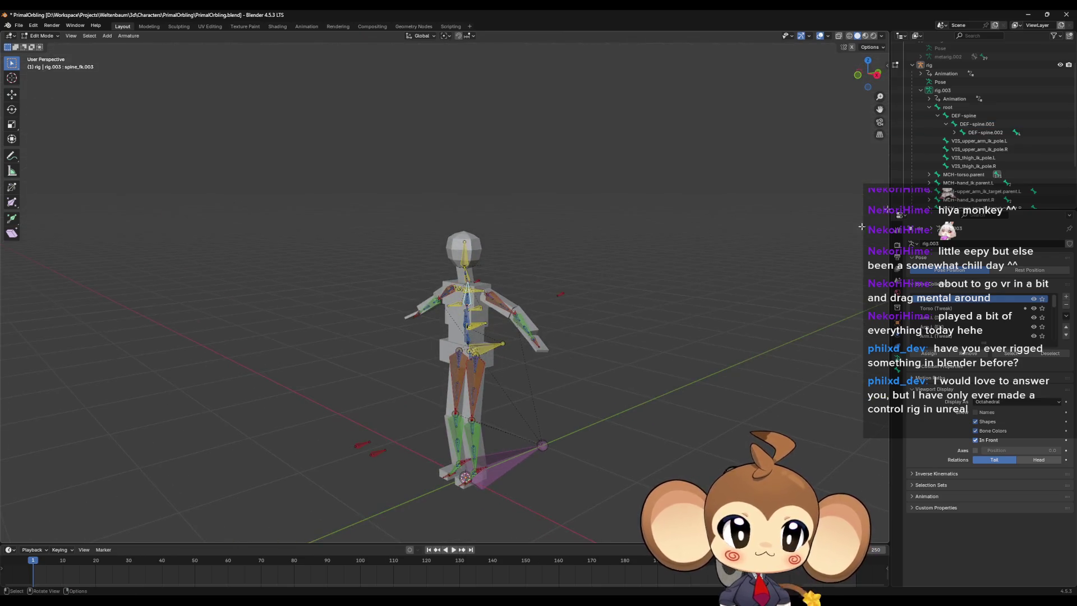
Step: Collapse the root bone hierarchy and step through the DEF-spine and MCH bones in the Outliner
left_click(971, 131)
left_click(964, 115)
left_click(928, 108)
left_click(965, 115)
left_click(966, 124)
left_click(965, 141)
left_click(962, 166)
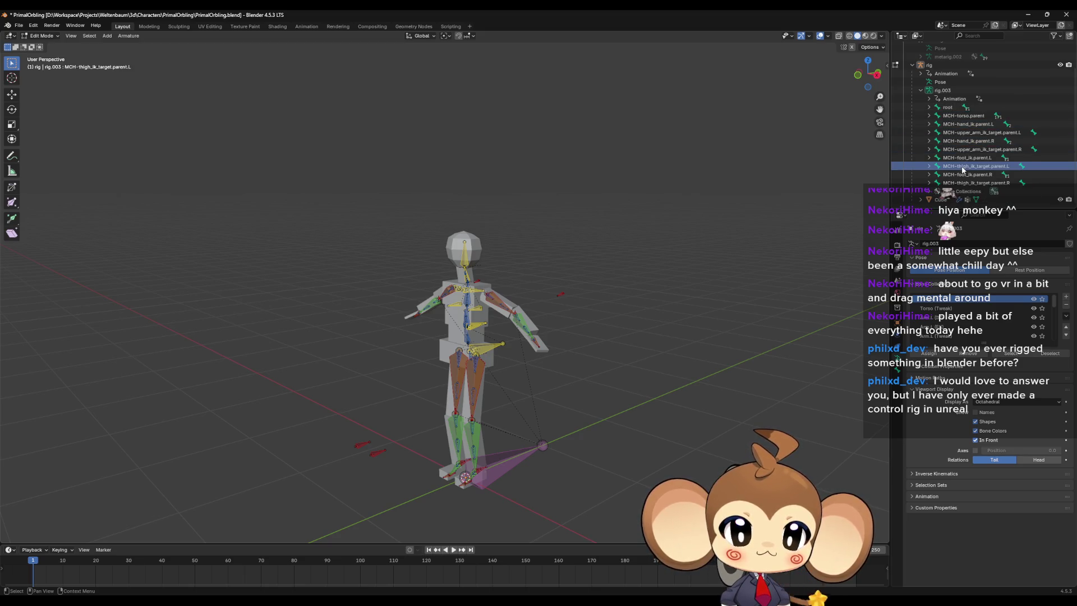
Step: Expand MCH-torso.parent down to torso and select the torso and hips bones
left_click(928, 116)
left_click(957, 124)
mouse_move(690, 269)
middle_mouse_down()
mouse_move(711, 283)
mouse_move(692, 309)
mouse_move(728, 241)
middle_mouse_up()
left_click(965, 132)
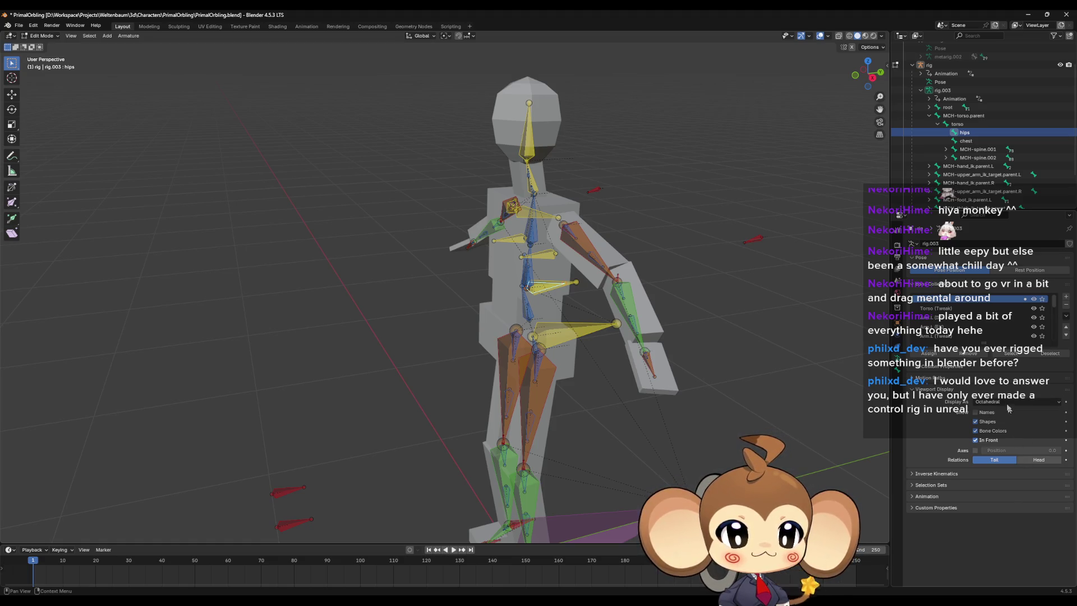
scroll(972, 326, "down", 5)
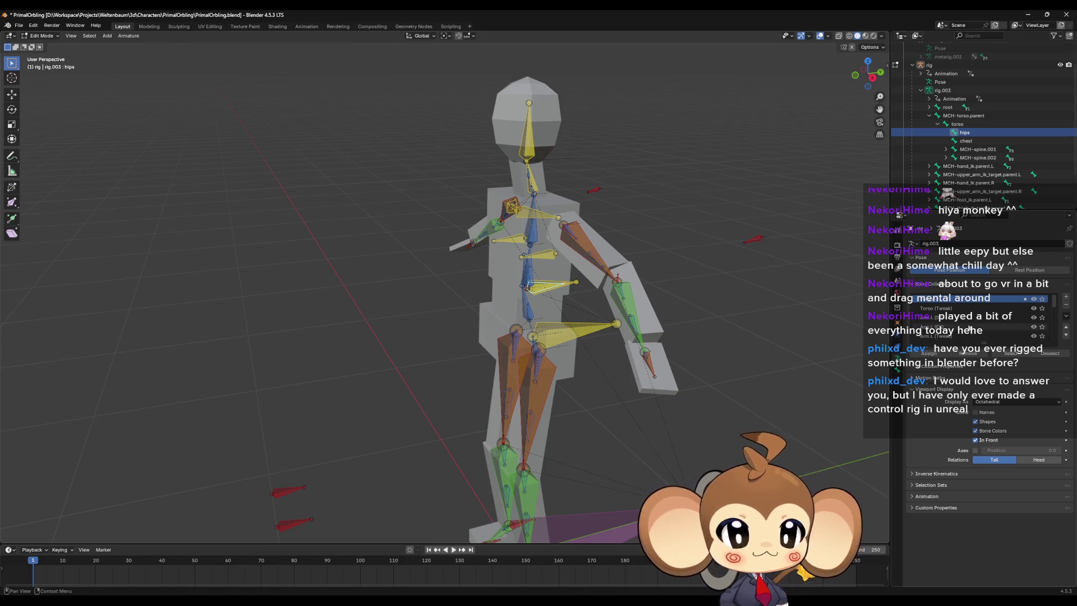
scroll(973, 326, "up", 5)
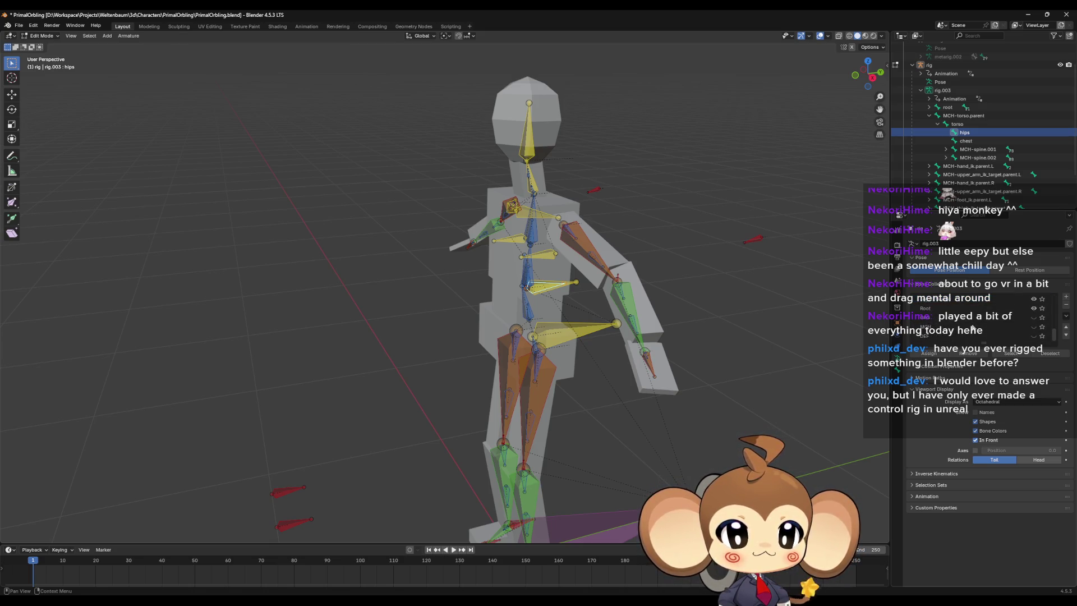
scroll(844, 341, "up", 2)
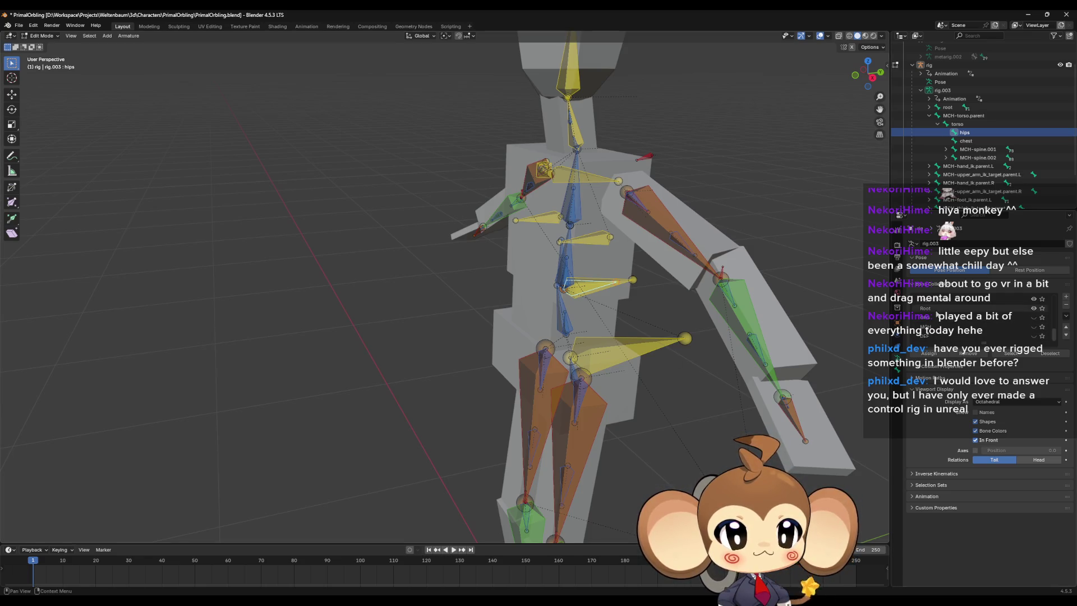
Step: From a frontal view, select the spine_fk and chest bones in the viewport
middle_click_drag(623, 289, 633, 271)
left_click(554, 315)
mouse_move(617, 337)
middle_mouse_down()
mouse_move(689, 340)
mouse_move(618, 340)
mouse_move(580, 319)
middle_mouse_up()
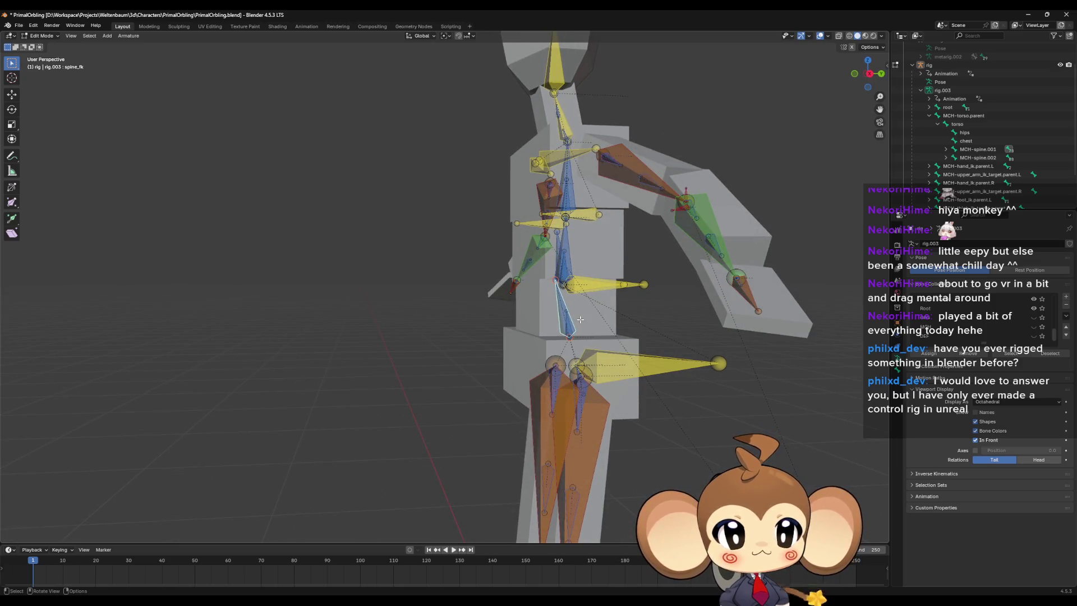
left_click(602, 284)
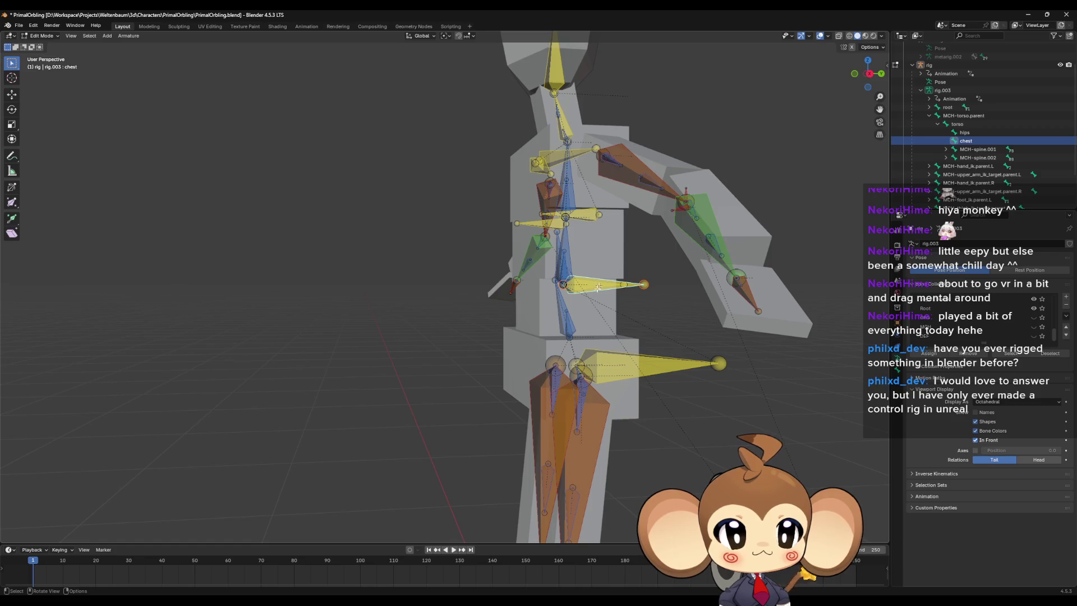
left_click(563, 315)
Step: Review spine_fk's Bone and Armature properties and open the interaction mode menu
left_click(895, 370)
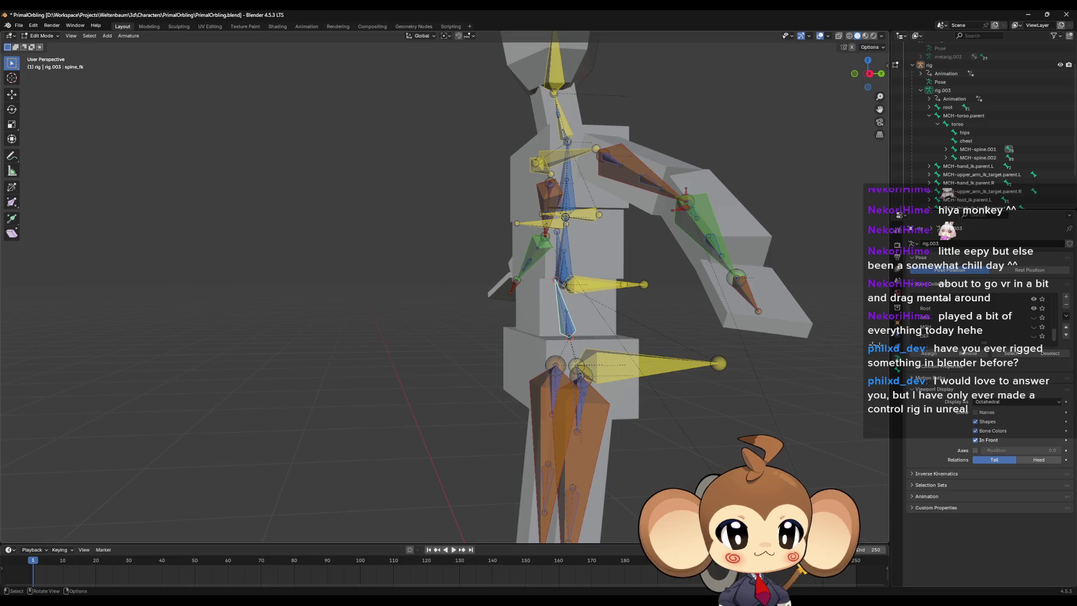
left_click(895, 360)
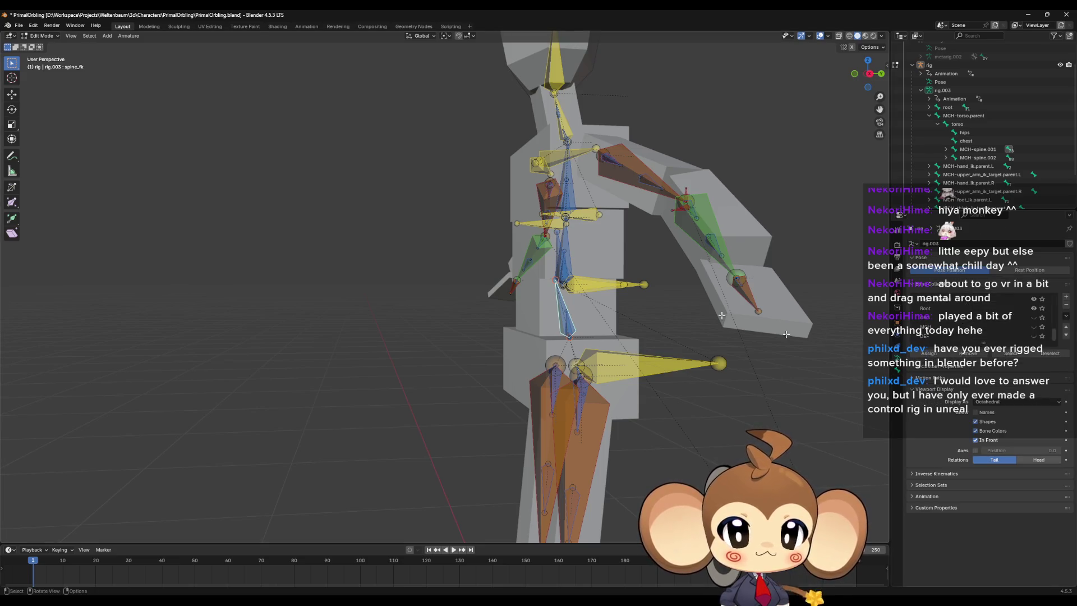
left_click(43, 36)
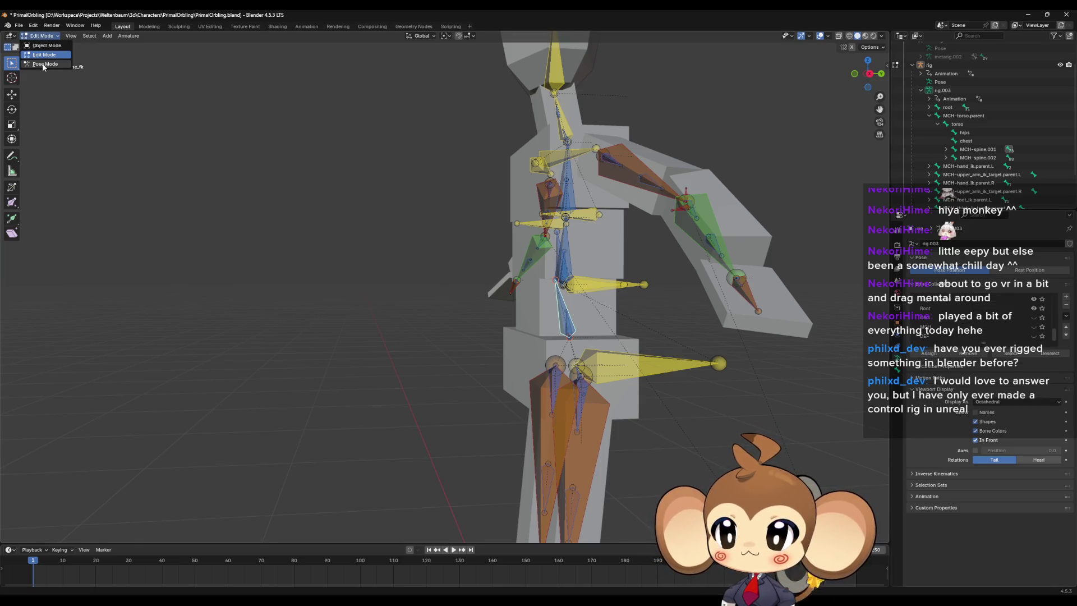
Step: Switch the rig to Pose Mode and select the torso, tweak_spine and neck controls
left_click(48, 63)
left_click(563, 332)
left_click(565, 330)
mouse_move(566, 328)
middle_mouse_down()
mouse_move(558, 360)
mouse_move(608, 353)
mouse_move(525, 157)
middle_mouse_up()
left_click(526, 135)
left_click(524, 112)
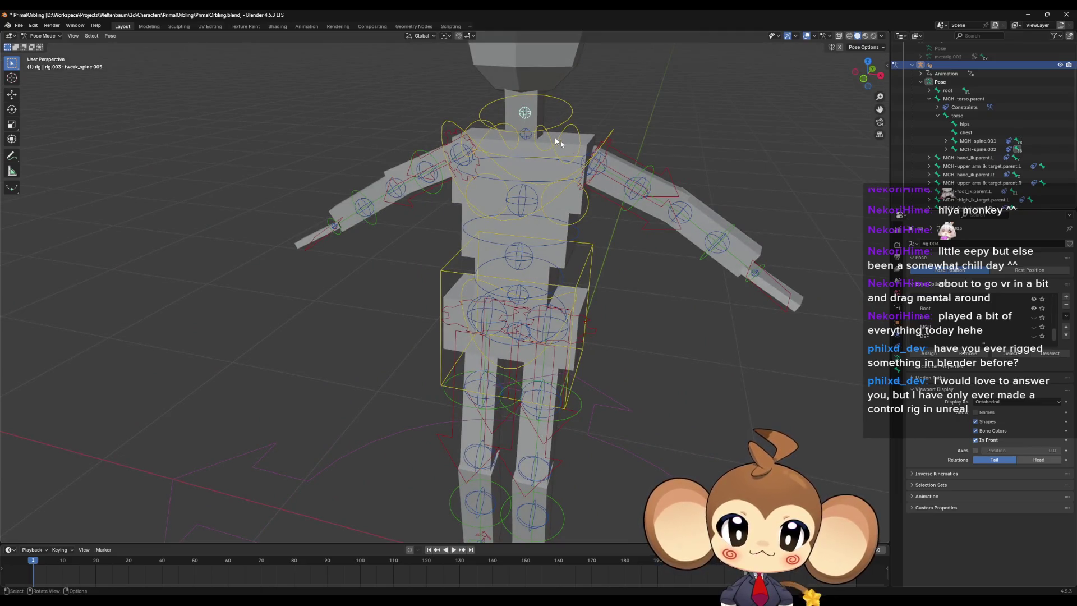
left_click(568, 115)
scroll(565, 130, "down", 1)
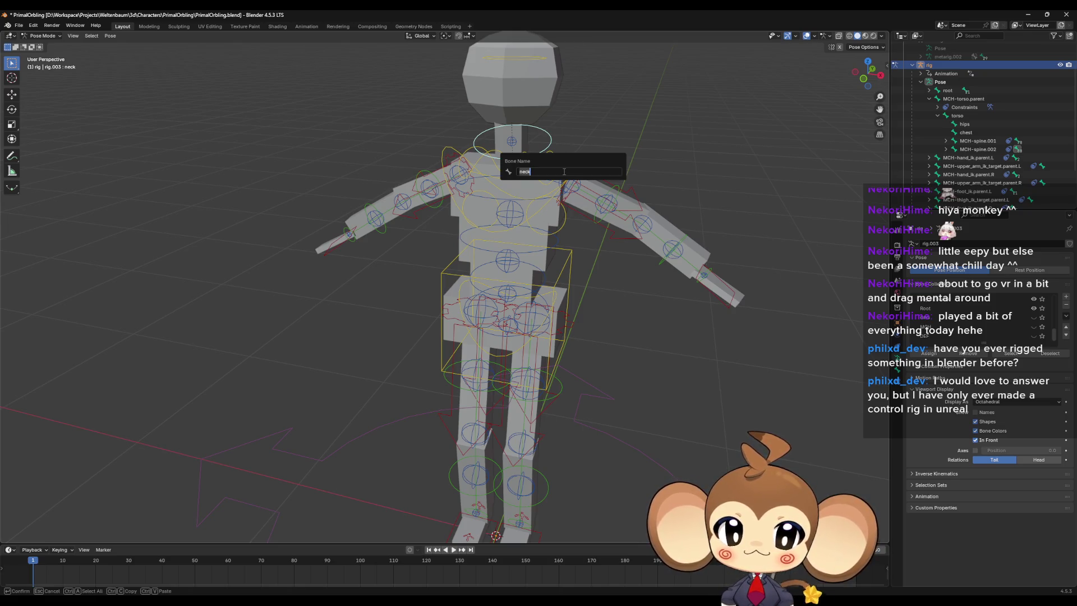
mouse_move(560, 169)
middle_mouse_down()
mouse_move(519, 141)
mouse_move(505, 168)
middle_mouse_up()
Step: Review the neck bone's constraints and its Bone Relations settings
left_click(899, 383)
left_click(898, 371)
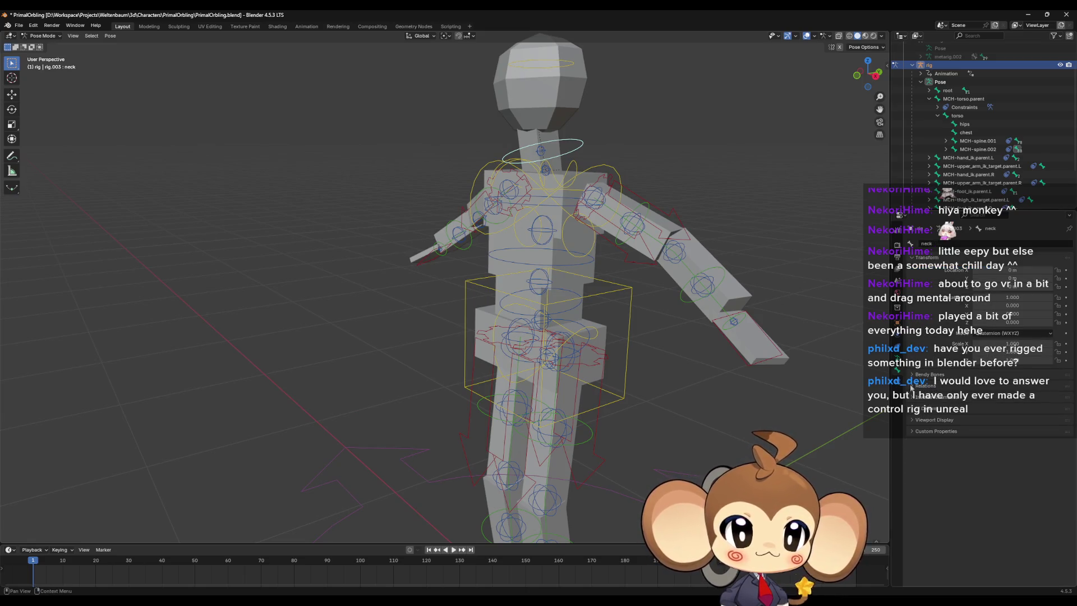
left_click(914, 385)
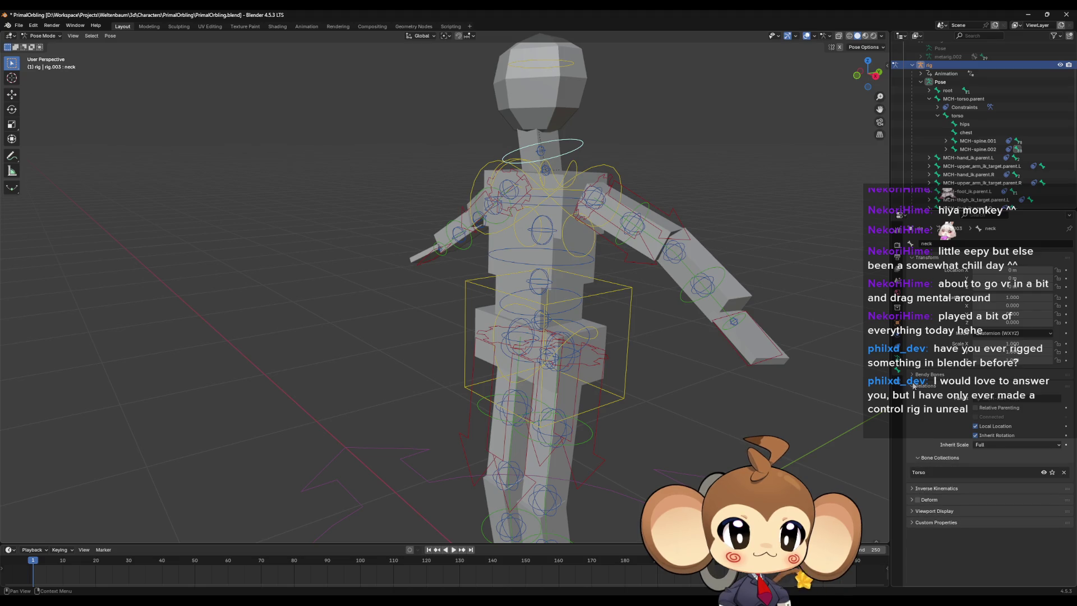
left_click(914, 385)
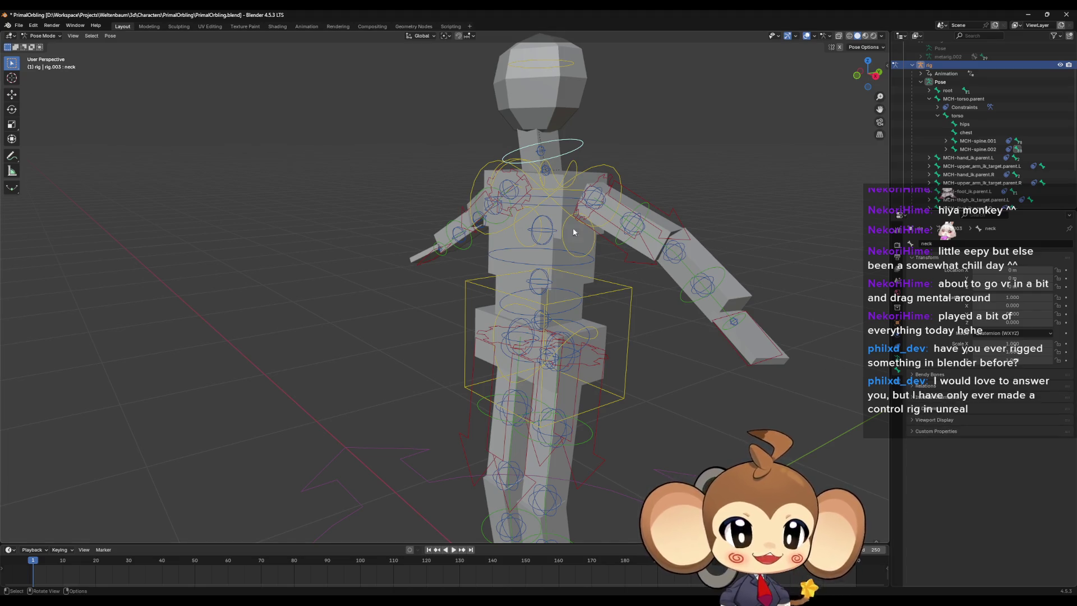
scroll(573, 227, "down", 3)
middle_click_drag(573, 227, 550, 143)
scroll(548, 227, "up", 3)
middle_click_drag(548, 228, 567, 253)
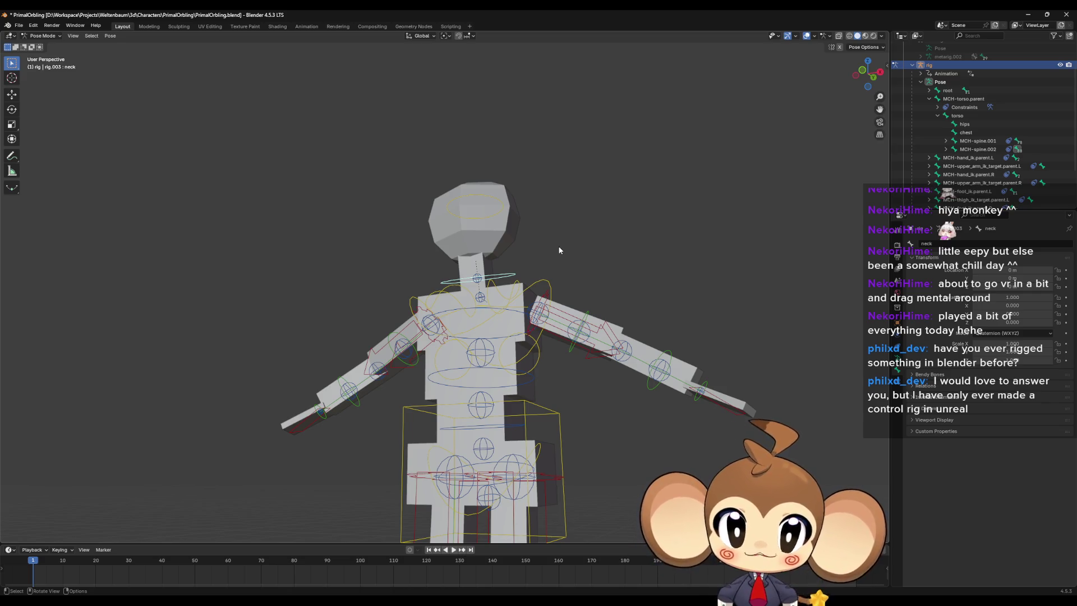
Step: Select the head bone from an elevated three-quarter view and show the armature settings
mouse_move(560, 249)
middle_mouse_down()
mouse_move(622, 224)
mouse_move(564, 317)
middle_mouse_up()
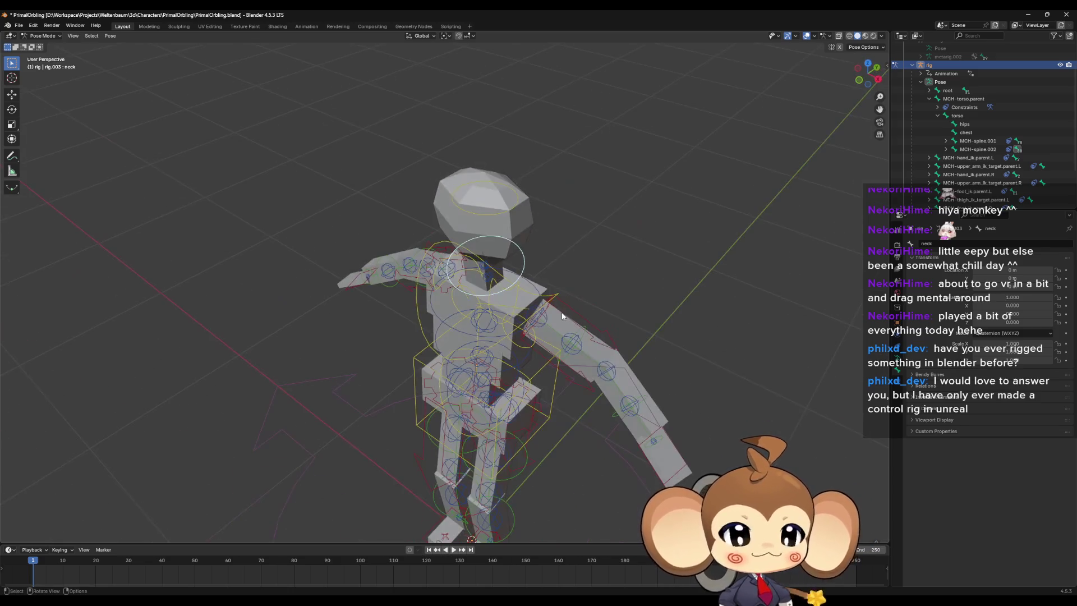
scroll(527, 279, "up", 4)
scroll(527, 279, "down", 4)
middle_click_drag(528, 279, 579, 240)
scroll(575, 228, "down", 2)
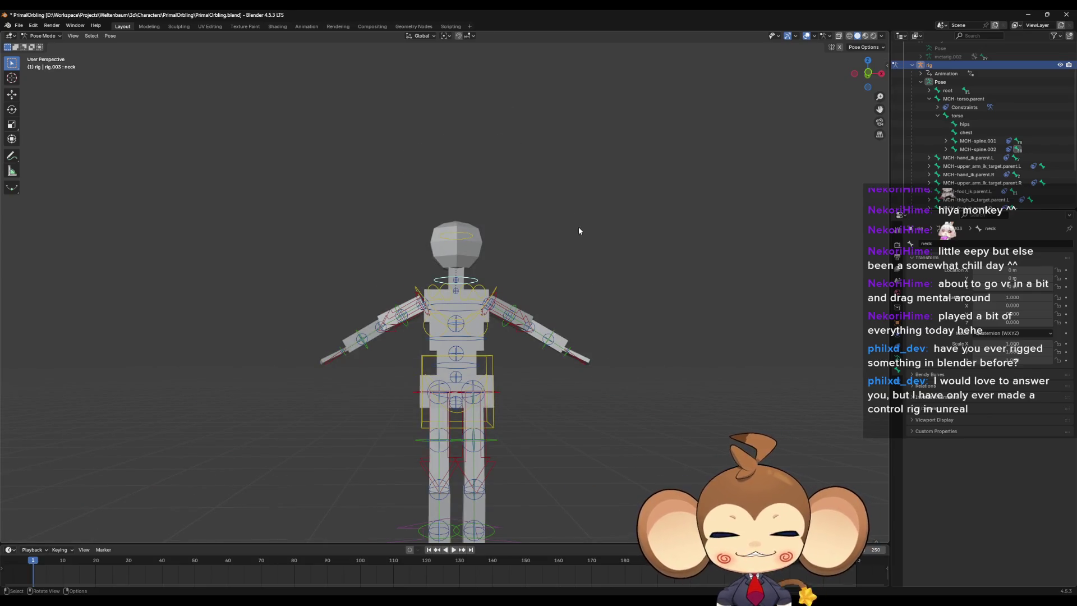
mouse_move(580, 231)
middle_mouse_down()
mouse_move(450, 330)
mouse_move(522, 302)
mouse_move(562, 308)
middle_mouse_up()
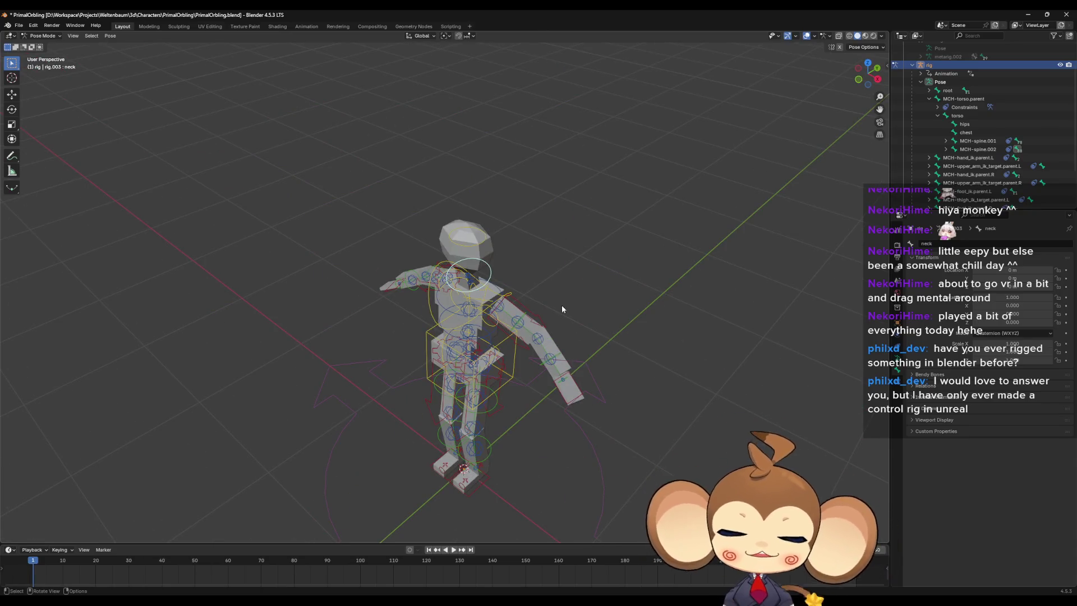
left_click(449, 230)
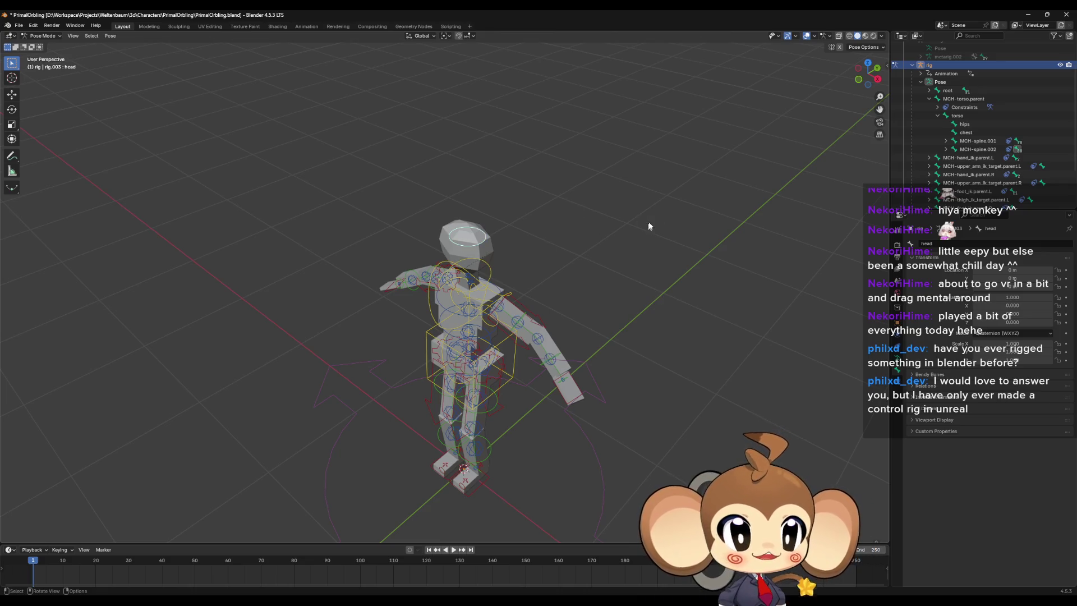
left_click(900, 375)
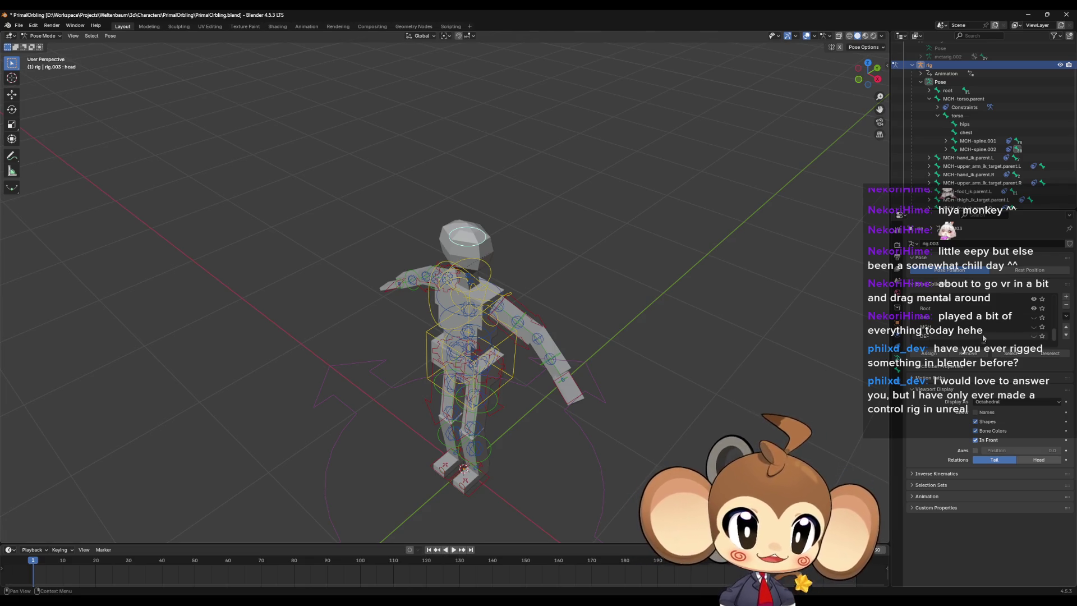
Step: Toggle the rig into Edit Mode and back to Pose Mode, then switch to Object Mode
mouse_move(473, 312)
middle_mouse_down()
mouse_move(460, 325)
mouse_move(543, 241)
middle_mouse_up()
key("Tab")
scroll(543, 241, "up", 5)
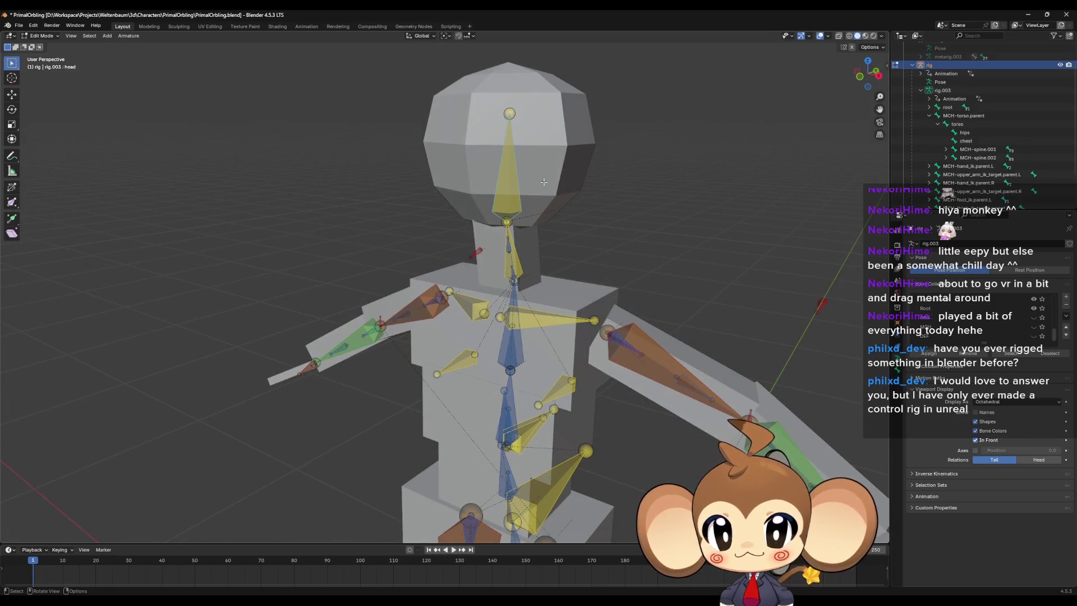
key("Tab")
left_click(42, 36)
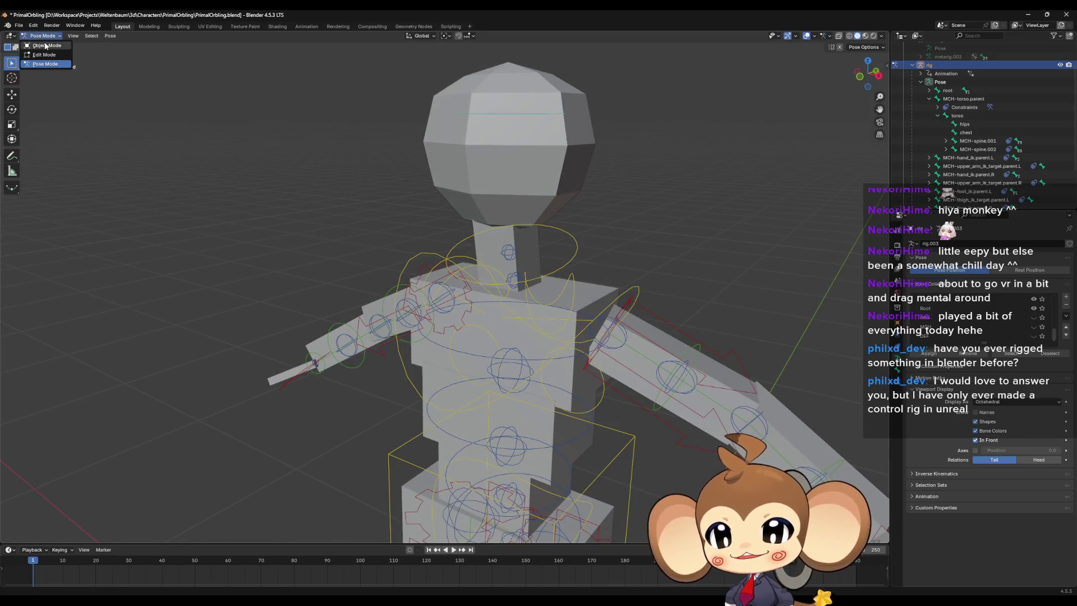
left_click(40, 44)
Step: Put the character mesh Cube.001 into Edit Mode and select a head vertex
left_click(542, 177)
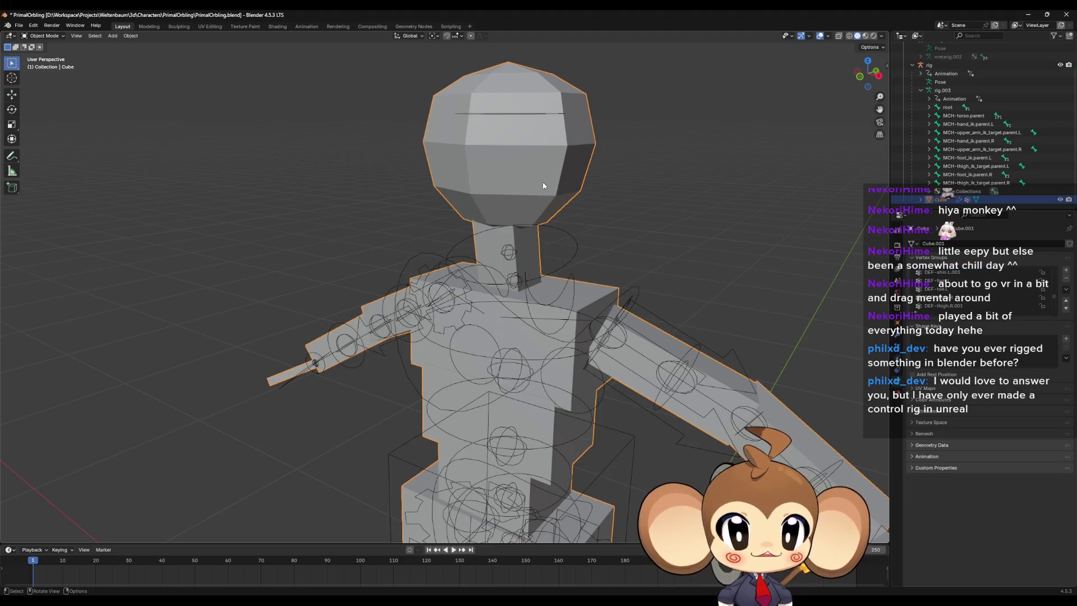
key("Tab")
left_click(567, 147)
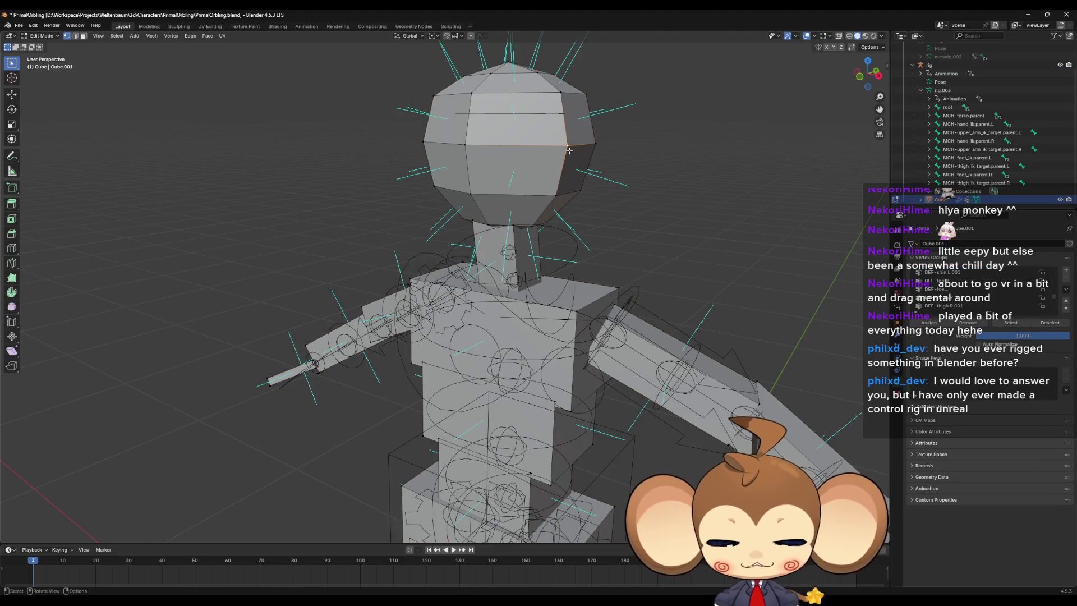
Step: Assign the head block to spine.006 and the neck block to spine.005
key("ctrl+l")
scroll(975, 288, "up", 10)
scroll(969, 288, "down", 3)
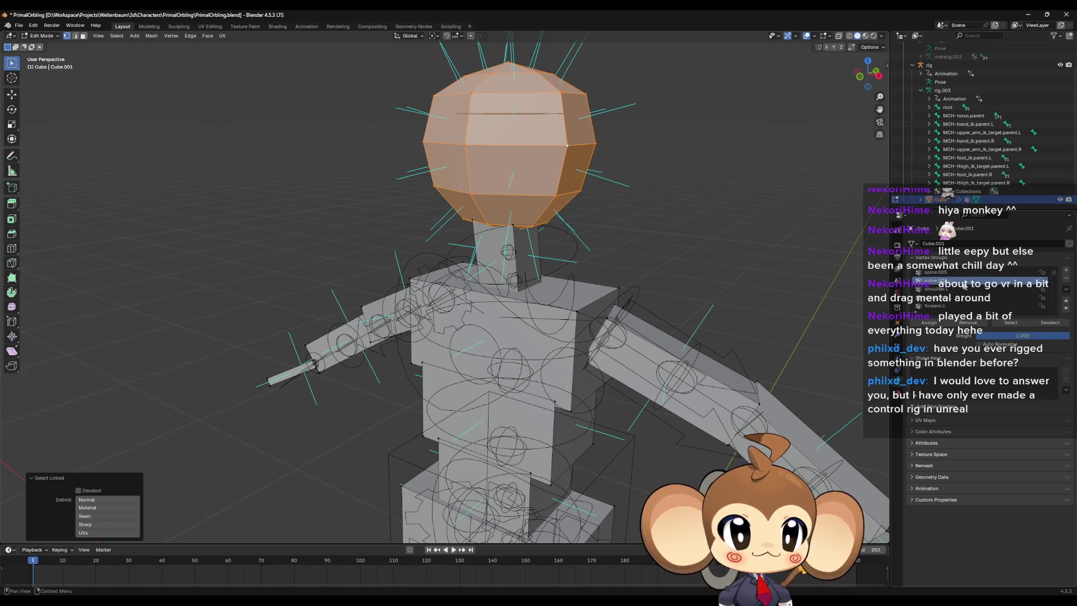
scroll(976, 313, "down", 1)
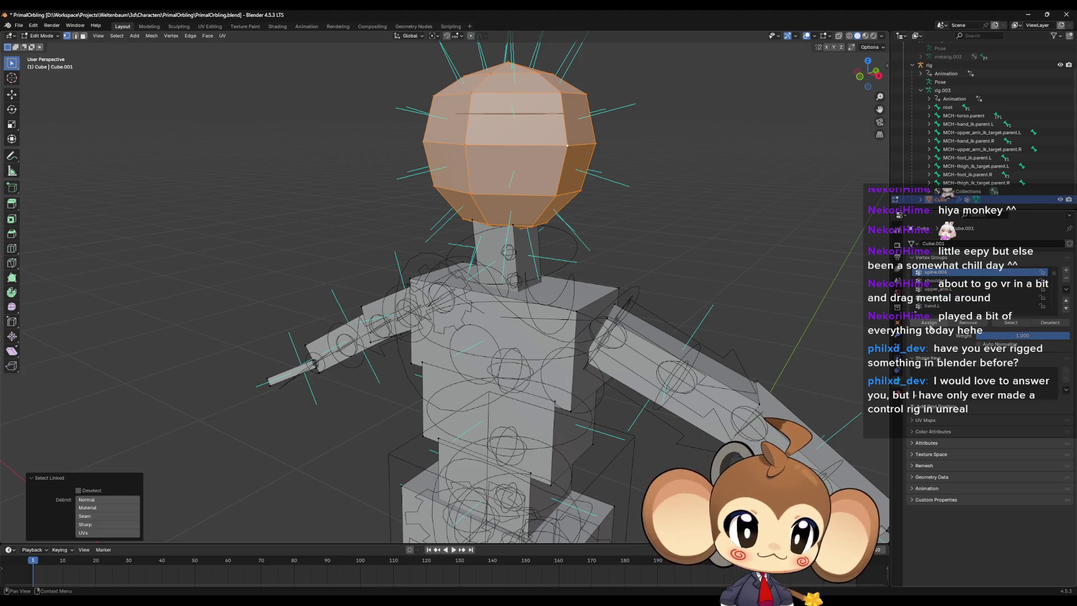
left_click(928, 324)
middle_click_drag(525, 234, 522, 207)
left_click(522, 206)
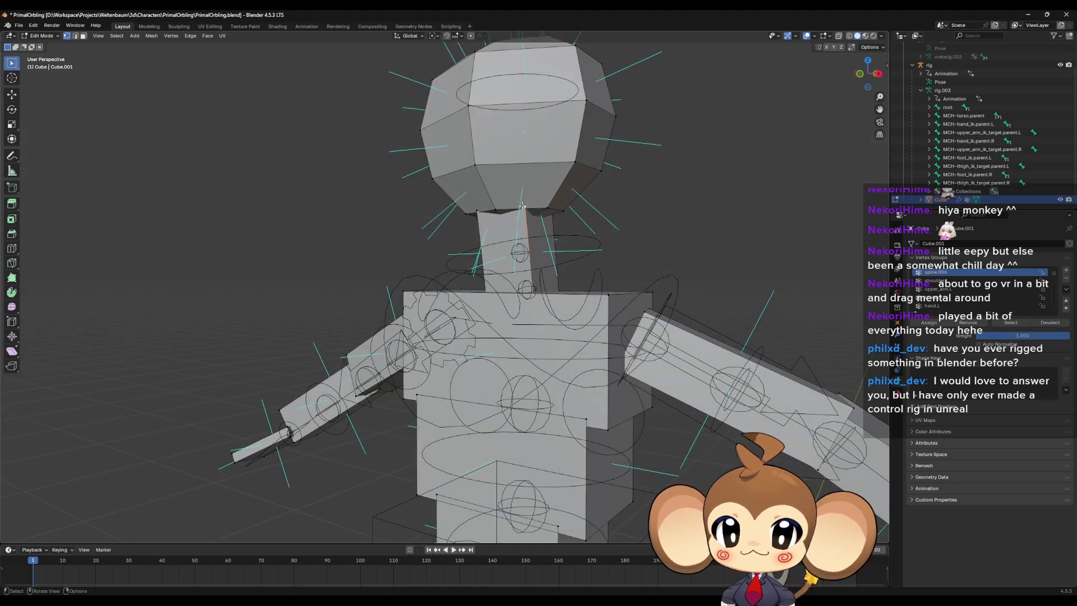
key("ctrl+l")
scroll(947, 301, "up", 3)
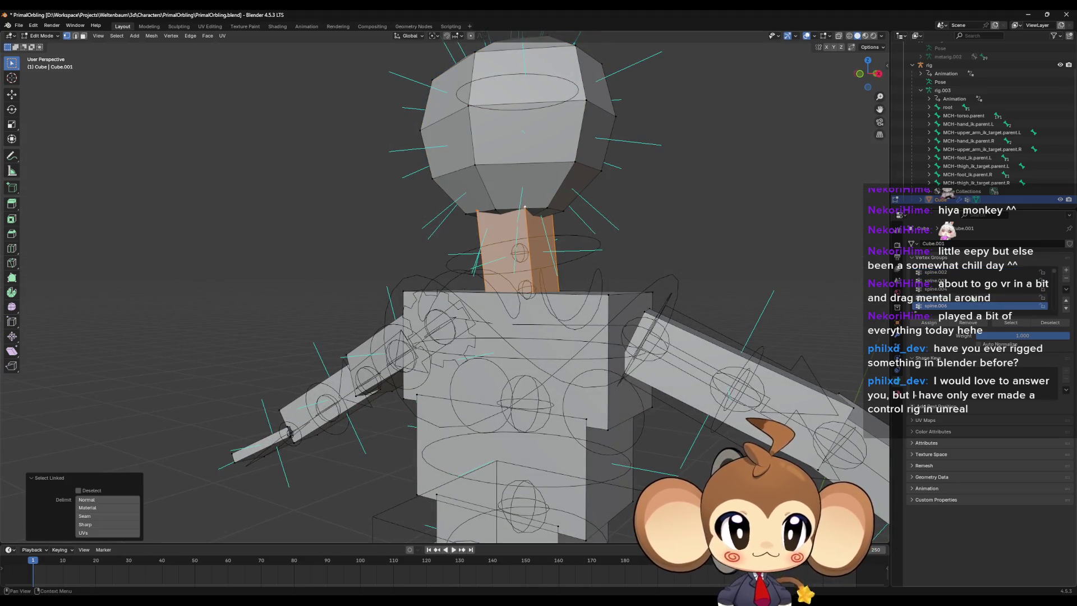
left_click(948, 297)
left_click(928, 324)
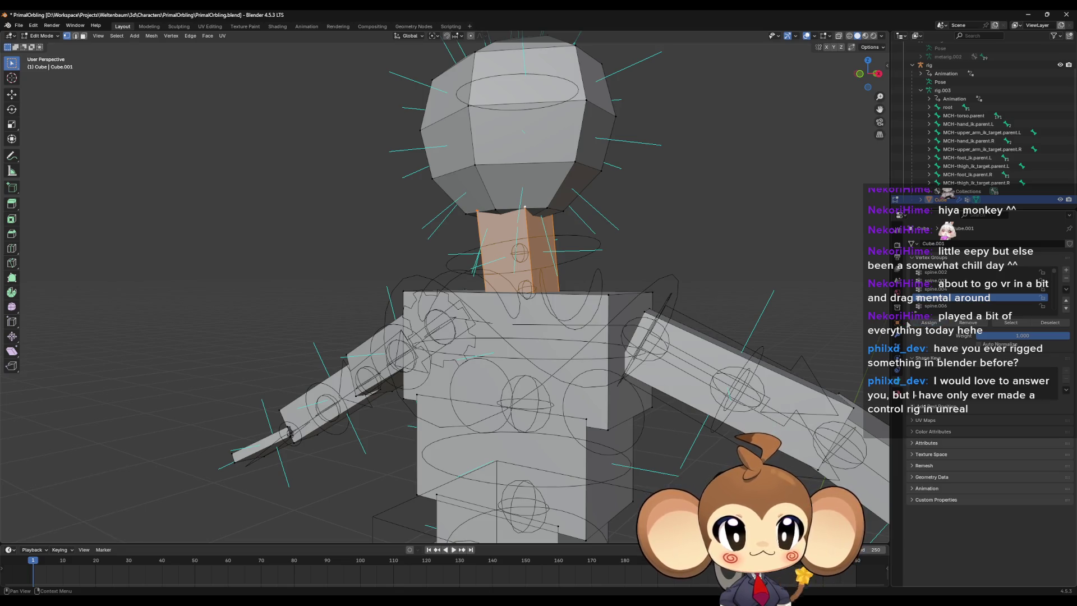
Step: Assign the upper torso block to spine.003 and the lower torso block to spine.002
middle_click_drag(648, 258, 583, 298)
left_click(580, 301)
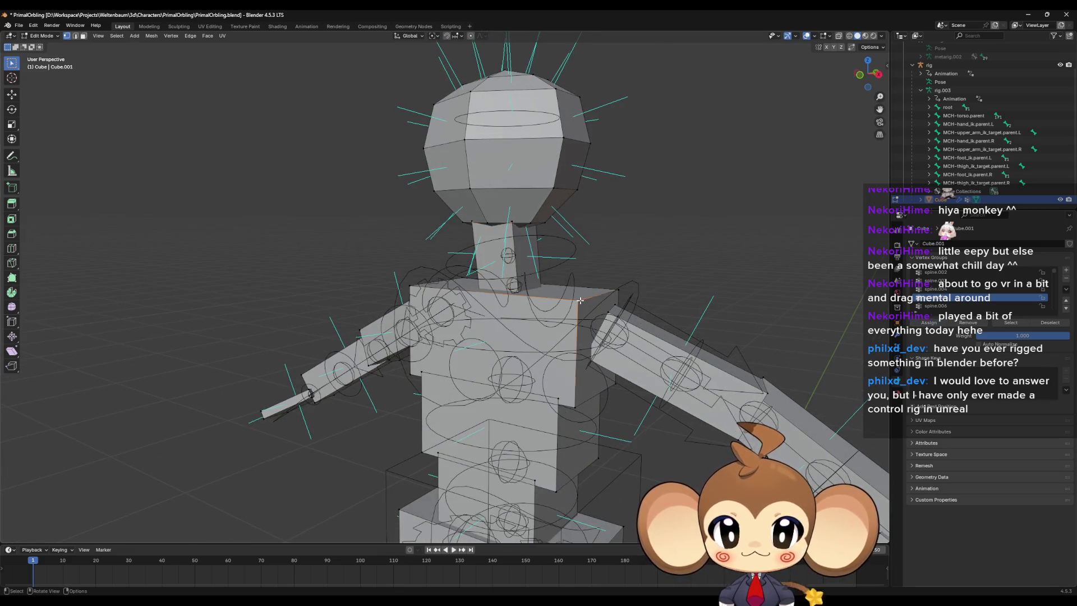
key("ctrl+l")
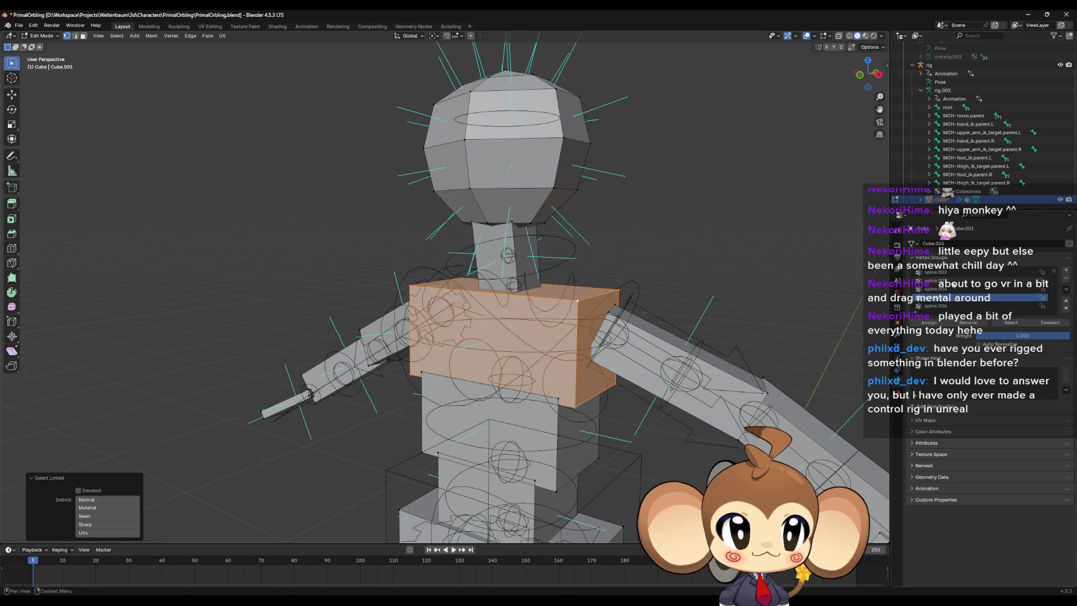
left_click(942, 281)
left_click(932, 323)
left_click(555, 400)
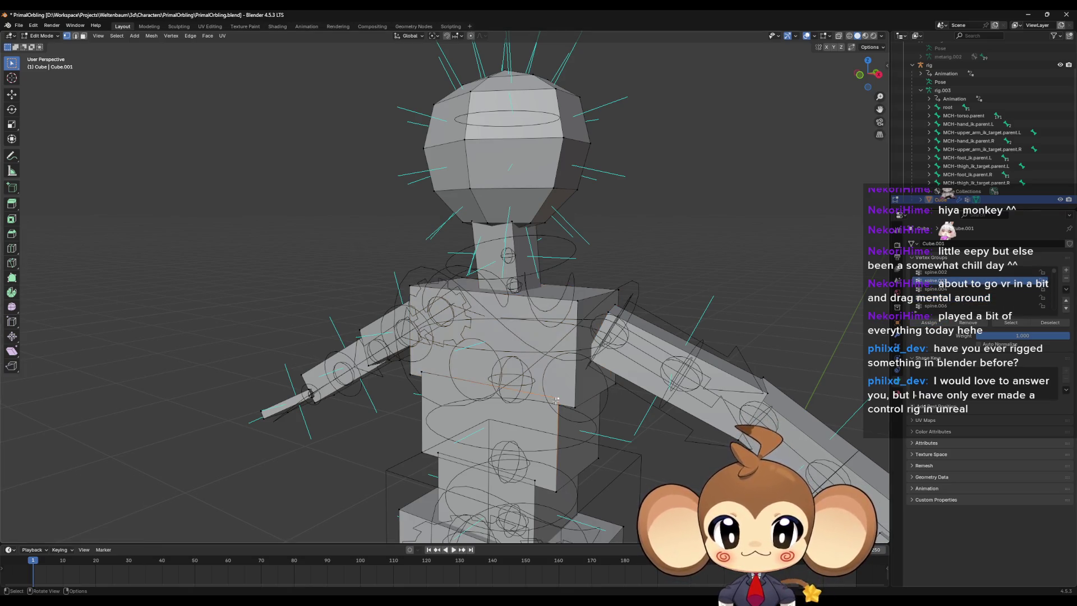
key("ctrl+l")
left_click(942, 272)
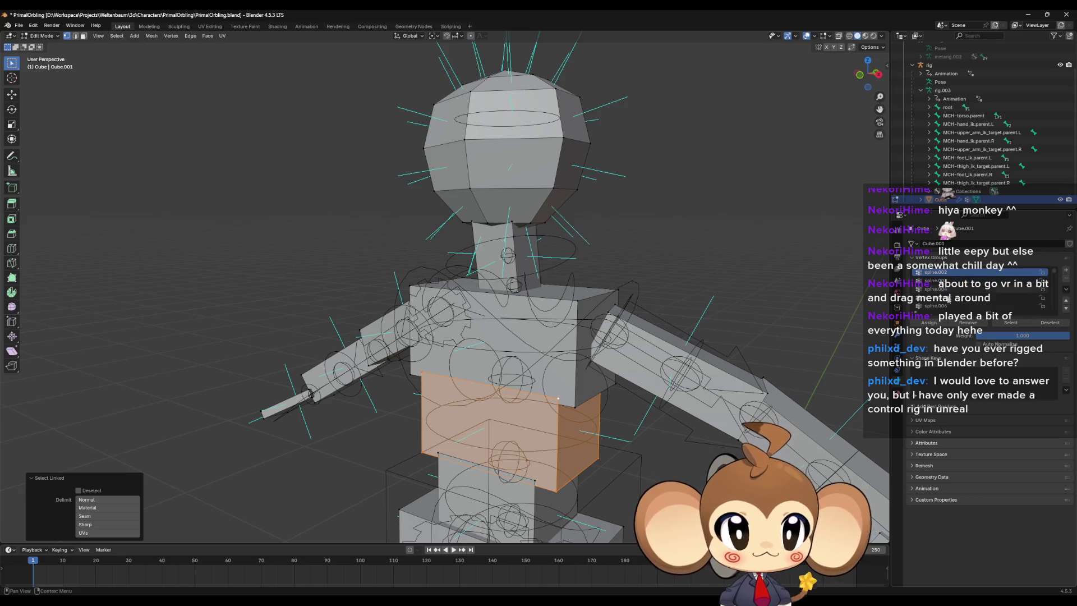
left_click(934, 324)
Step: Assign the next block down to spine.001 and the hip block to spine
mouse_move(645, 426)
middle_mouse_down()
mouse_move(600, 433)
mouse_move(552, 374)
middle_mouse_up()
left_click(541, 363)
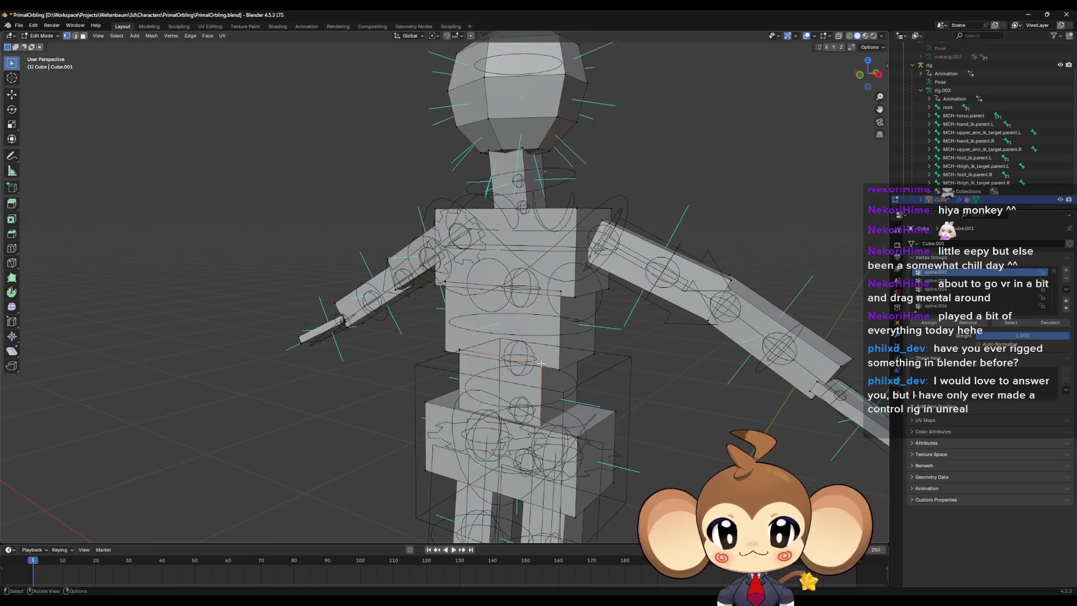
key("ctrl+l")
scroll(953, 289, "up", 2)
left_click(942, 280)
left_click(929, 323)
left_click(576, 438)
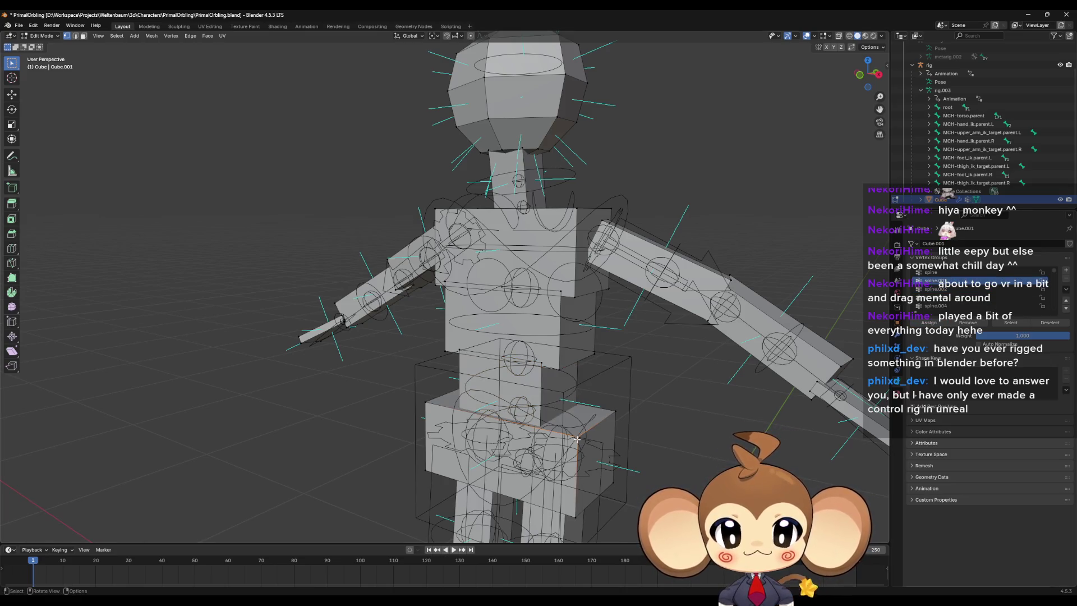
key("ctrl+l")
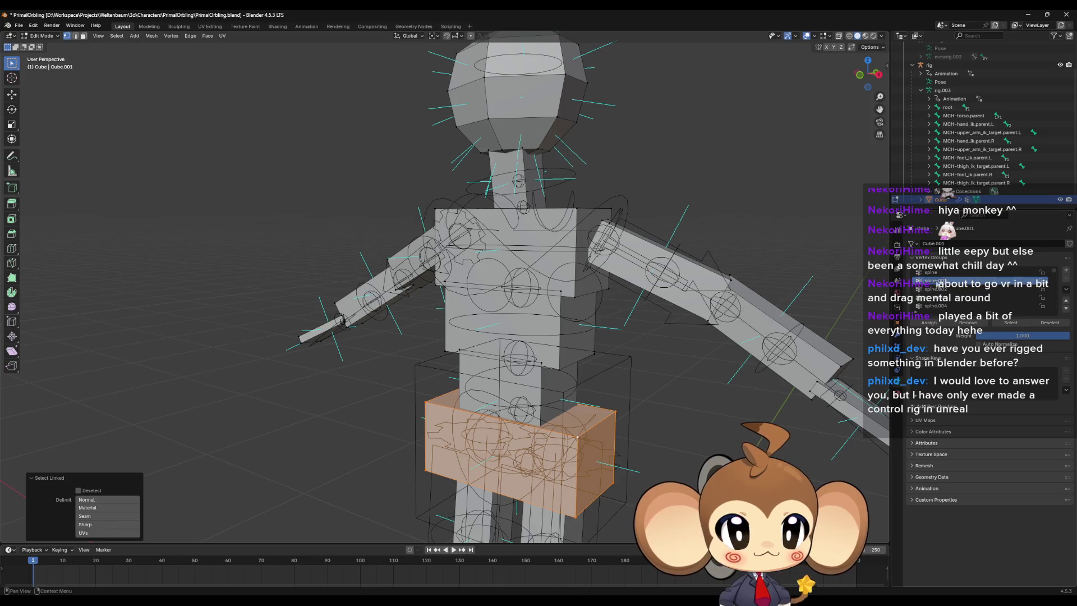
left_click(942, 272)
left_click(929, 323)
Step: Assign the left upper arm, forearm and hand blocks to upper_arm.L, the forearm group and hand.L
scroll(975, 289, "down", 6)
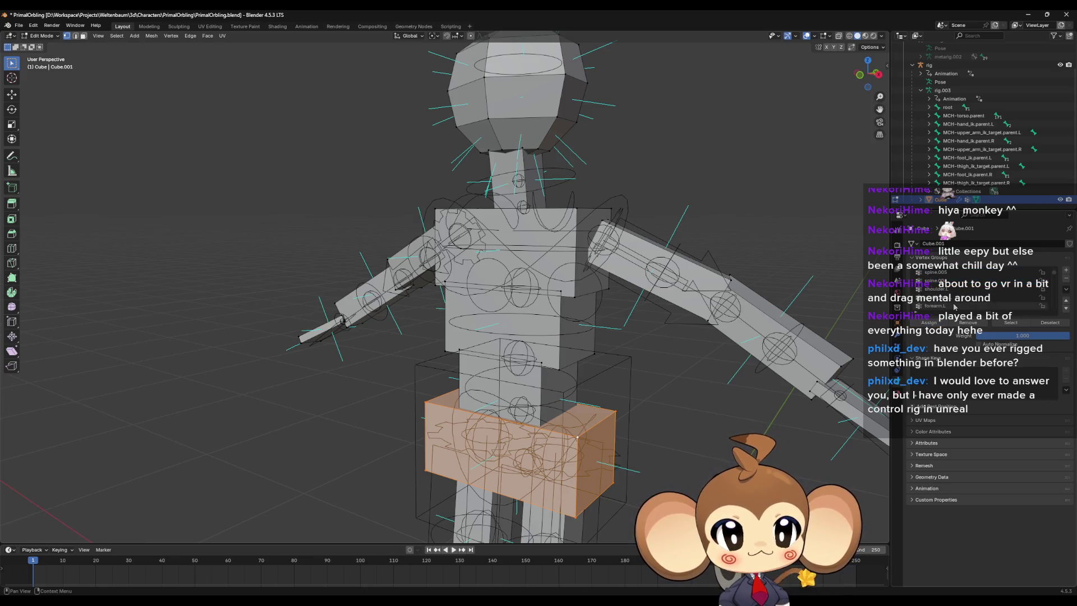
left_click(933, 280)
middle_click_drag(796, 337, 851, 334)
left_click(942, 289)
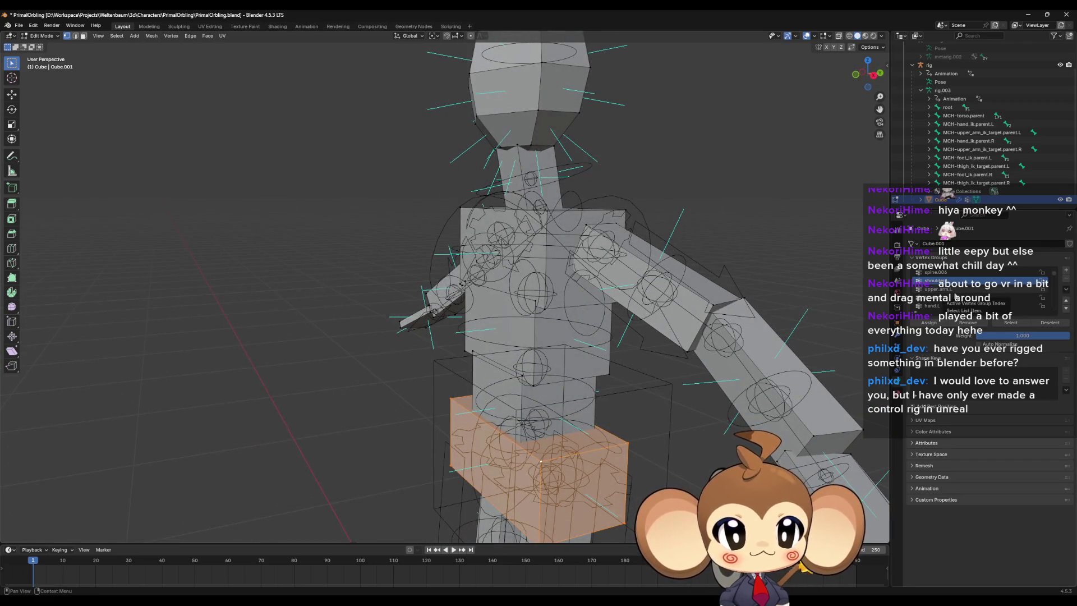
left_click(714, 304)
key("ctrl+l")
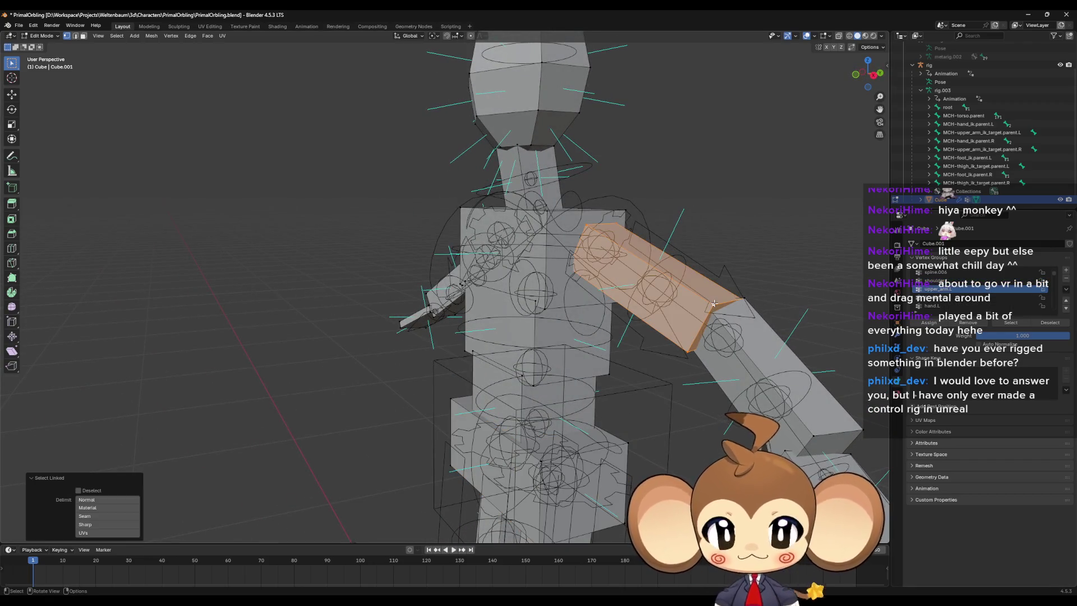
left_click(928, 322)
left_click(813, 435)
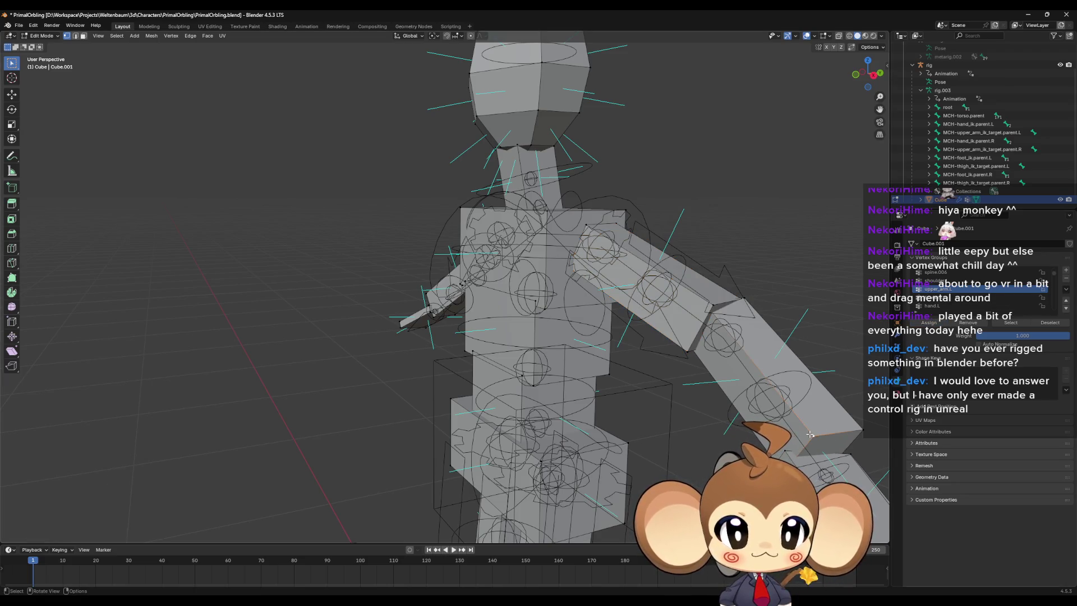
key("ctrl+l")
left_click(942, 297)
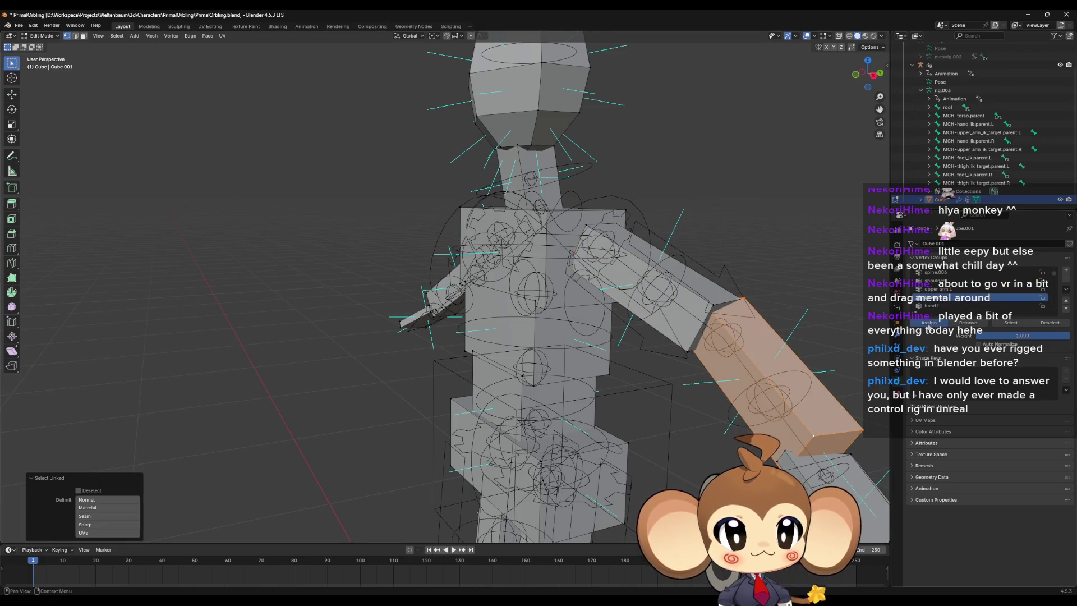
left_click(928, 323)
left_click(785, 456)
key("ctrl+l")
left_click(932, 306)
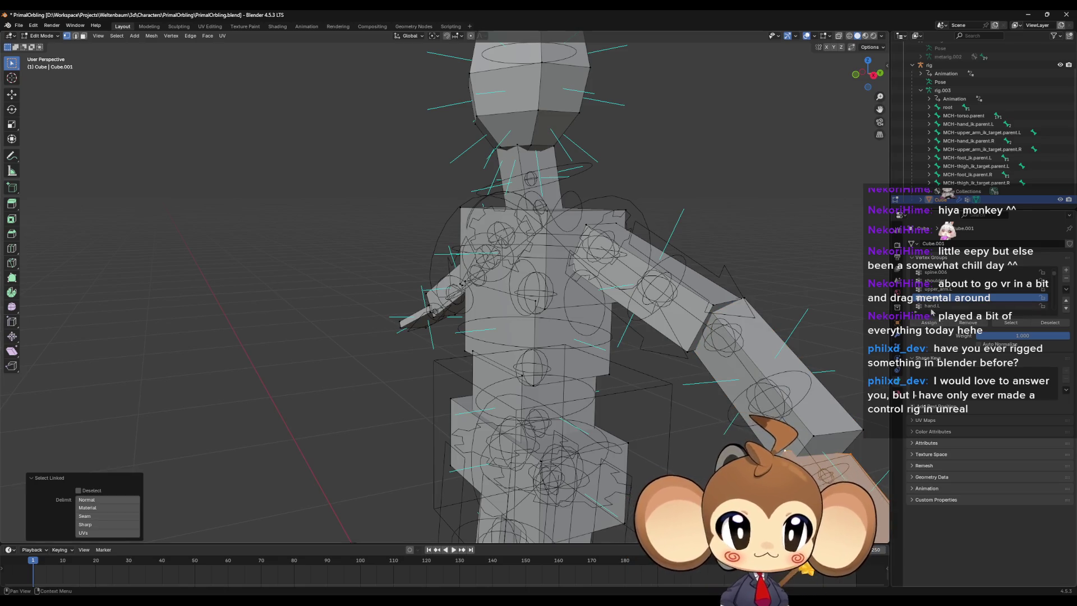
left_click(929, 322)
Step: Move the right upper arm block out of shoulder.R and into upper_arm.R
mouse_move(701, 348)
middle_mouse_down()
mouse_move(618, 340)
mouse_move(383, 276)
middle_mouse_up()
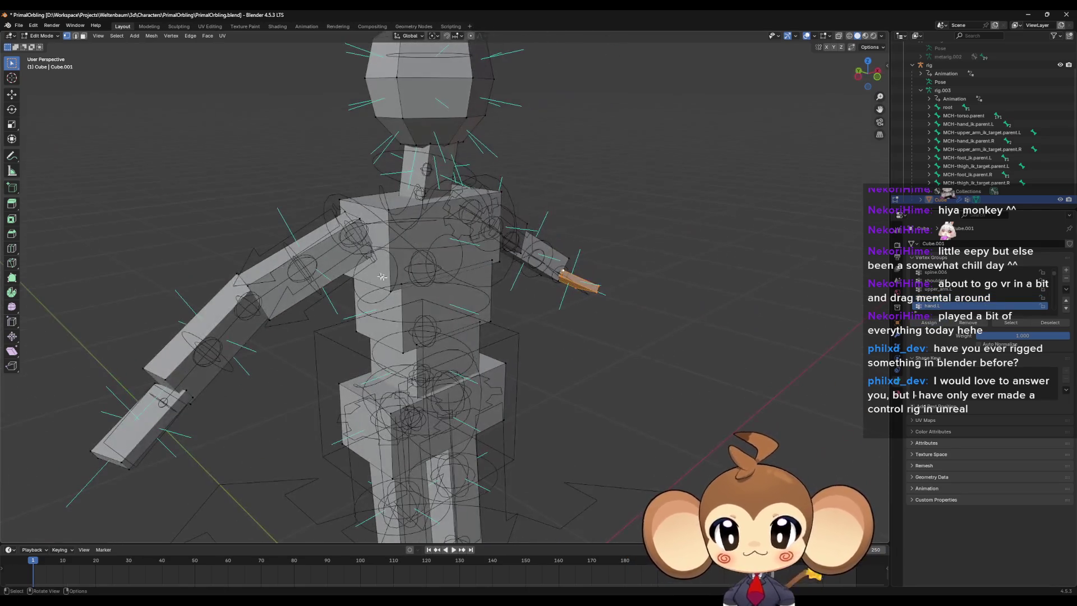
left_click(361, 219)
key("ctrl+l")
scroll(953, 291, "down", 3)
left_click(942, 288)
left_click(929, 322)
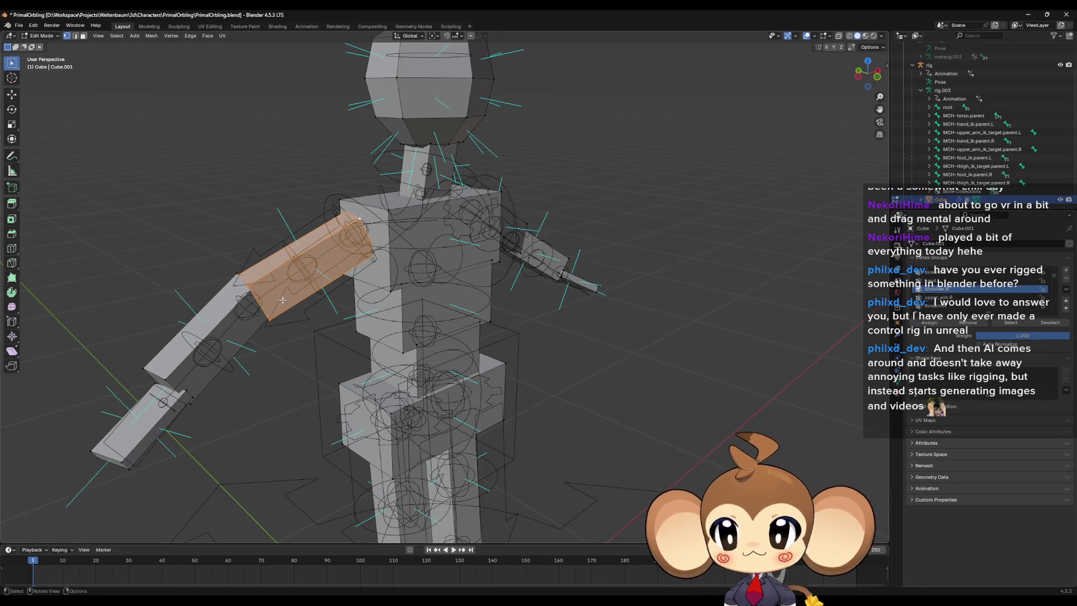
left_click(169, 370)
key("ctrl+l")
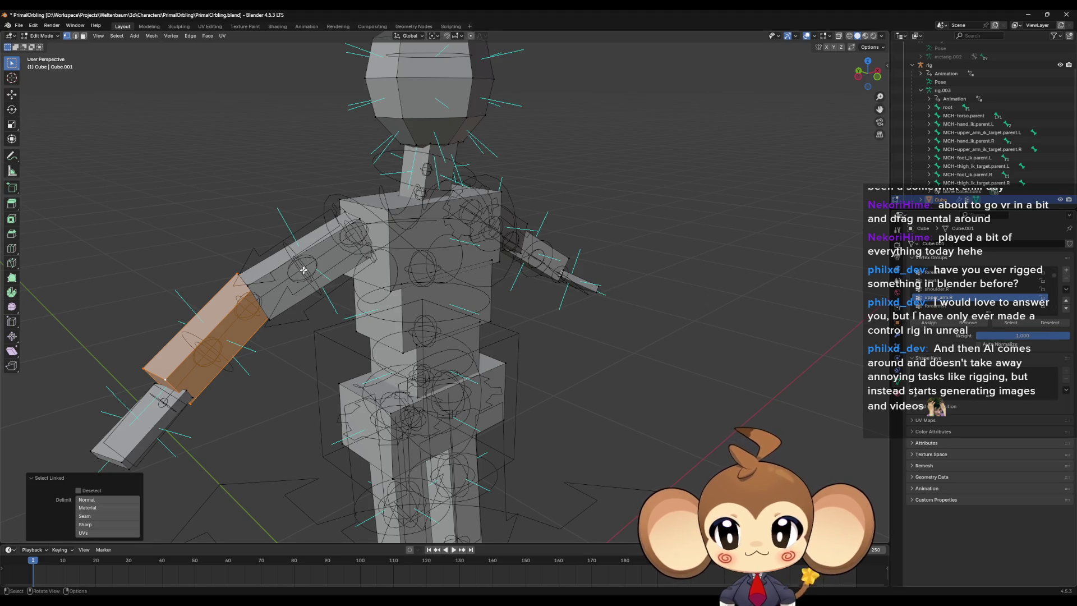
left_click(265, 282)
key("ctrl+l")
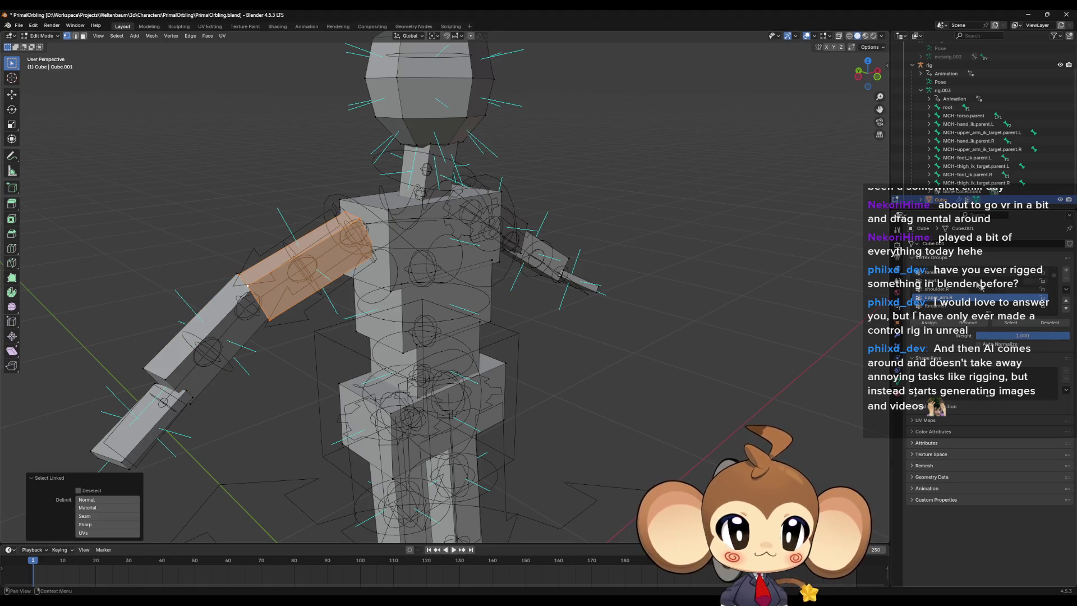
left_click(954, 288)
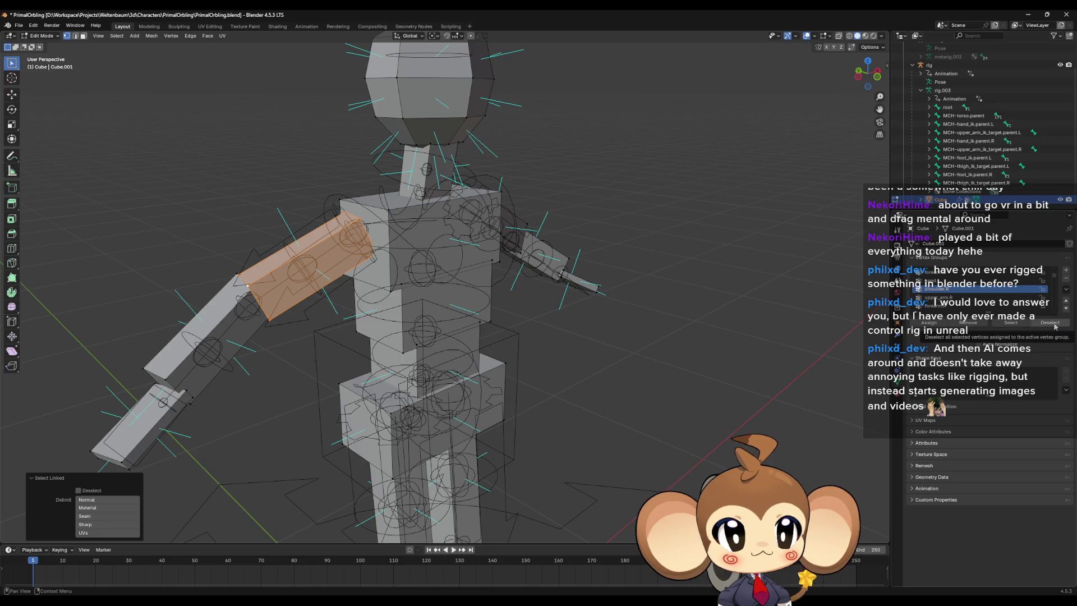
left_click(970, 324)
left_click(942, 298)
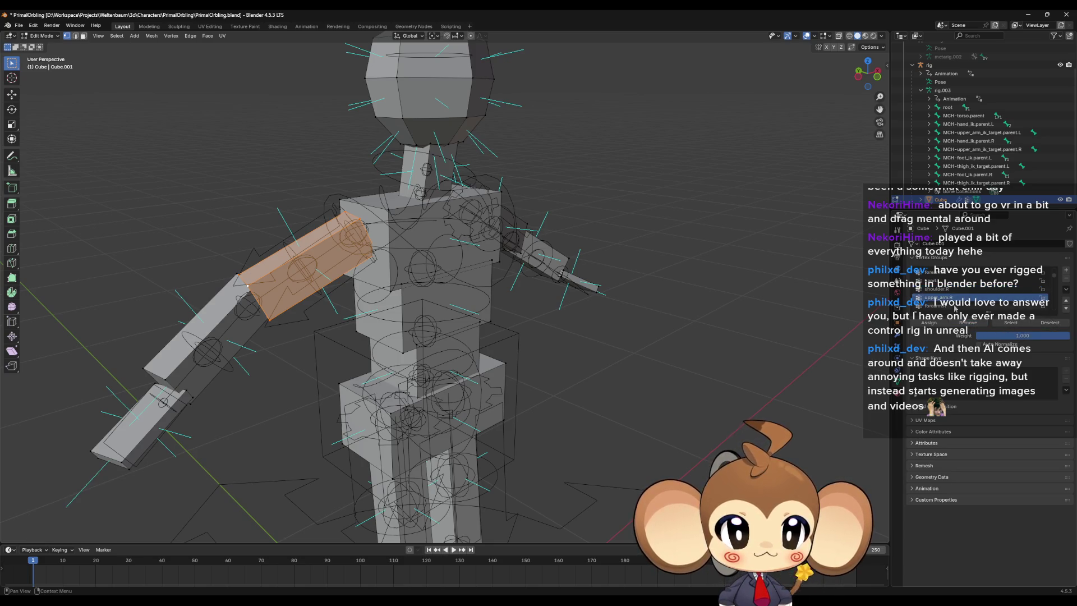
left_click(931, 323)
Step: Assign the right forearm block to forearm.R and select the hand block for hand.R
left_click(188, 368)
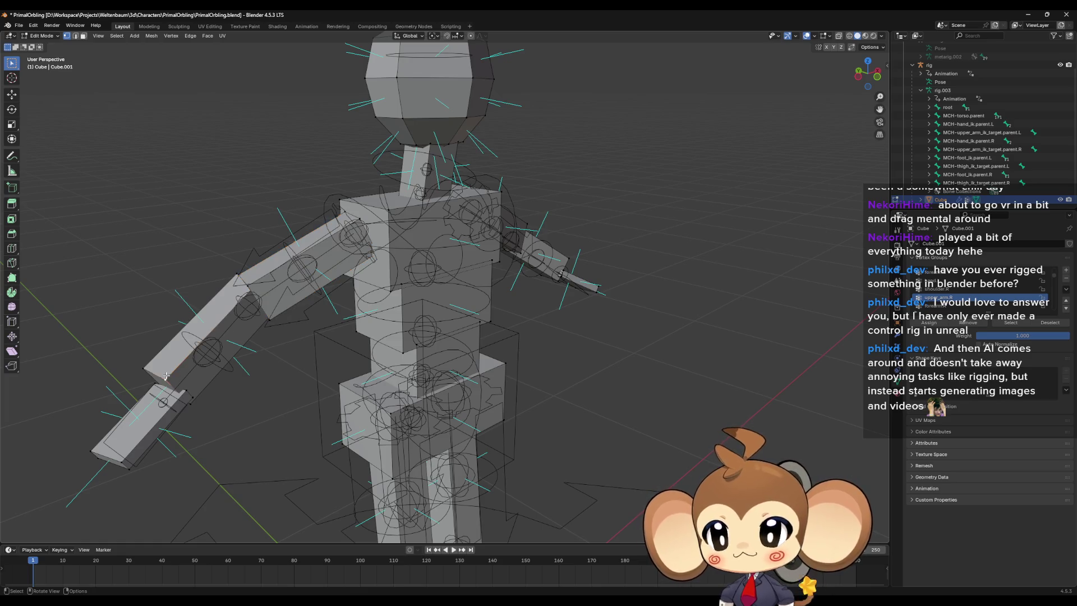
key("l")
left_click(942, 288)
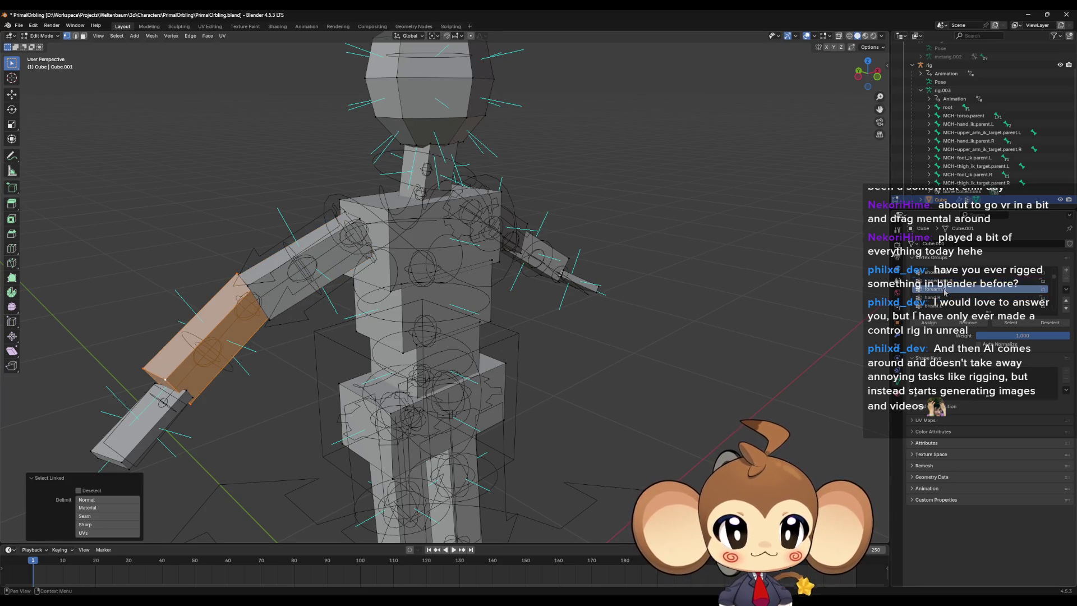
left_click(928, 323)
left_click(942, 297)
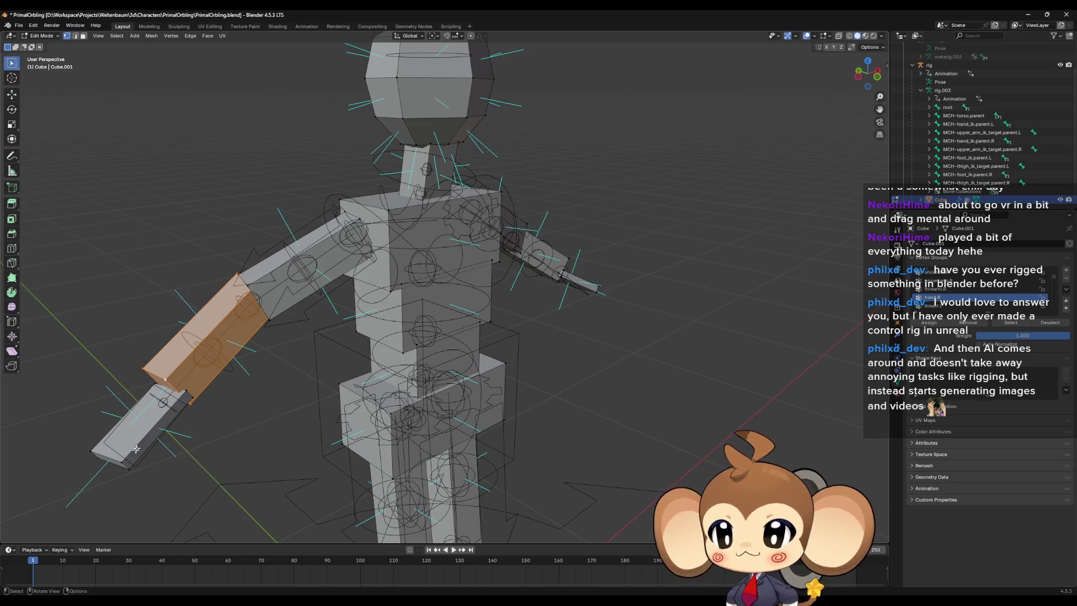
left_click(119, 464)
key("l")
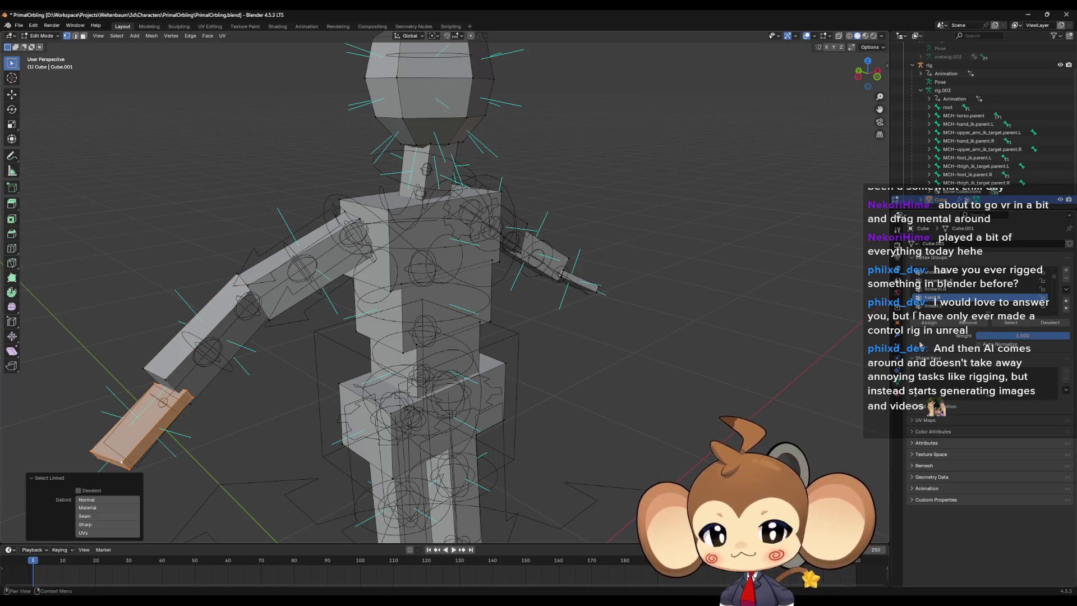
Step: Select the left thigh, then assign the left shin to shin.L and foot to foot.L
mouse_move(684, 337)
middle_mouse_down()
mouse_move(549, 324)
mouse_move(522, 336)
middle_mouse_up()
scroll(972, 287, "down", 2)
scroll(972, 287, "down", 2)
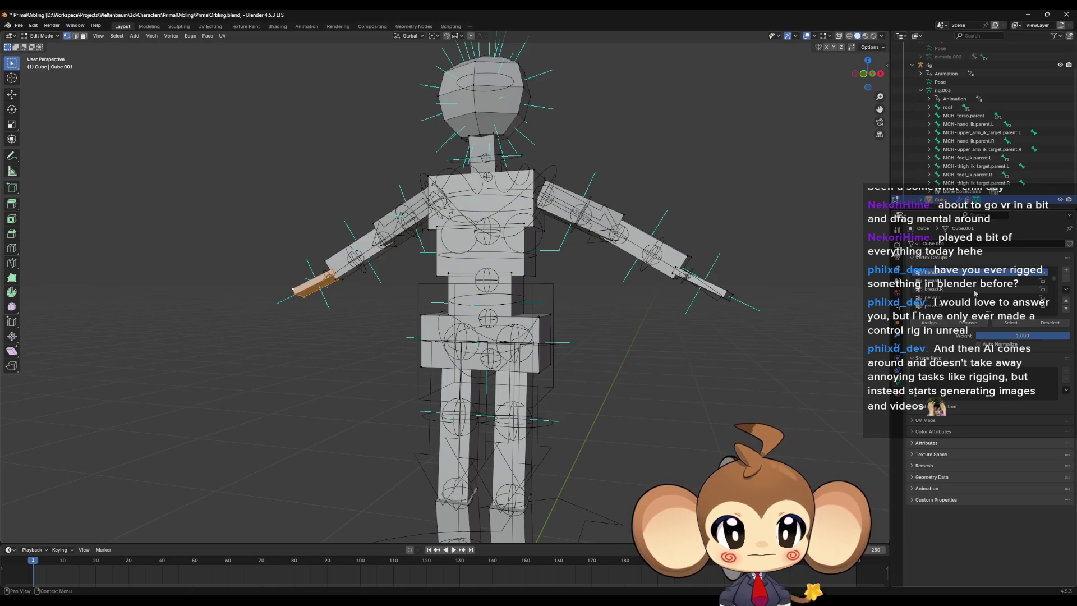
left_click(971, 289)
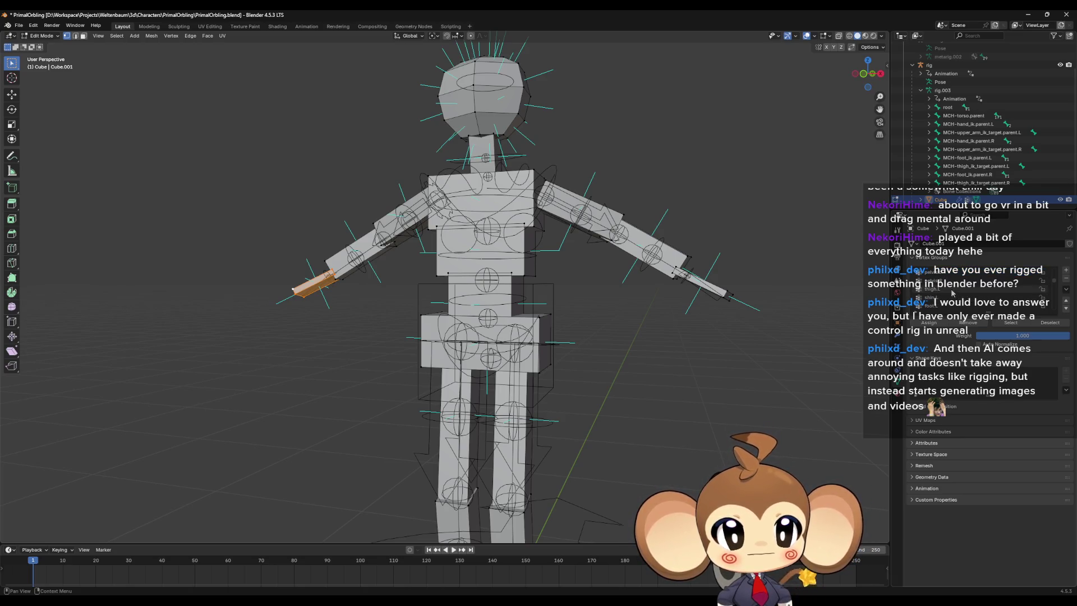
mouse_move(530, 398)
middle_mouse_down()
mouse_move(567, 365)
mouse_move(557, 375)
middle_mouse_up()
left_click(556, 376)
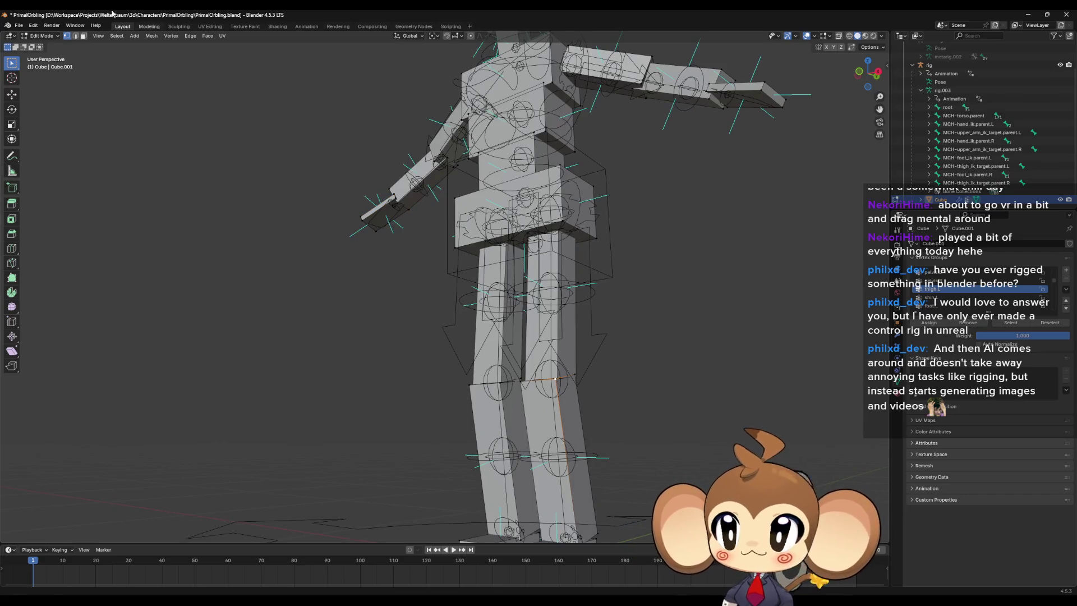
key("alt+a")
key("l")
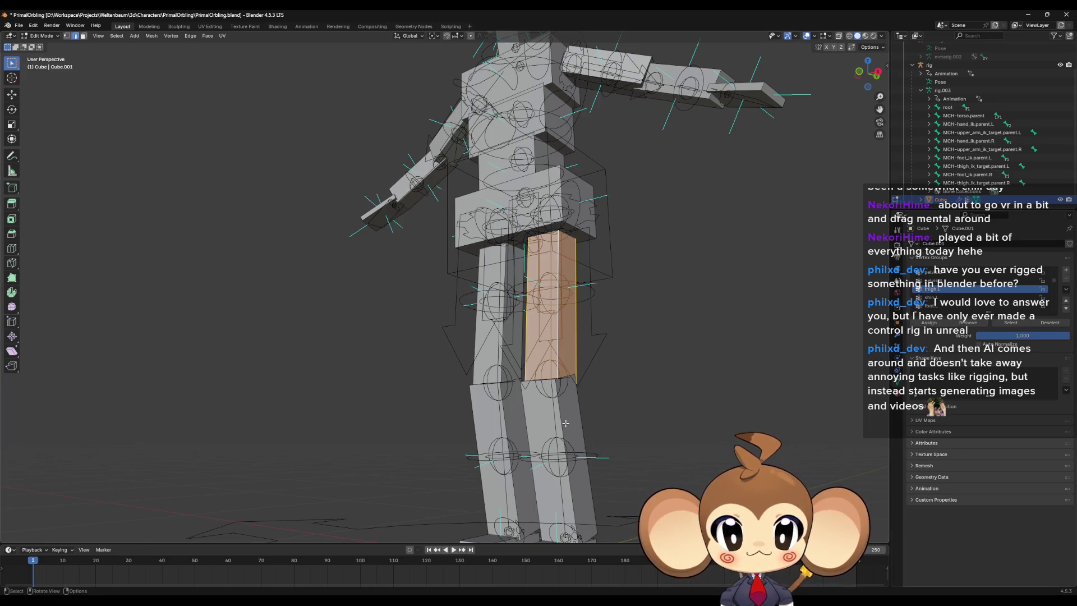
key("alt+a")
key("l")
left_click(931, 298)
left_click(929, 323)
middle_click_drag(684, 426, 740, 451)
key("alt+a")
key("l")
left_click(939, 305)
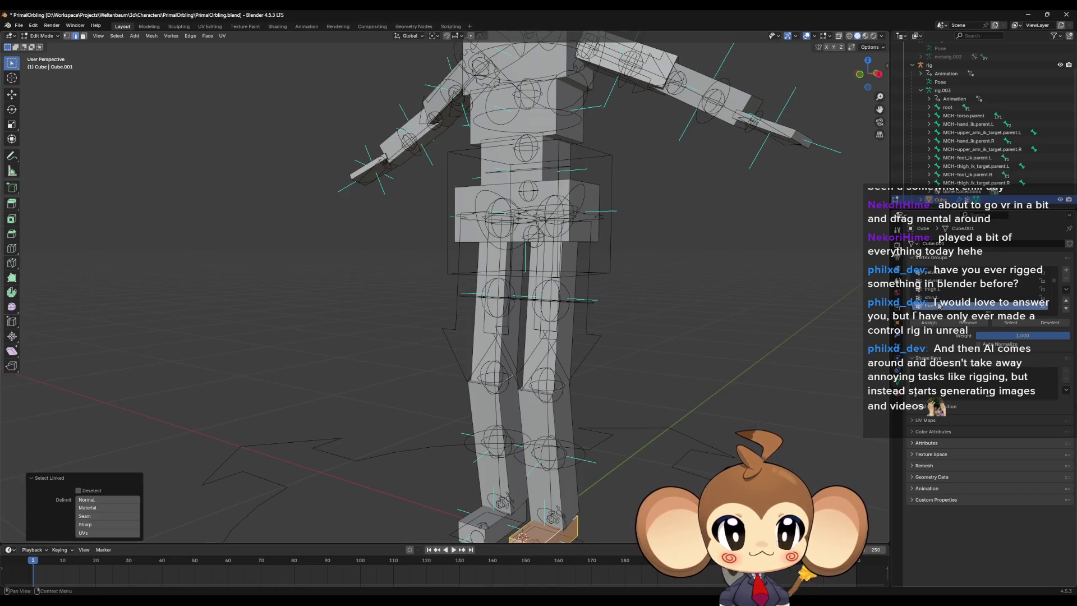
left_click(940, 323)
Step: Assign the right thigh, shin and foot blocks to thigh.R, shin.R and foot.R
scroll(941, 291, "down", 3)
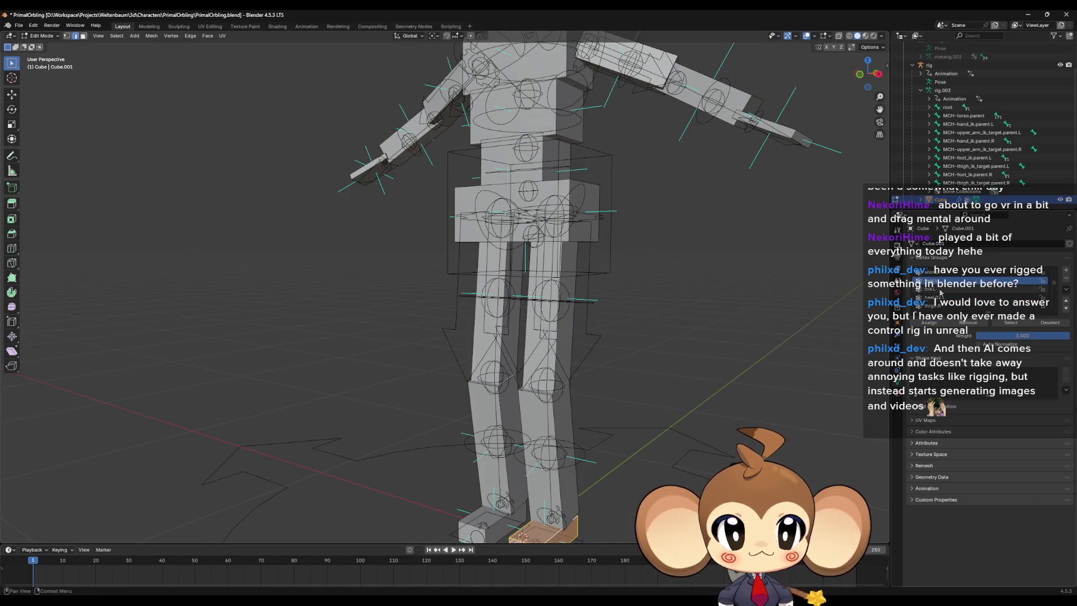
scroll(948, 295, "down", 2)
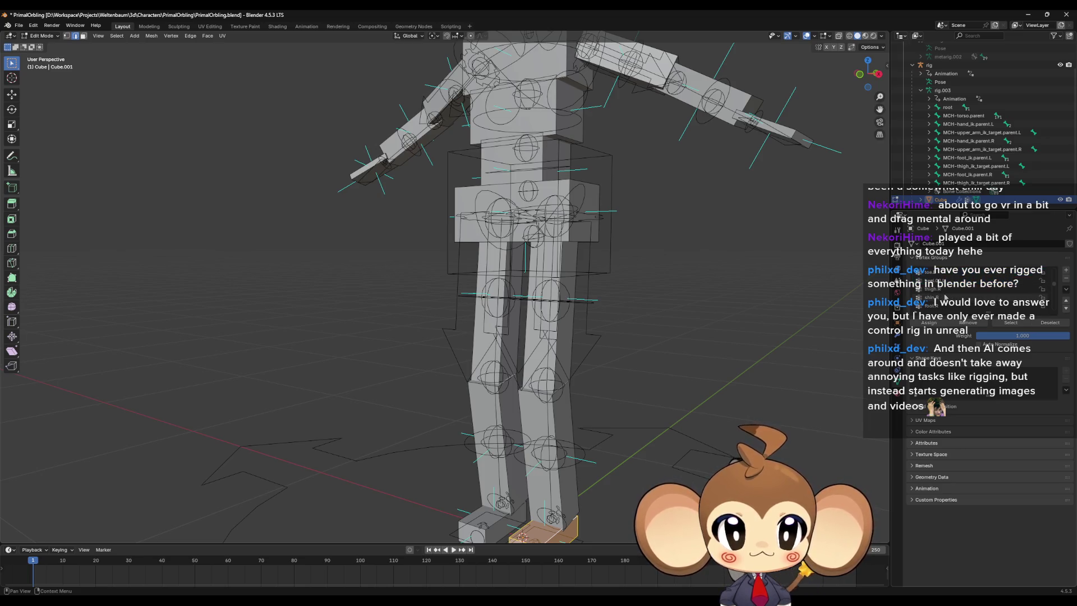
left_click(944, 289)
left_click(508, 314)
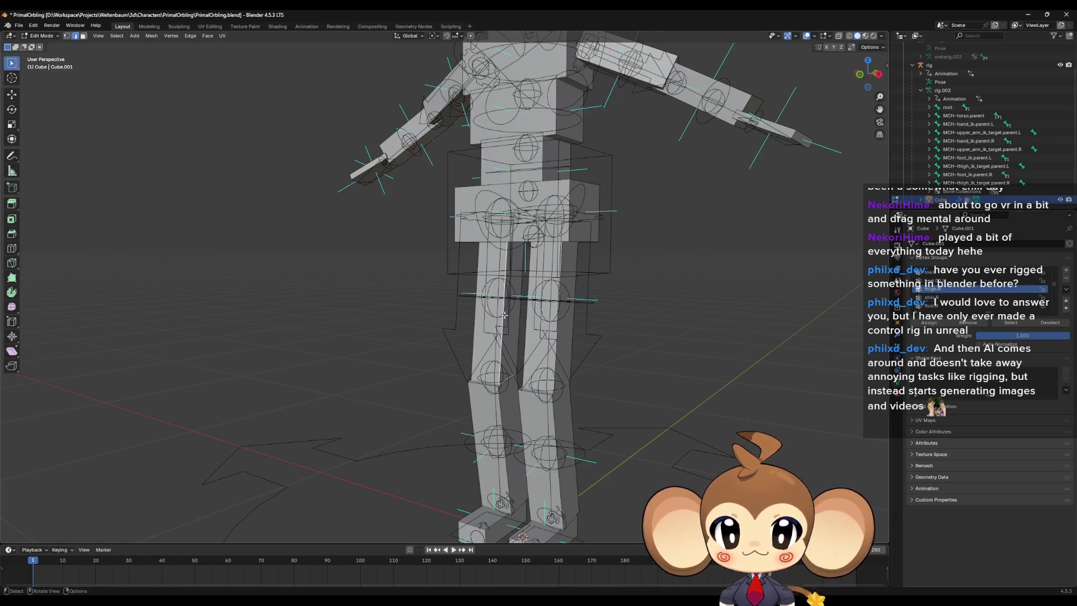
key("l")
left_click(929, 323)
left_click(500, 430)
key("l")
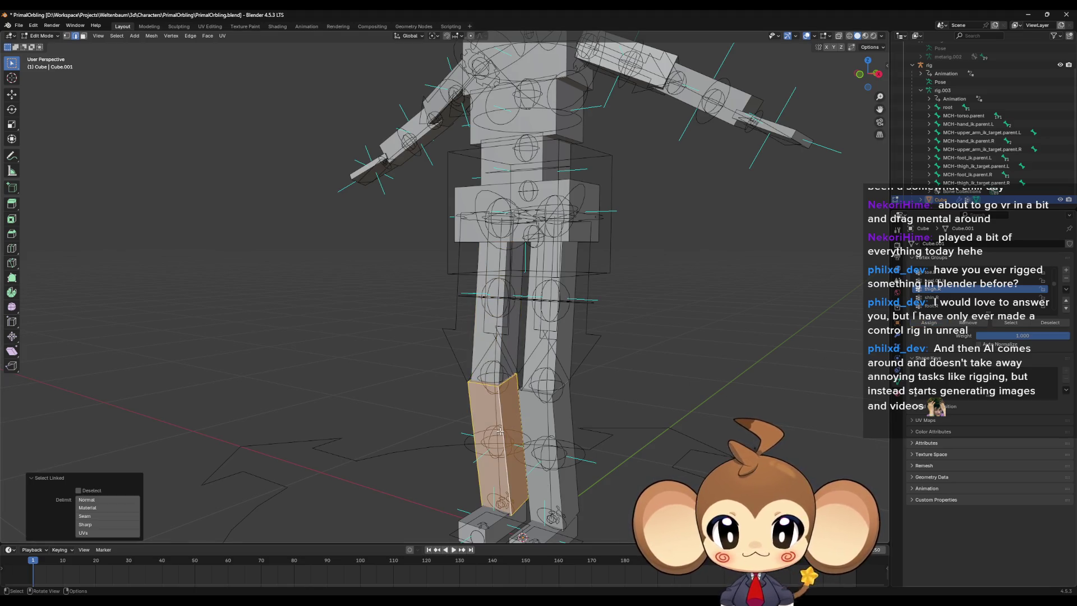
left_click(930, 298)
left_click(928, 323)
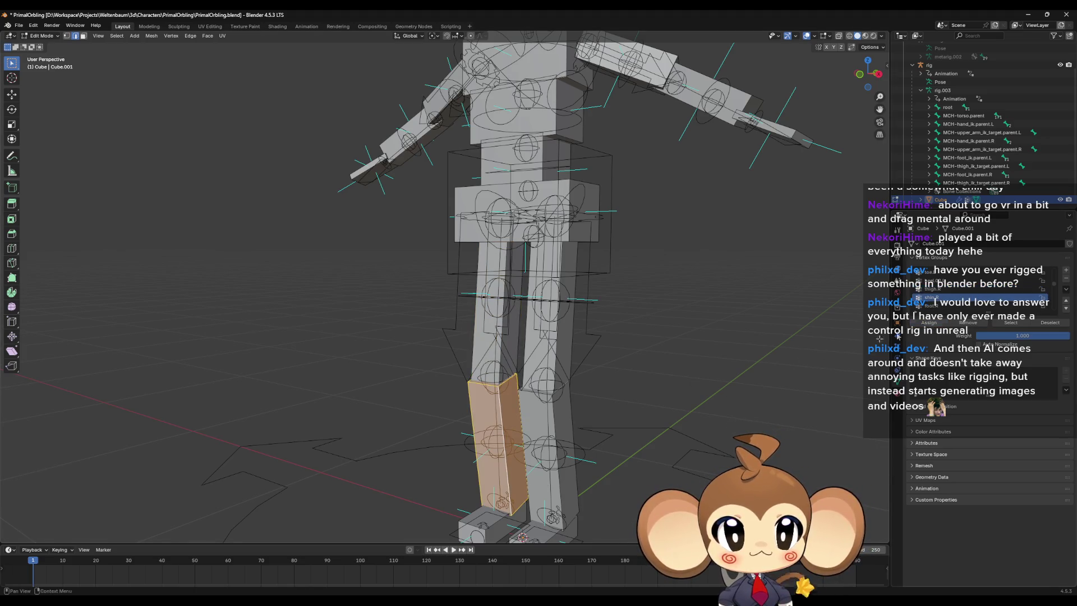
middle_click_drag(449, 448, 480, 451)
left_click(470, 461)
key("l")
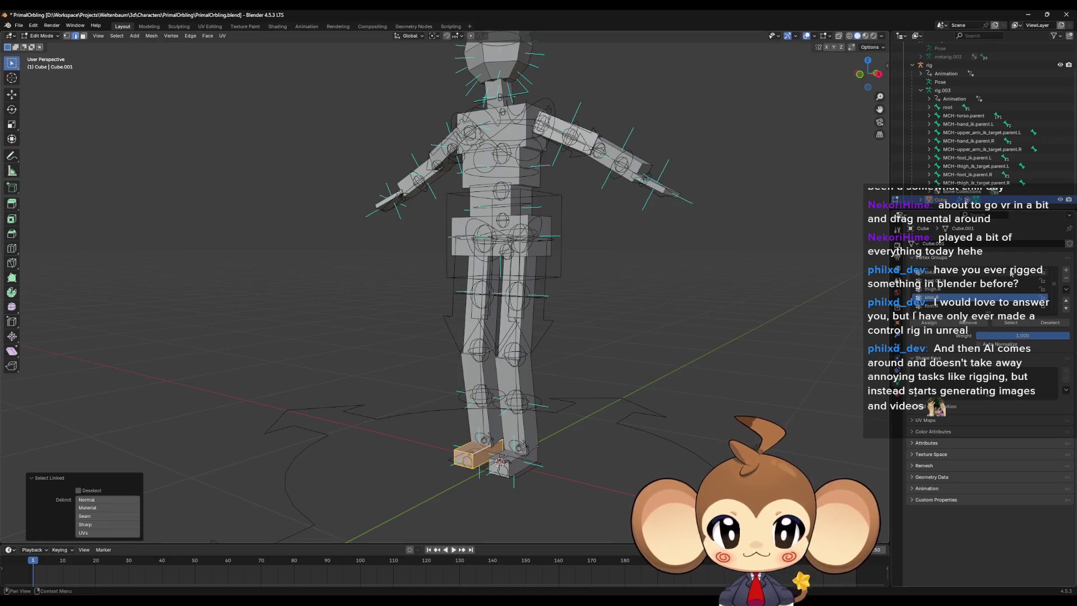
scroll(943, 300, "down", 1)
left_click(942, 298)
left_click(928, 323)
key("l")
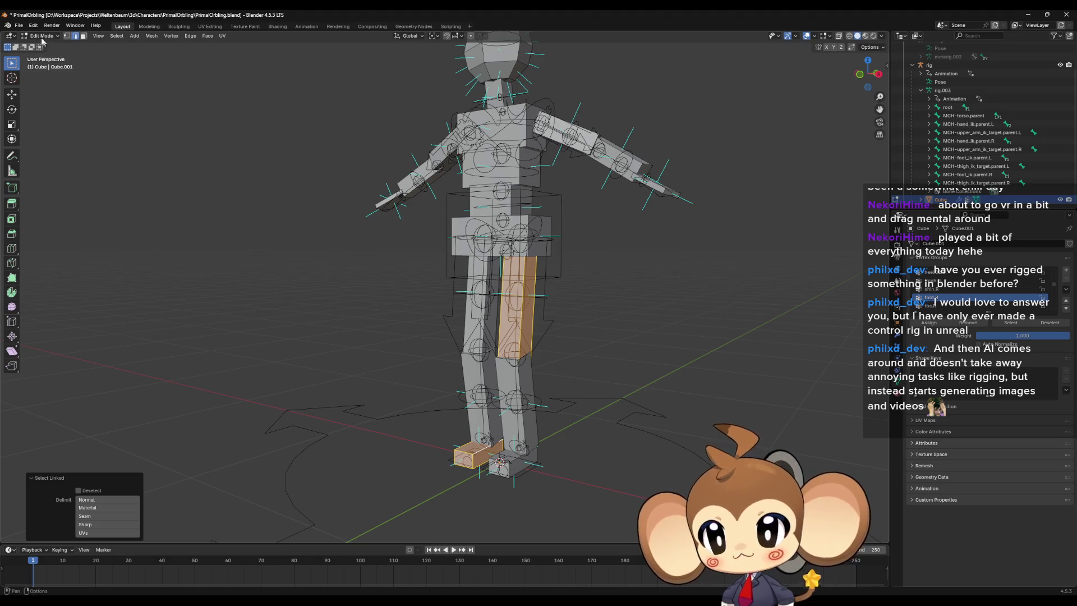
Step: Return to Object Mode and select the rig armature
left_click(42, 35)
left_click(41, 46)
left_click(497, 192)
Step: Put the rig in Pose Mode, move the left foot IK control, and copy the pose
middle_click_drag(497, 192, 536, 264)
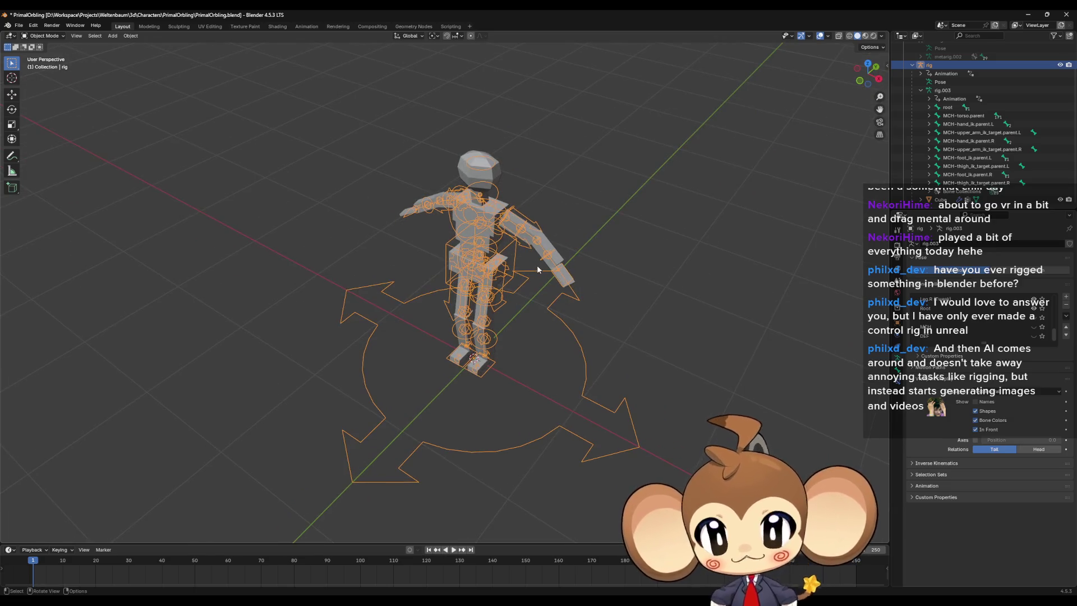
left_click(42, 36)
left_click(46, 64)
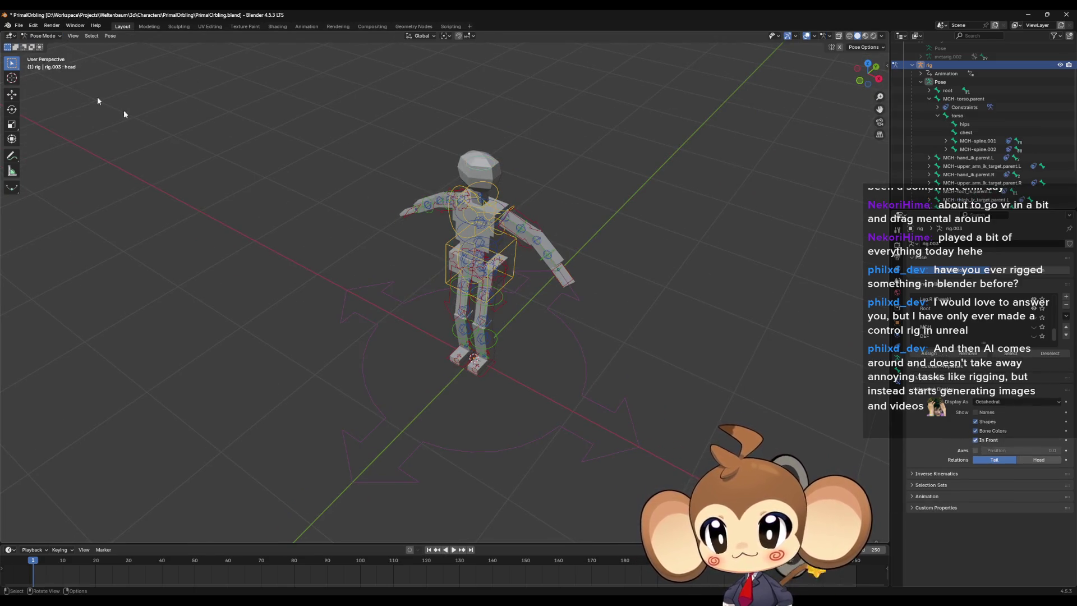
mouse_move(516, 282)
middle_mouse_down()
mouse_move(570, 348)
mouse_move(575, 381)
mouse_move(560, 415)
middle_mouse_up()
middle_click_drag(583, 451, 568, 451)
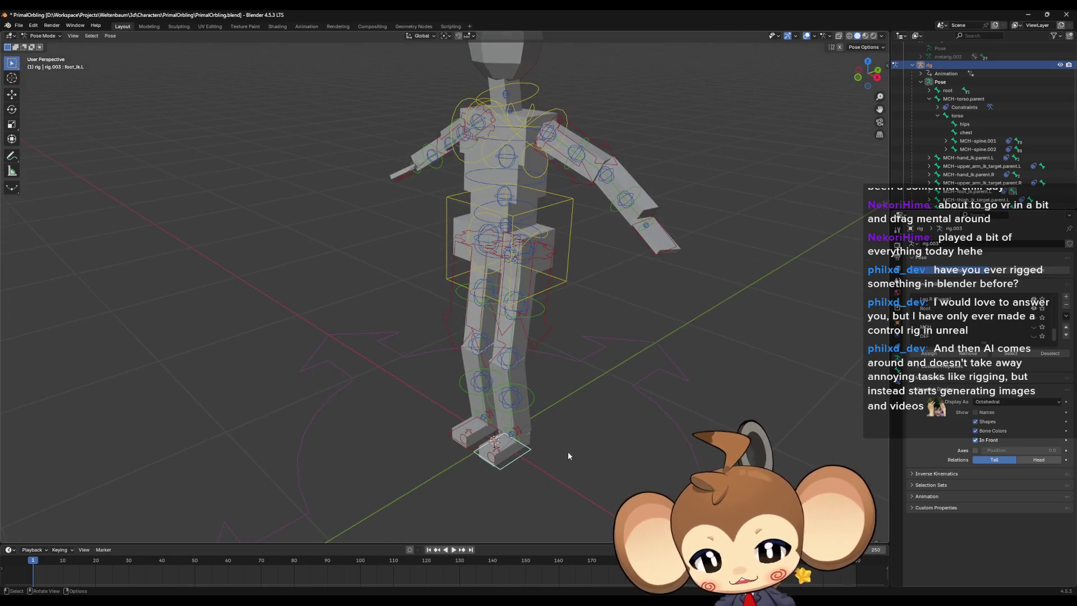
key("g")
left_click(495, 402)
key("ctrl+c")
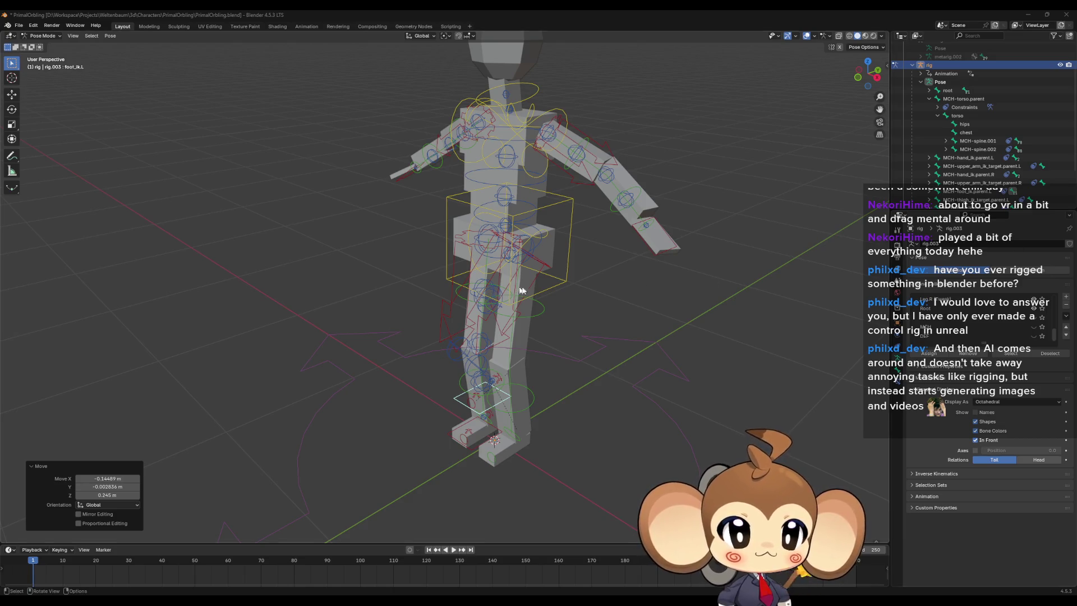
Step: Orbit and zoom around the posed character to inspect the legs and feet
middle_click_drag(554, 287, 550, 287)
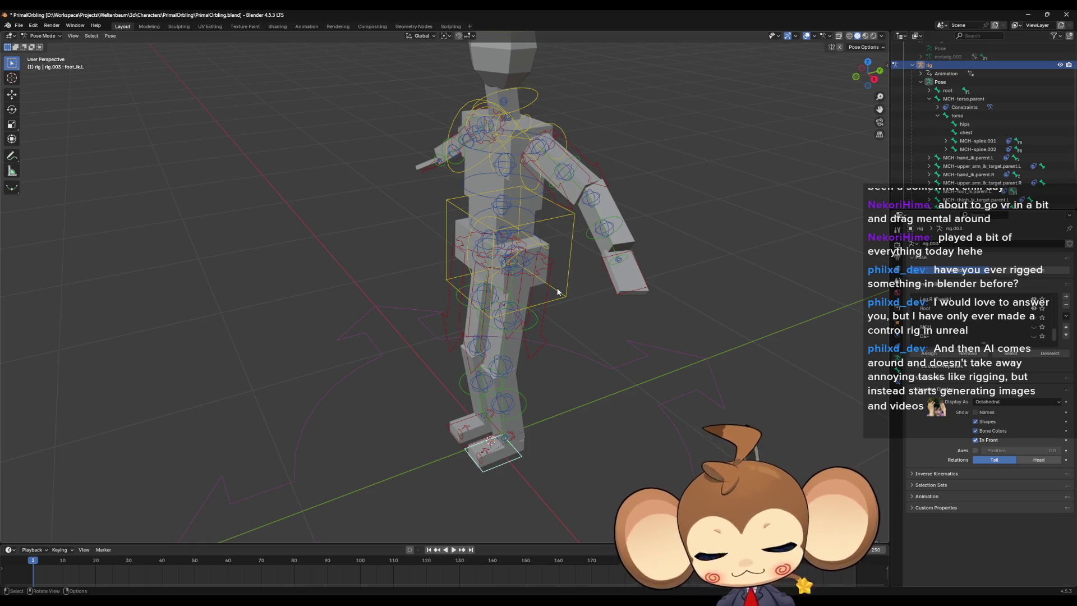
middle_click_drag(593, 465, 616, 421)
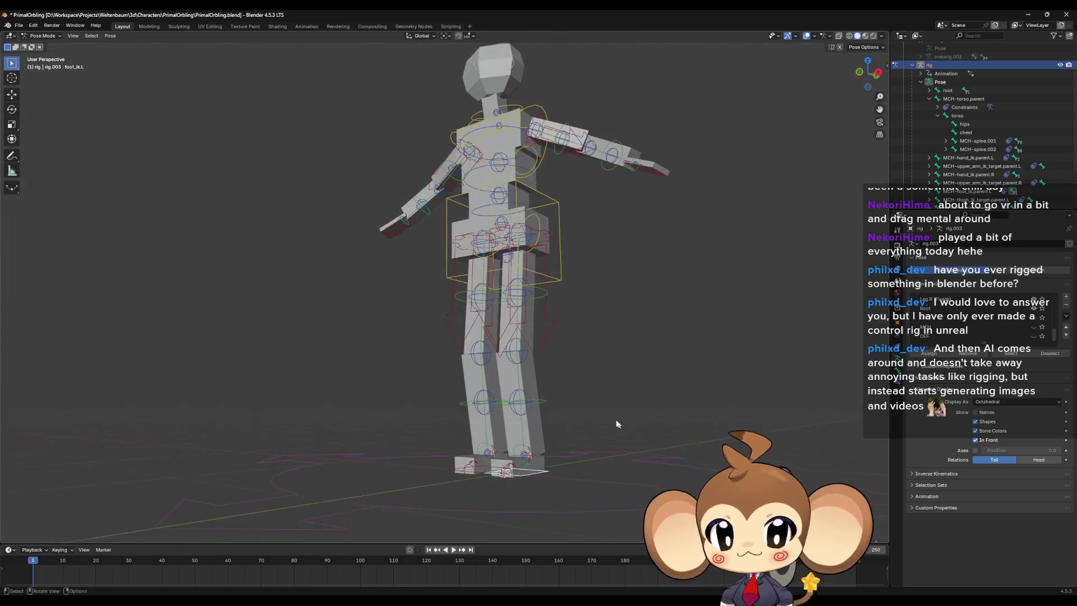
mouse_move(292, 182)
middle_mouse_down()
mouse_move(377, 268)
mouse_move(419, 260)
mouse_move(527, 277)
mouse_move(519, 282)
middle_mouse_up()
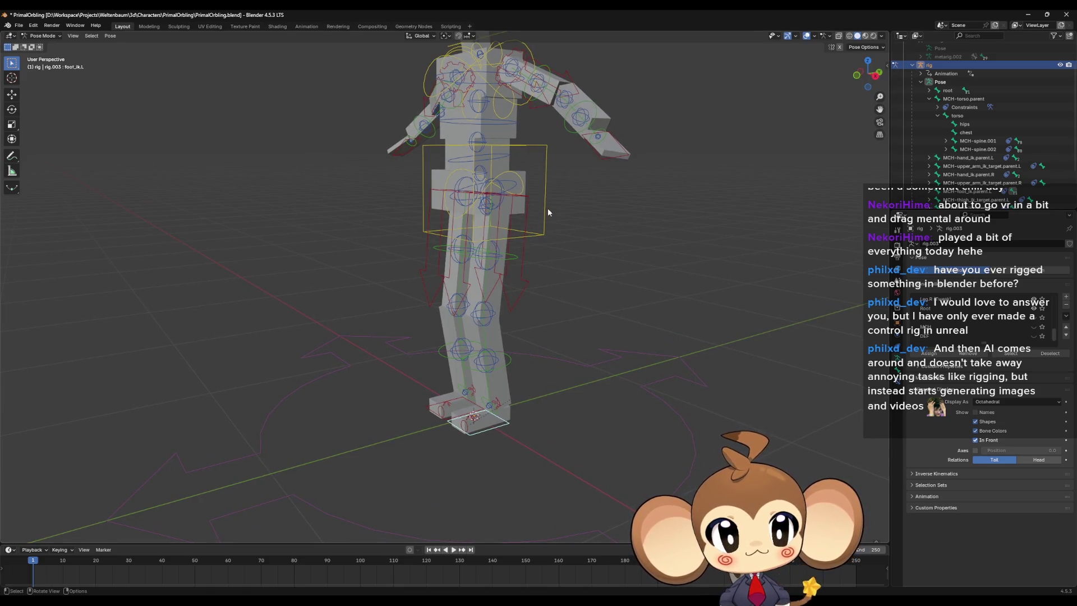
scroll(948, 119, "up", 3)
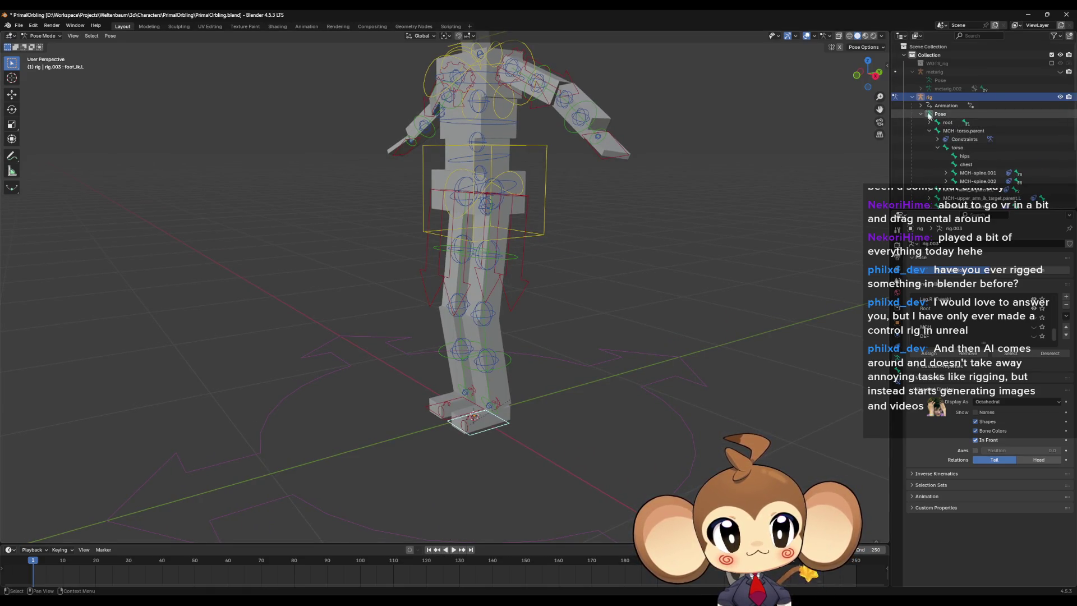
scroll(949, 134, "down", 5)
middle_click_drag(493, 270, 512, 339)
scroll(533, 230, "up", 5)
mouse_move(526, 249)
middle_mouse_down()
mouse_move(553, 269)
mouse_move(601, 173)
mouse_move(569, 300)
mouse_move(604, 290)
mouse_move(759, 298)
middle_mouse_up()
scroll(1011, 312, "up", 5)
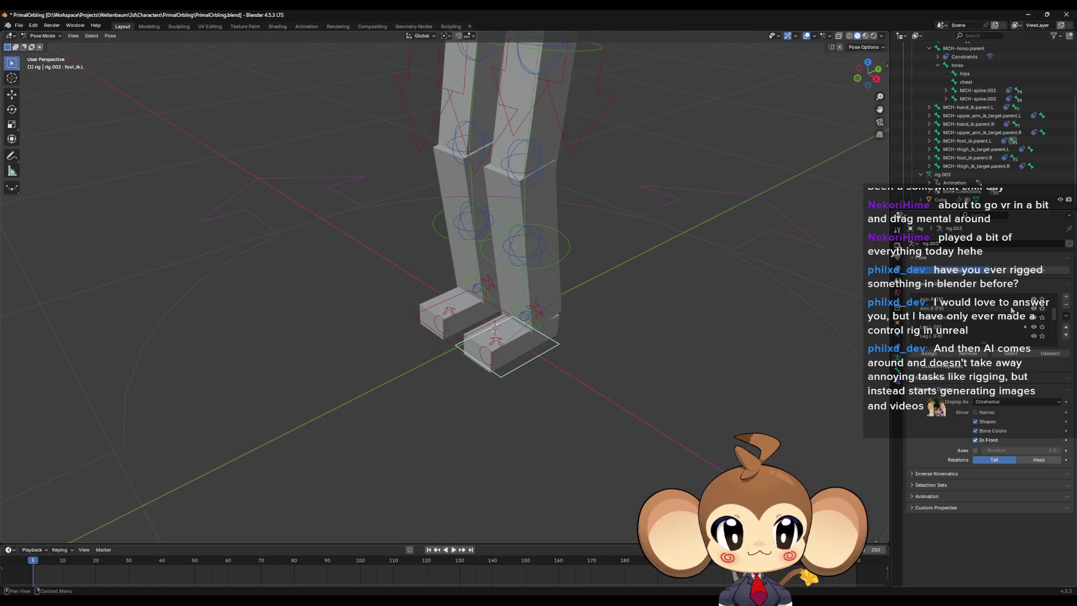
Step: Briefly view the leg bones in armature Edit Mode, then return to Object Mode
key("Tab")
middle_click_drag(366, 291, 498, 354)
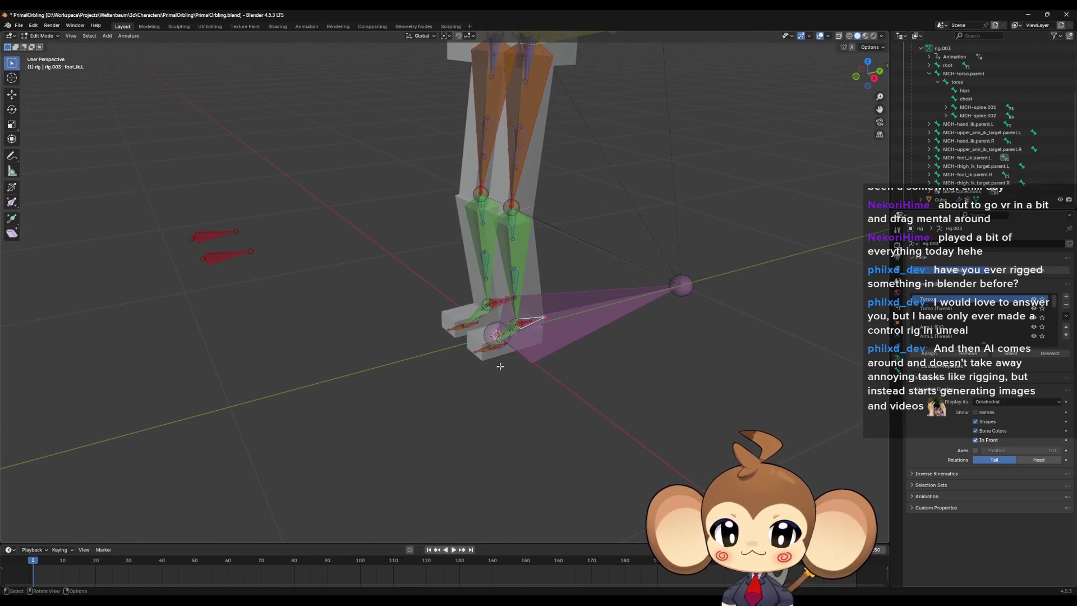
key("Tab")
left_click(43, 35)
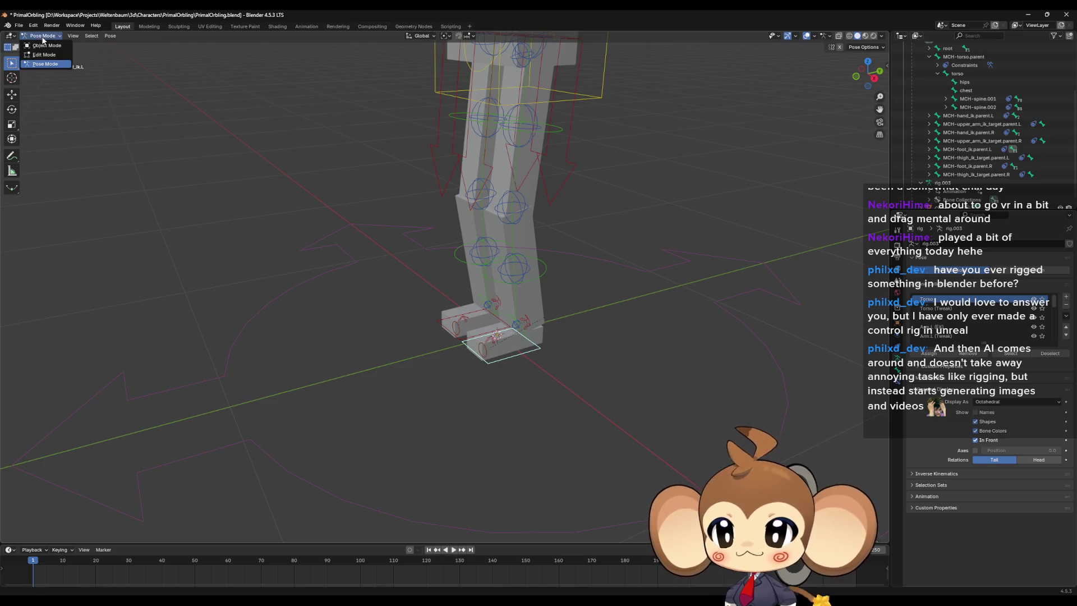
left_click(42, 44)
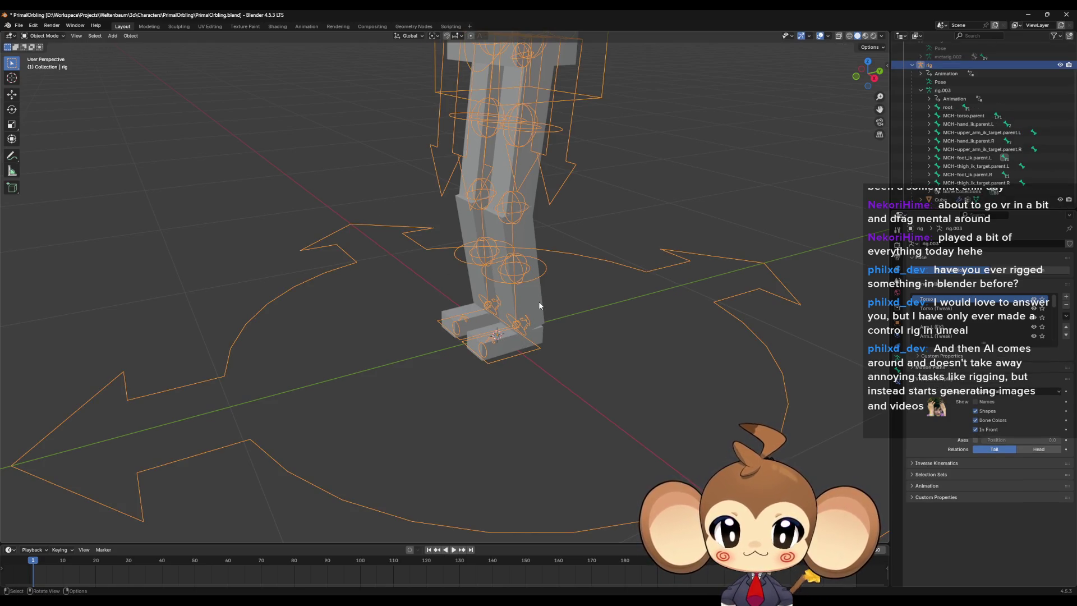
Step: Select the character mesh and clear its parent with Alt+P
left_click(542, 332)
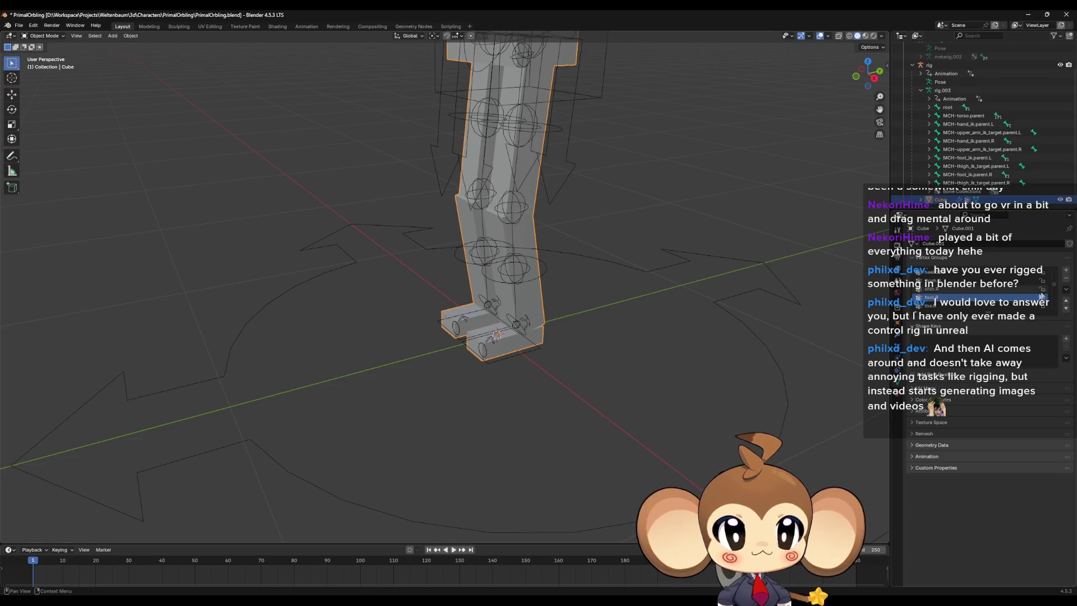
scroll(554, 284, "down", 7)
middle_click_drag(554, 284, 504, 271)
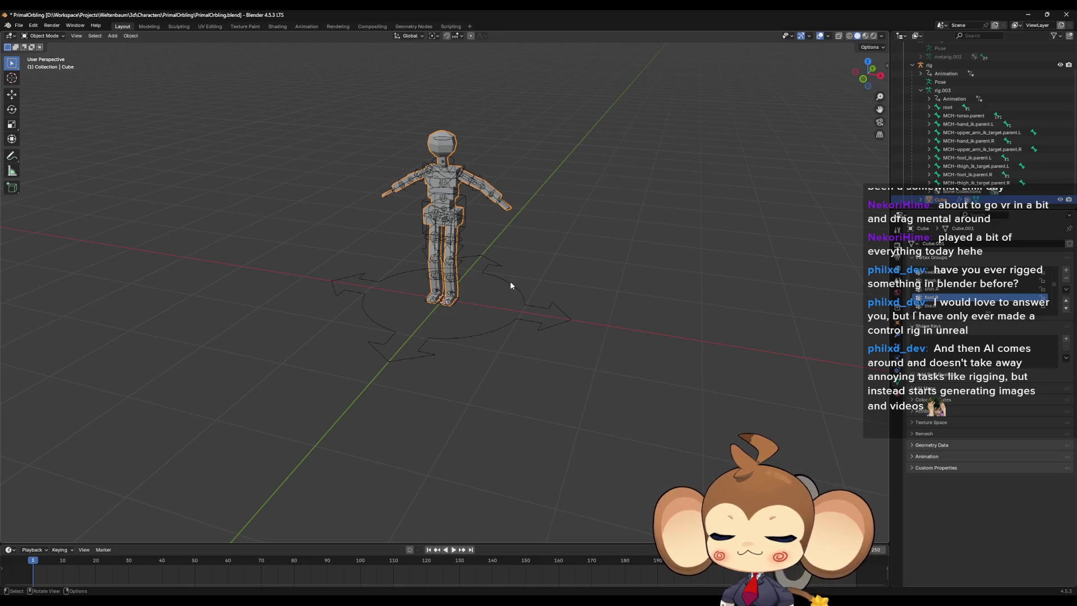
key("alt+p")
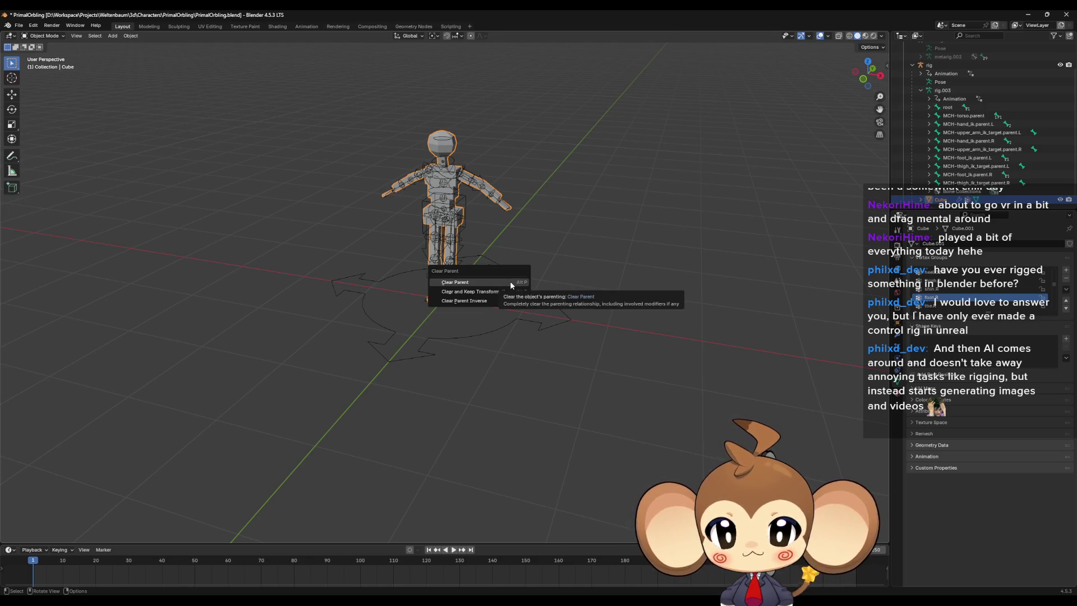
left_click(510, 281)
scroll(1066, 280, "down", 3)
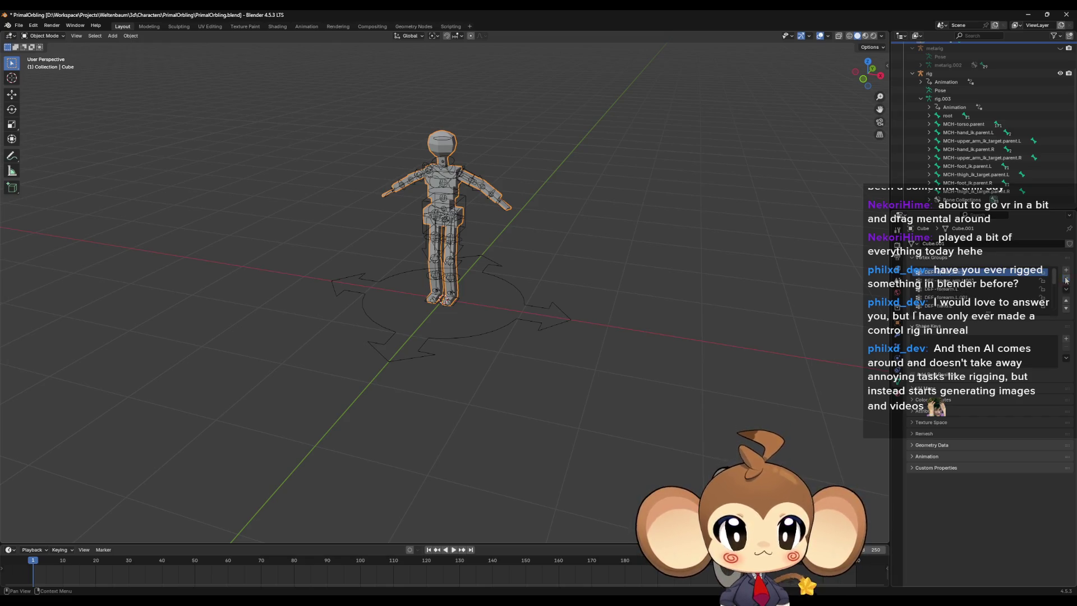
Step: Delete the mesh's three old vertex groups
left_click(1066, 279)
left_click(1066, 278)
left_click(1065, 279)
left_click(1065, 279)
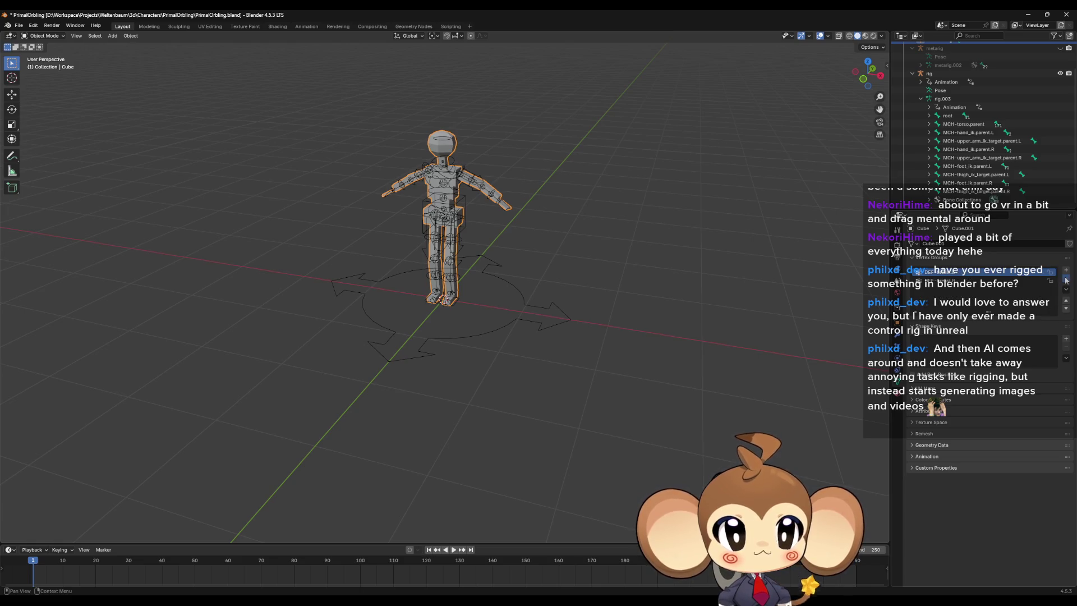
left_click(1065, 279)
middle_click_drag(521, 284, 533, 283)
scroll(1003, 131, "up", 2)
Step: Parent the mesh to the rig With Empty Groups, with the rig as the active object
left_click(912, 106)
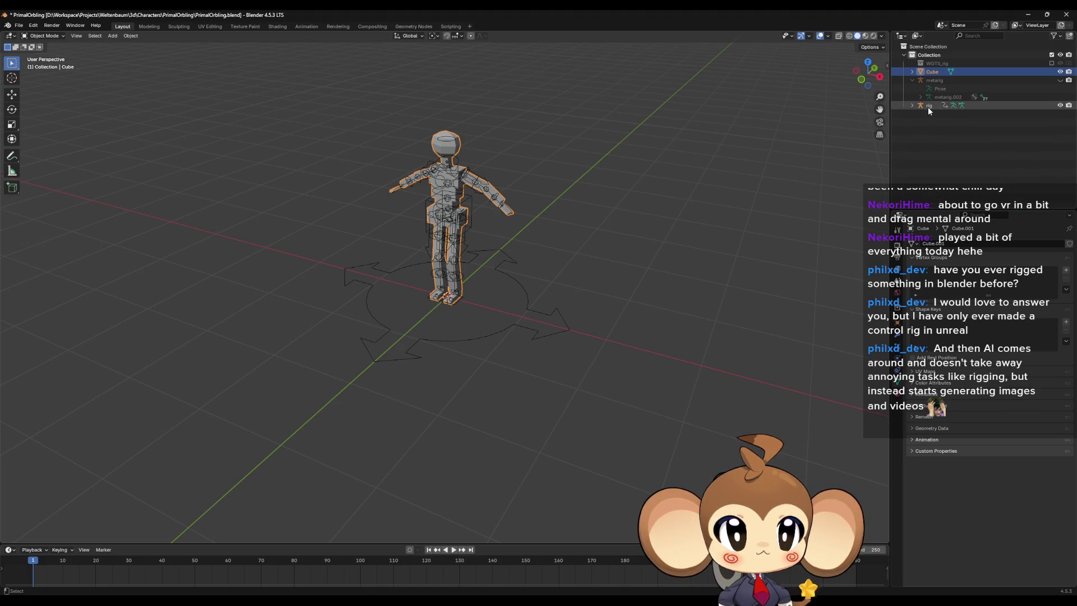
left_click(928, 106)
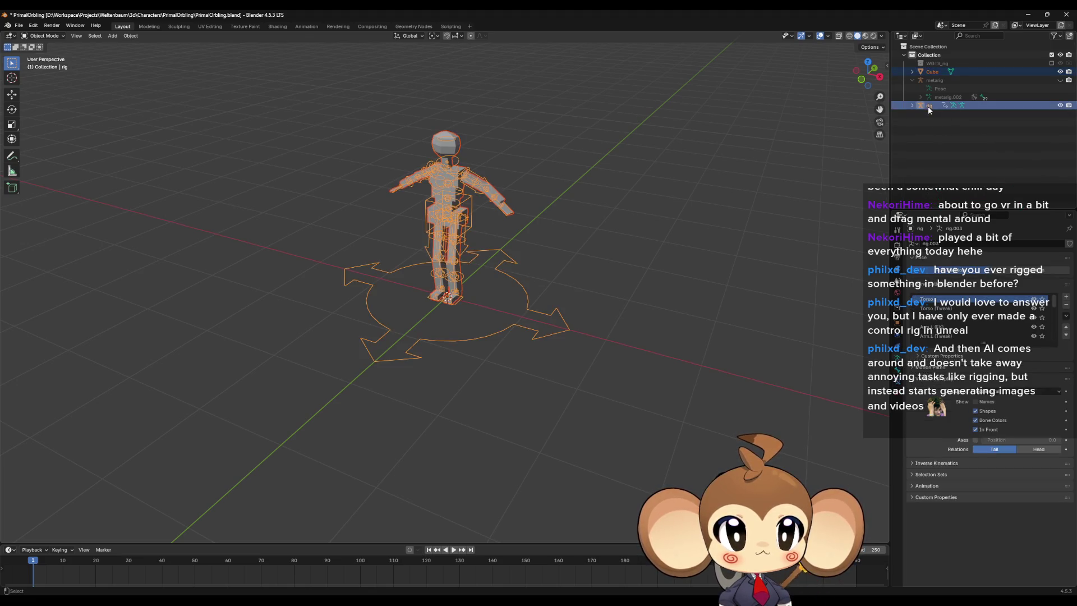
left_click(932, 72, "ctrl")
key("ctrl+p")
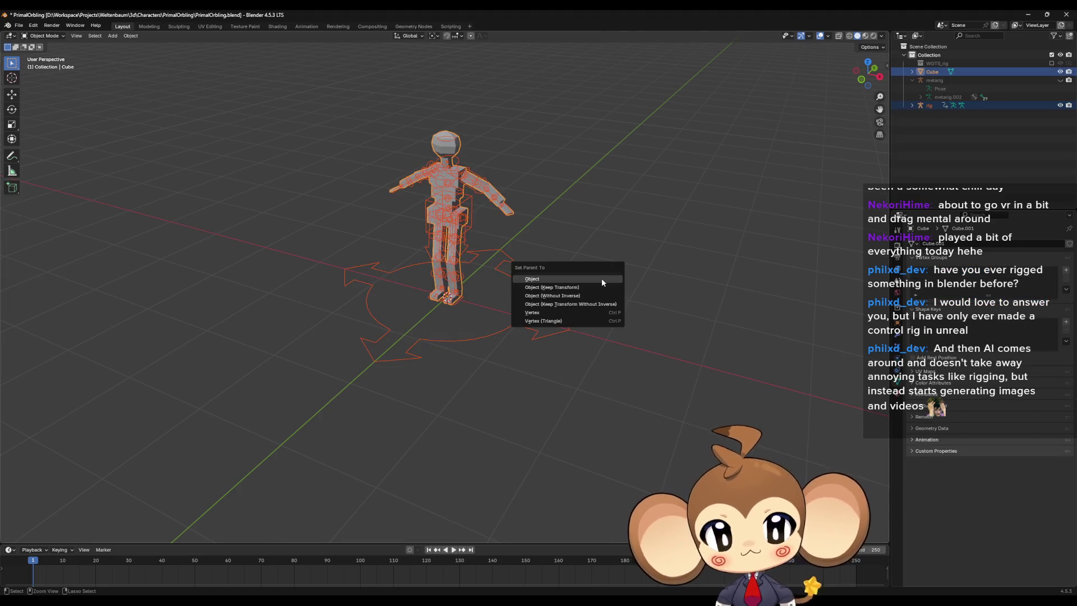
key("Escape")
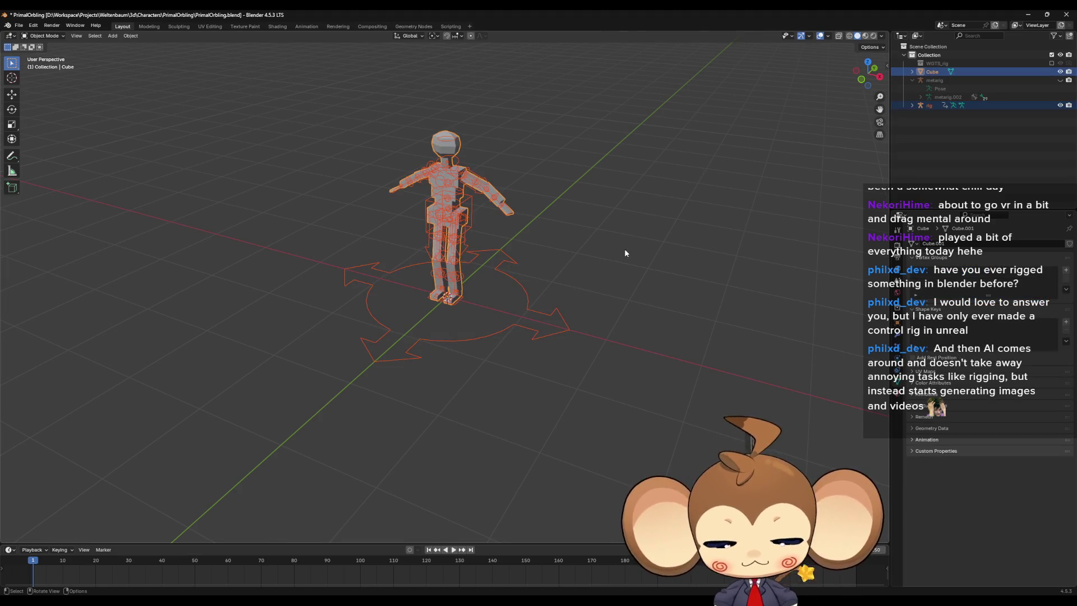
key("ctrl+p")
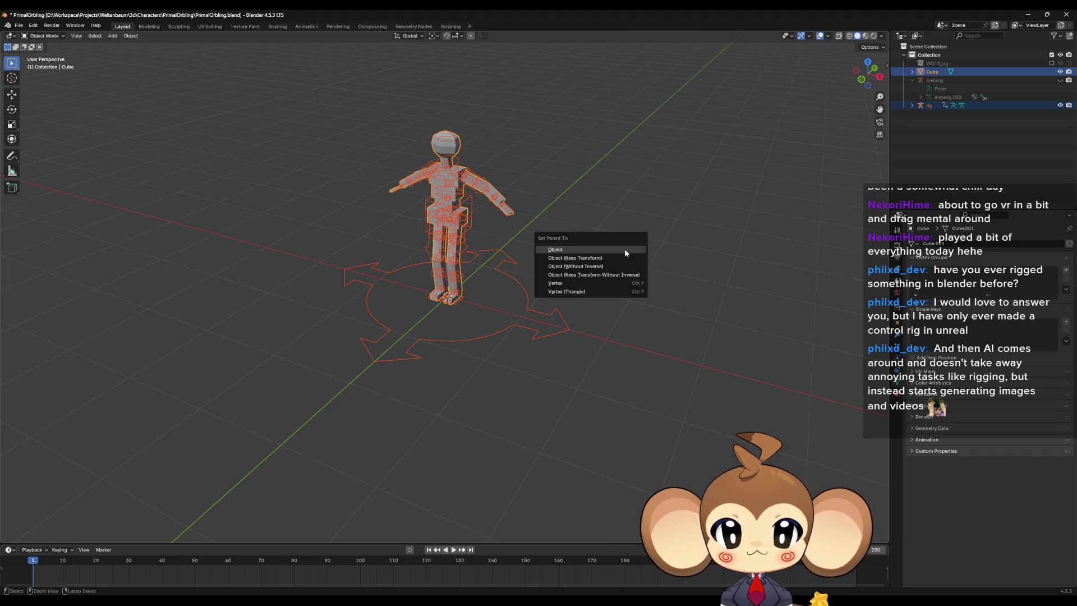
key("Escape")
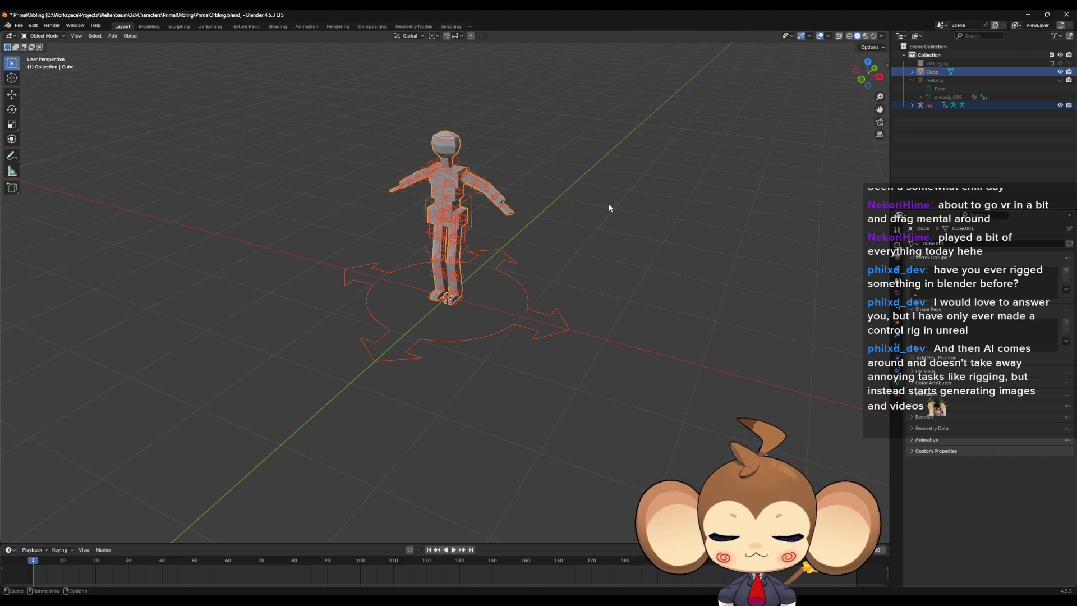
left_click(608, 204)
left_click(930, 105)
left_click(935, 71)
left_click(930, 105, "ctrl")
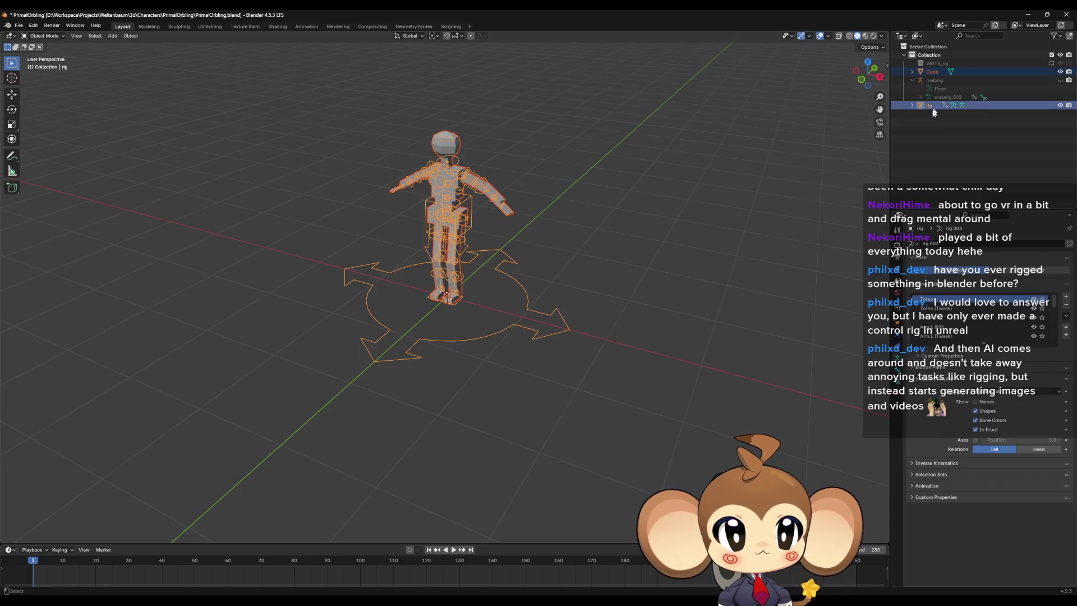
key("ctrl+p")
left_click(643, 212)
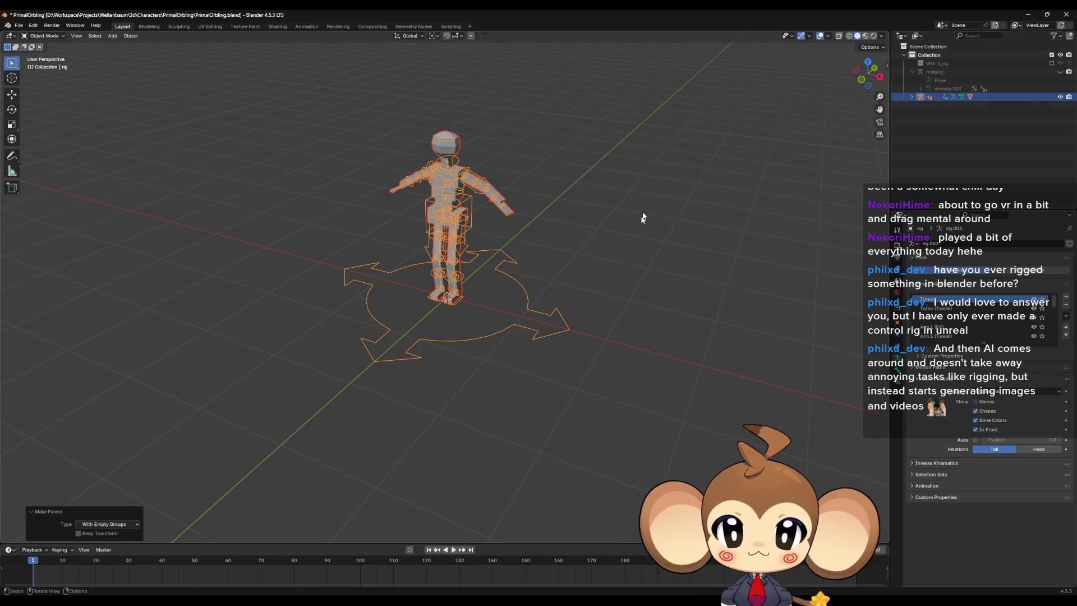
Step: Reselect the character mesh in the outliner and view its legs and torso
scroll(690, 215, "up", 2)
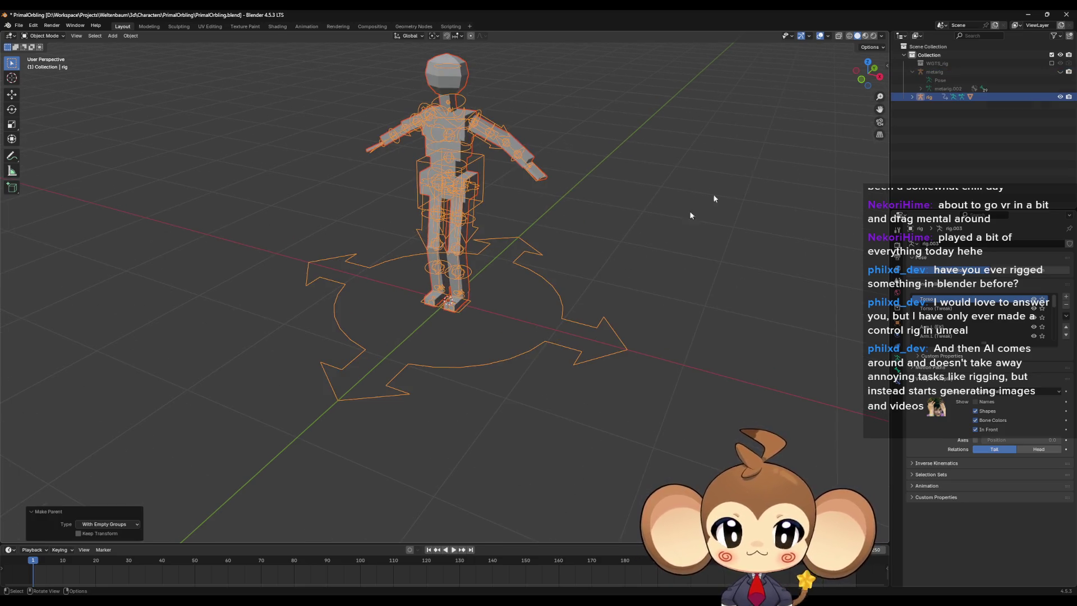
left_click(911, 97)
scroll(929, 131, "down", 2)
left_click(940, 199)
scroll(957, 297, "up", 3)
scroll(965, 296, "up", 3)
middle_click_drag(545, 255, 530, 259)
Step: Enter Edit Mode on the mesh from a frontal view and clear the selection
scroll(529, 259, "up", 3)
scroll(539, 251, "down", 1)
scroll(512, 254, "down", 3)
mouse_move(522, 331)
middle_mouse_down()
mouse_move(516, 314)
mouse_move(556, 263)
mouse_move(553, 230)
mouse_move(529, 192)
middle_mouse_up()
key("Tab")
scroll(514, 304, "up", 3)
key("alt+a")
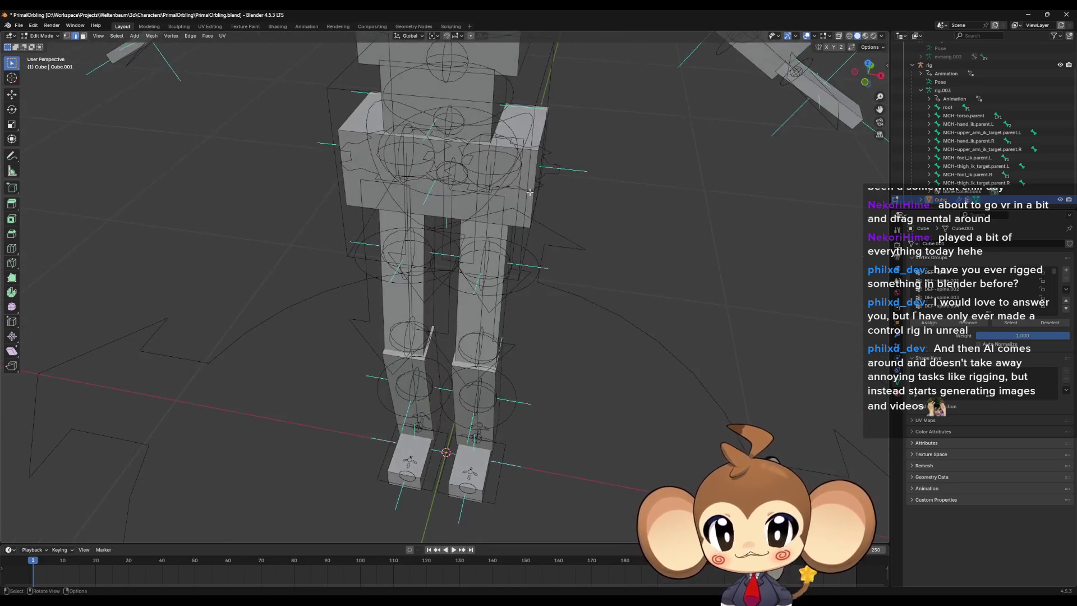
Step: Assign the hip box to the DEF-spine vertex group
key("l")
scroll(987, 297, "down", 5)
scroll(1002, 291, "up", 5)
scroll(1003, 288, "down", 3)
scroll(1003, 289, "up", 2)
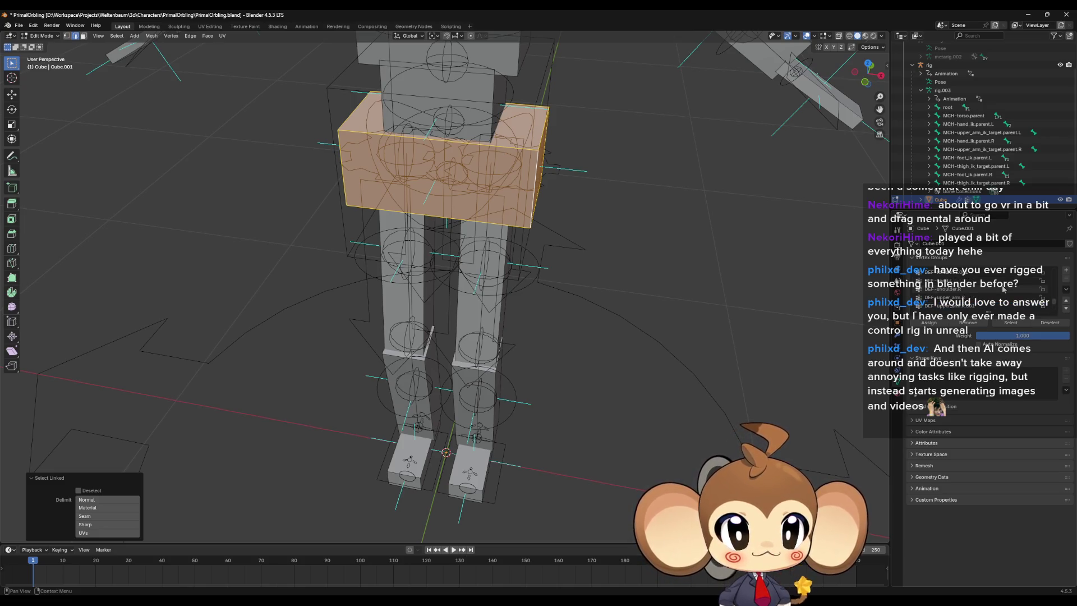
scroll(999, 291, "up", 3)
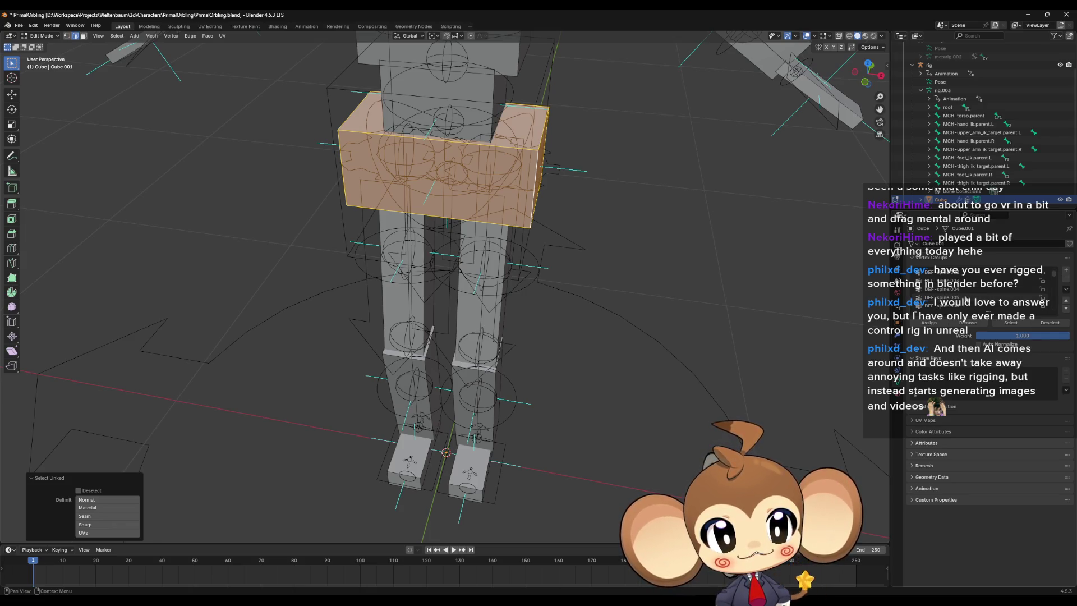
left_click(944, 275)
left_click(938, 325)
Step: Assign the next two torso boxes to DEF-spine.001 and DEF-spine.002
middle_click_drag(616, 314, 482, 176)
left_click(487, 190)
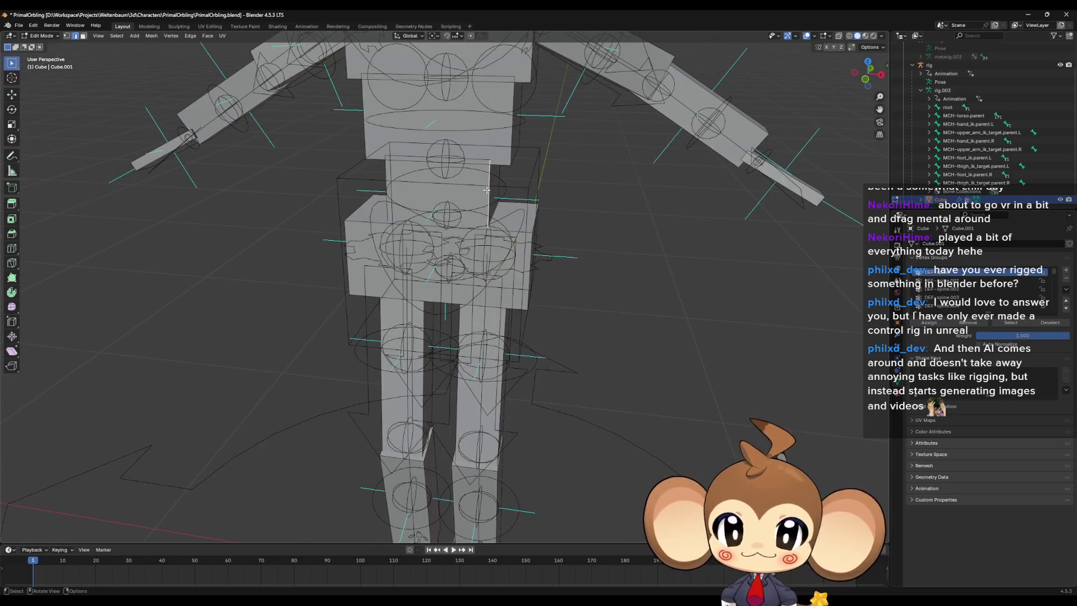
key("l")
left_click(954, 280)
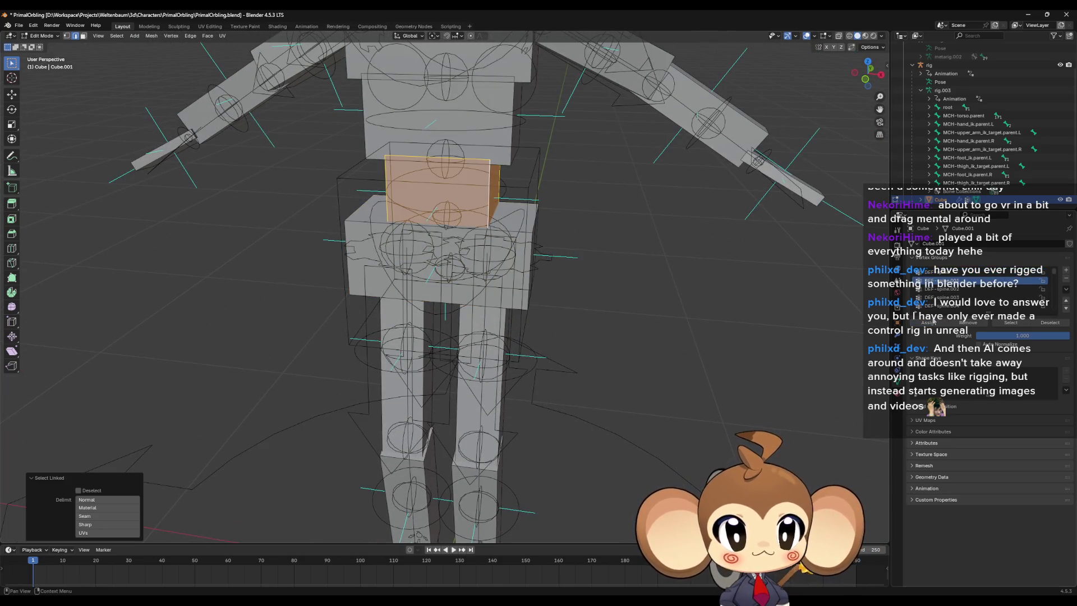
left_click(934, 324)
left_click(515, 145)
key("l")
left_click(957, 289)
left_click(929, 323)
Step: Assign the top torso box to DEF-spine.003
middle_click_drag(589, 204, 535, 95)
left_click(528, 67)
key("l")
left_click(953, 297)
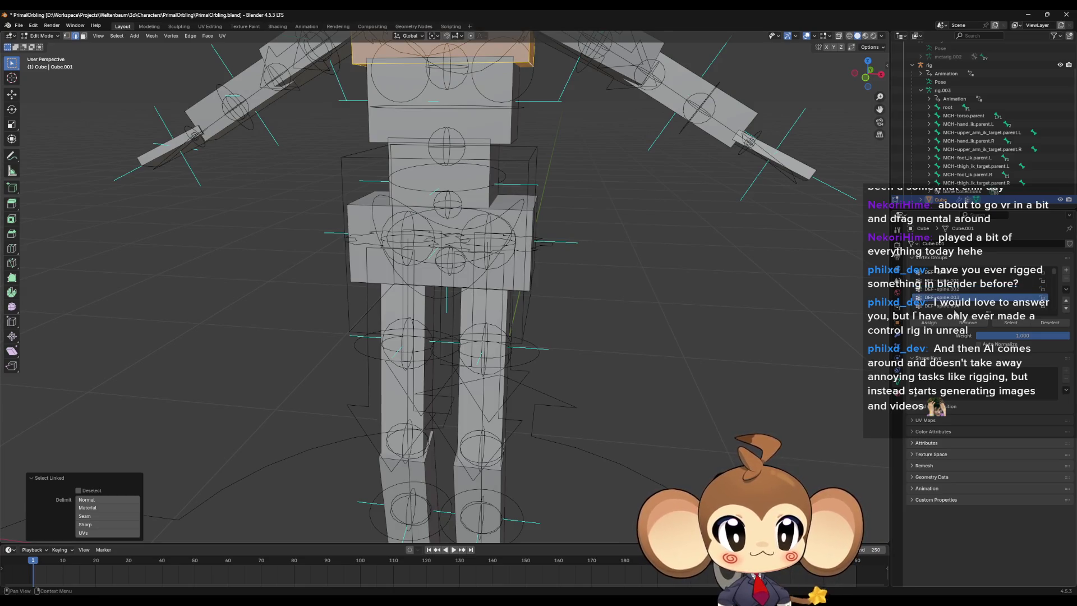
left_click(938, 324)
middle_click_drag(549, 314, 482, 203)
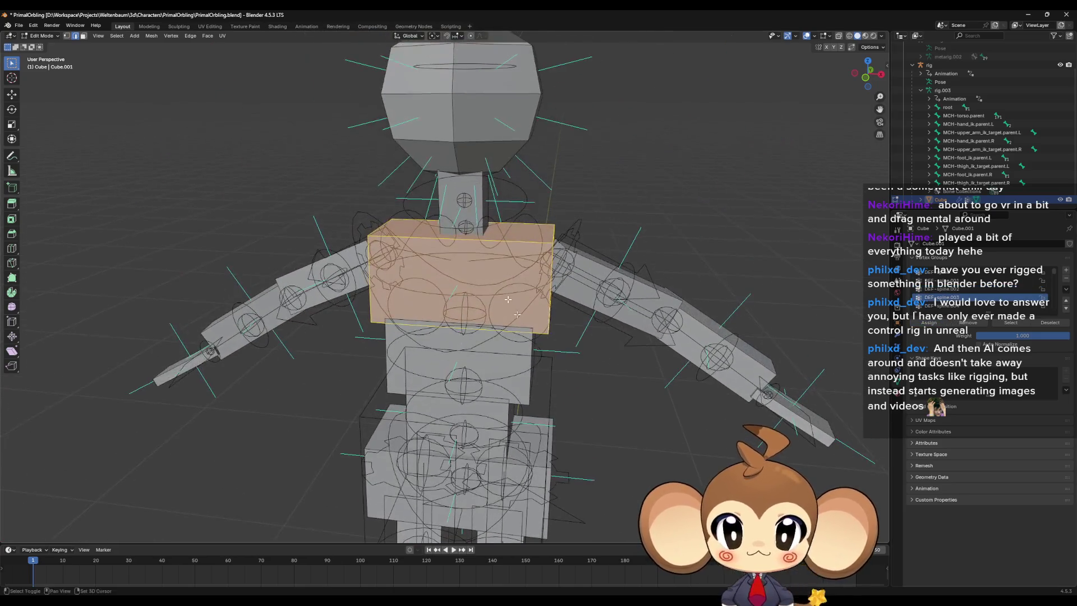
Step: Assign the neck to DEF-spine.005 and the head to DEF-spine.006
left_click(481, 200)
key("l")
scroll(964, 291, "down", 2)
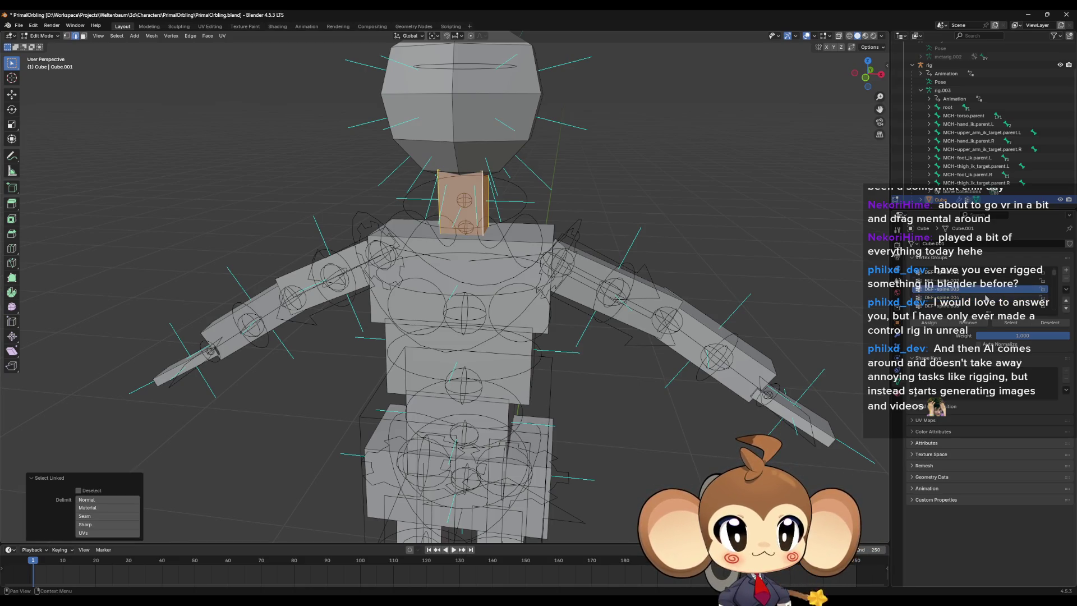
left_click(964, 297)
left_click(928, 323)
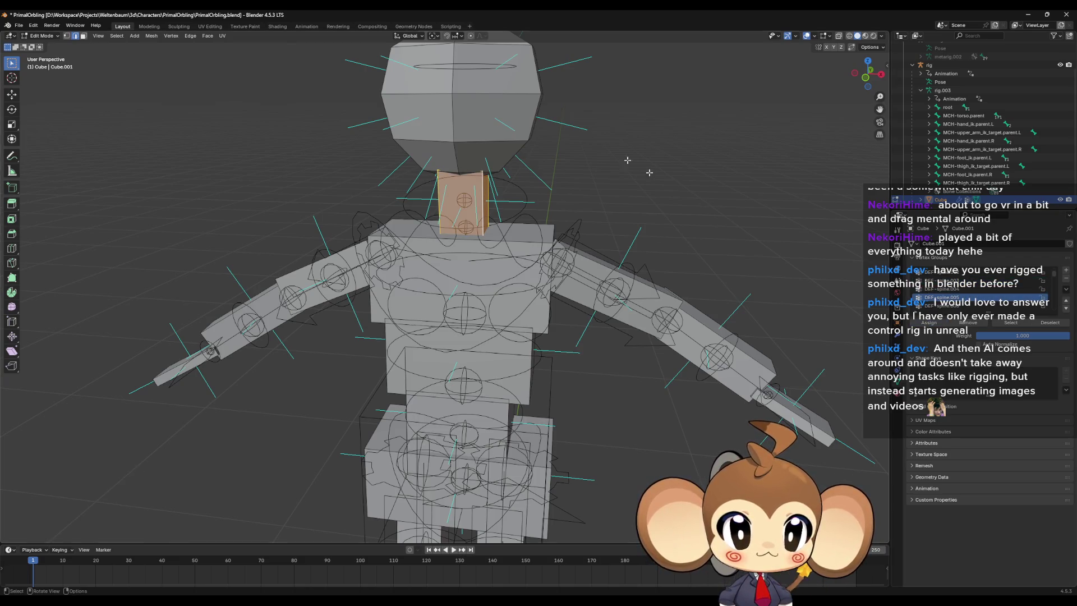
left_click(539, 105)
key("l")
scroll(964, 290, "down", 1)
left_click(965, 297)
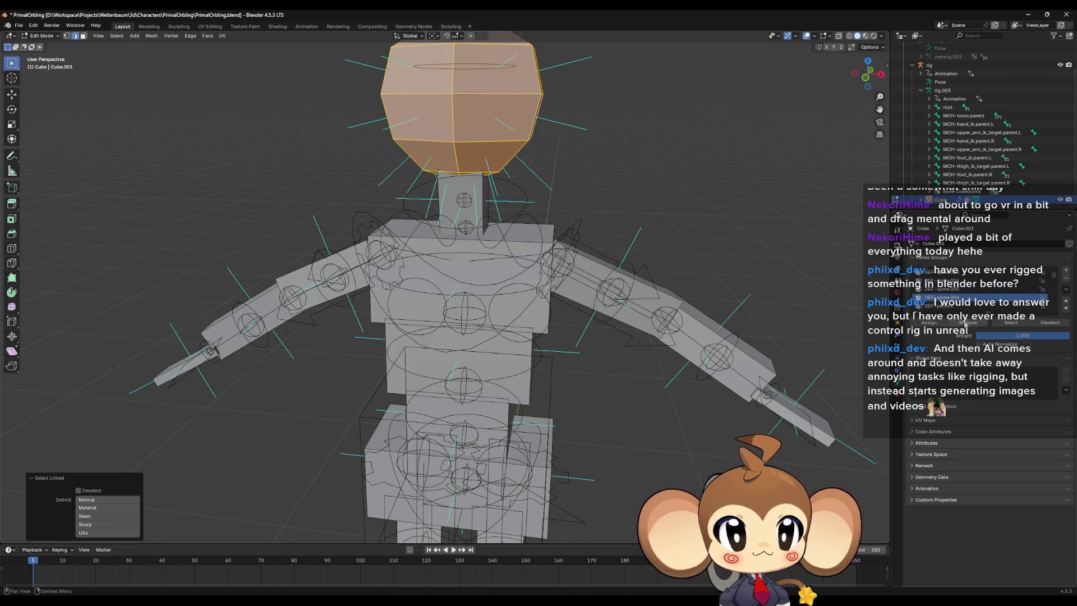
left_click(928, 323)
Step: Assign the upper arm piece to DEF-upper_arm.L
left_click(645, 281)
key("l")
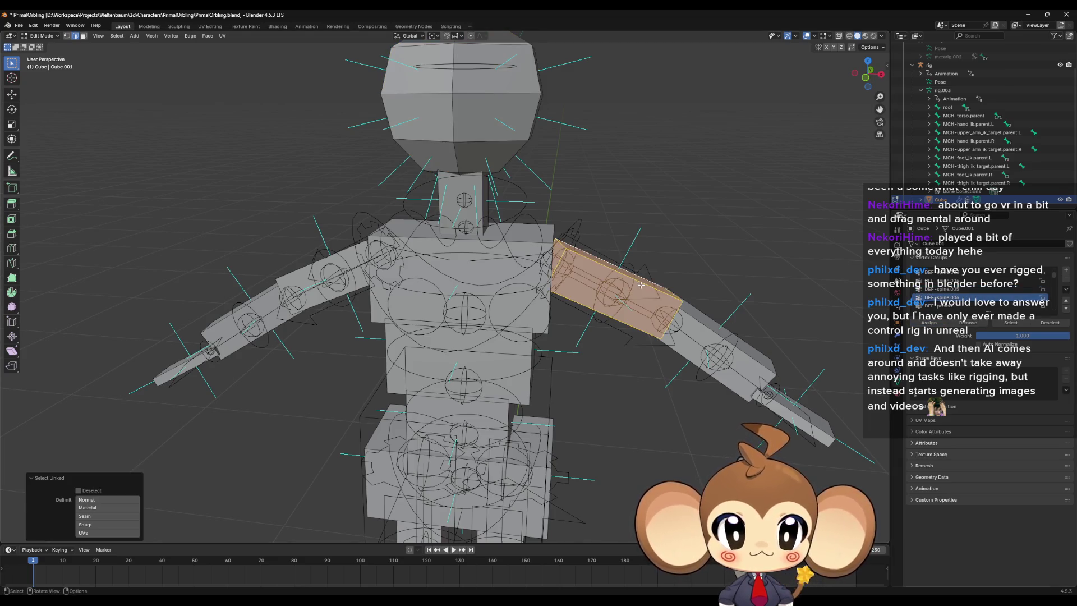
scroll(965, 291, "down", 3)
scroll(976, 297, "down", 8)
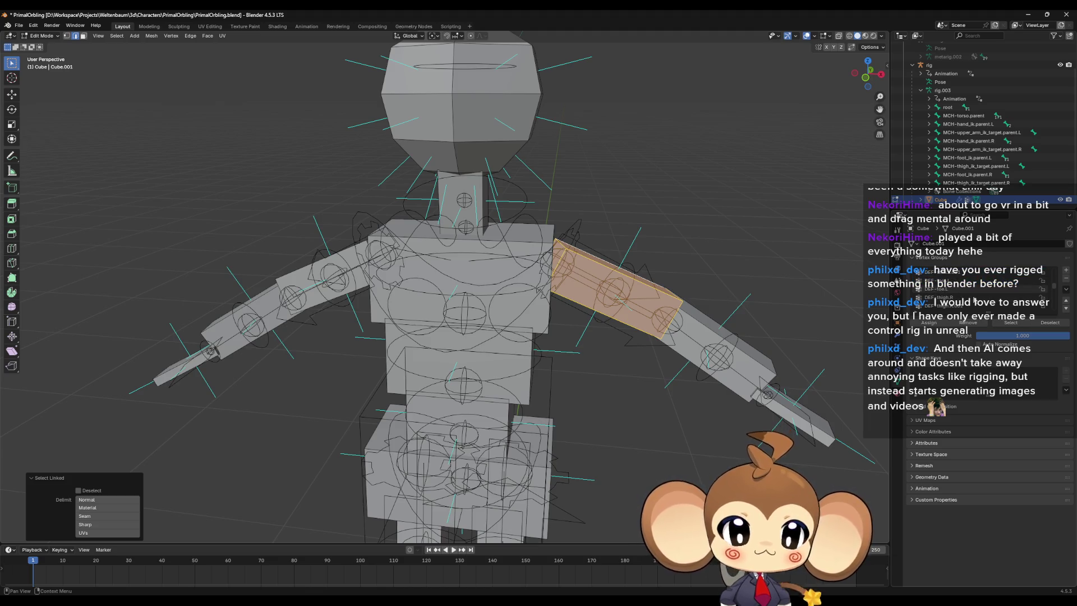
scroll(981, 298, "down", 5)
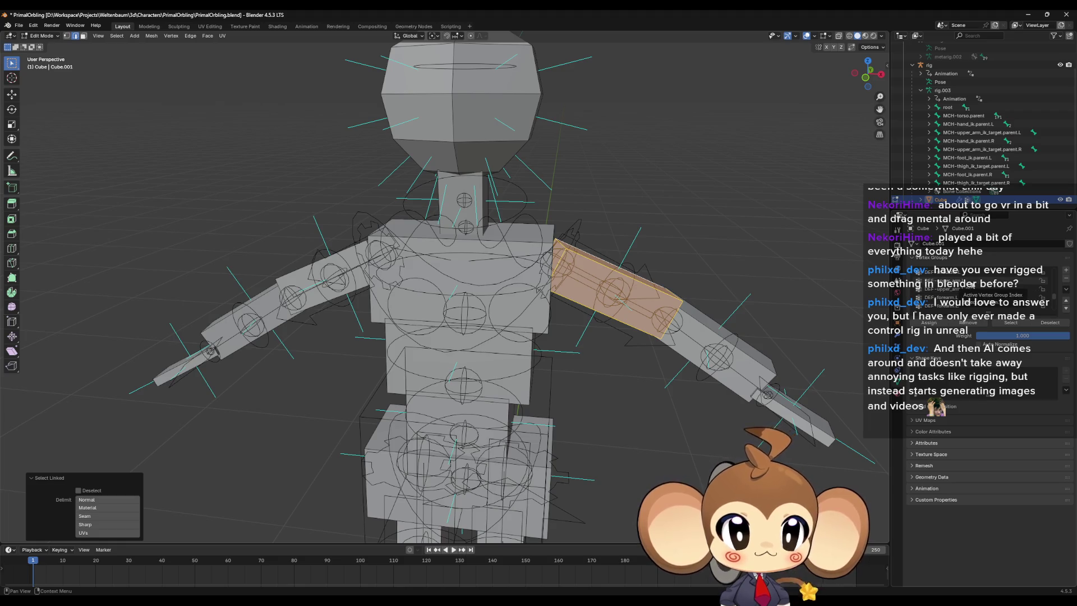
left_click(973, 281)
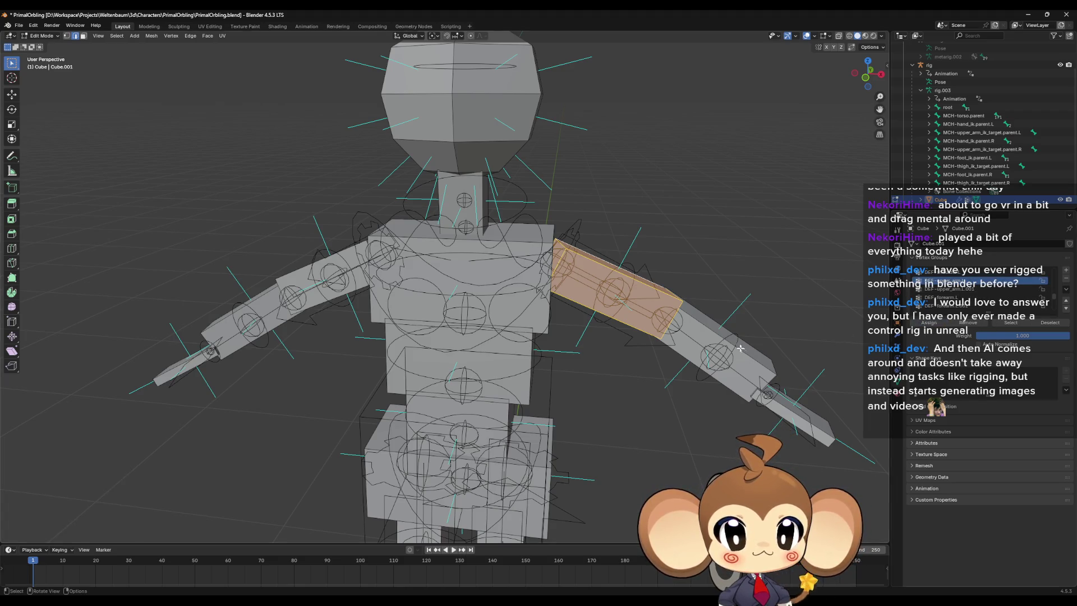
left_click(1050, 323)
Step: Assign the forearm to DEF-forearm.L and the hand to its deform group
left_click(964, 297)
left_click(1010, 322)
left_click(964, 297)
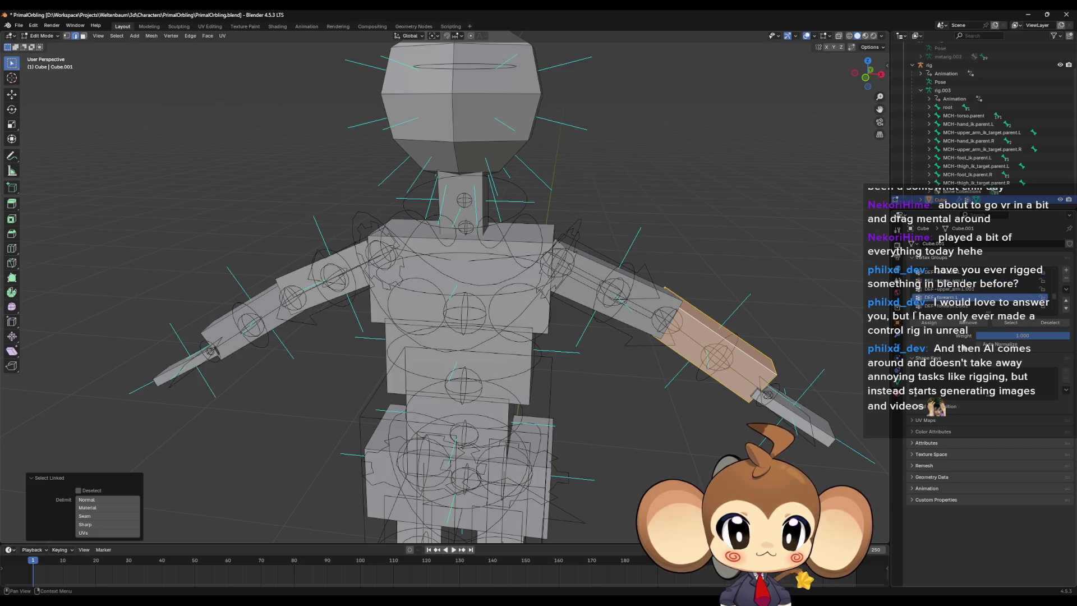
left_click(1049, 323)
left_click(953, 272)
left_click(1010, 322)
left_click(953, 289)
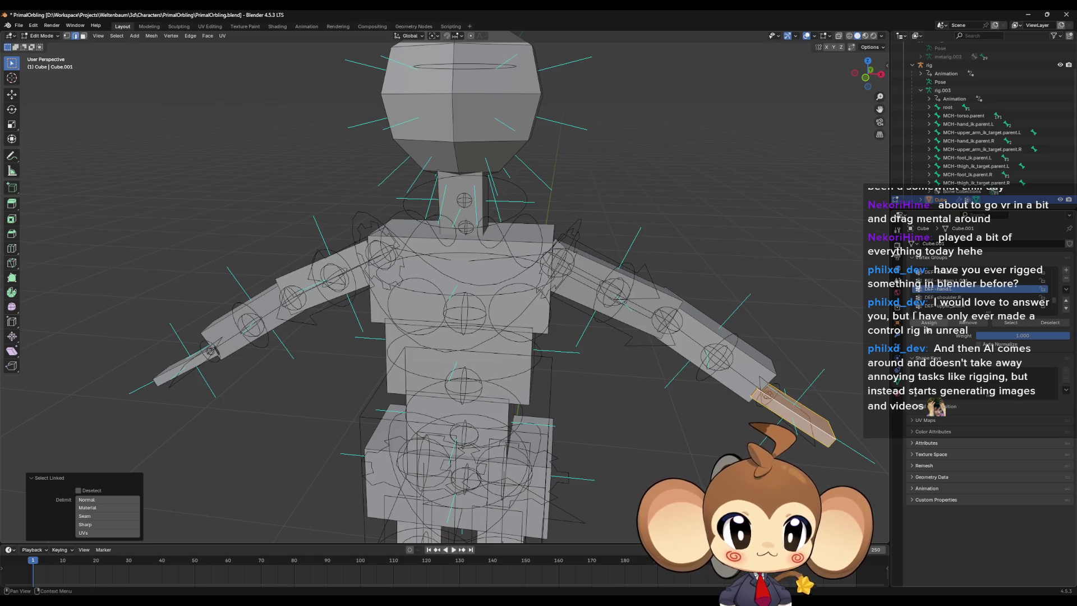
left_click(933, 328)
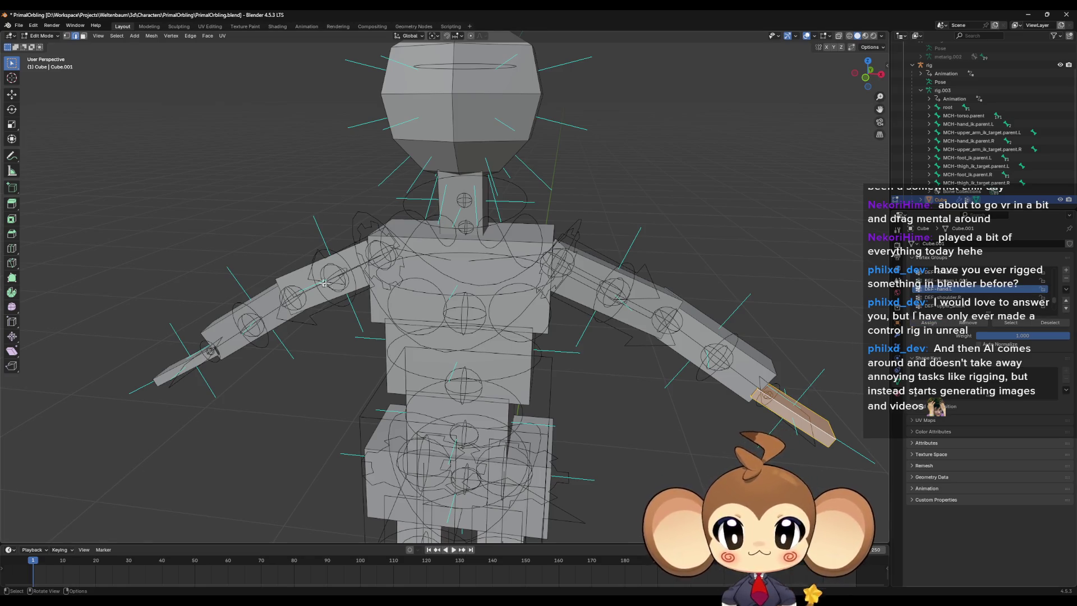
Step: Select the right upper-arm piece with DEF-upper_arm.R, then assign the forearm to DEF-forearm.R
key("l")
scroll(977, 306, "down", 2)
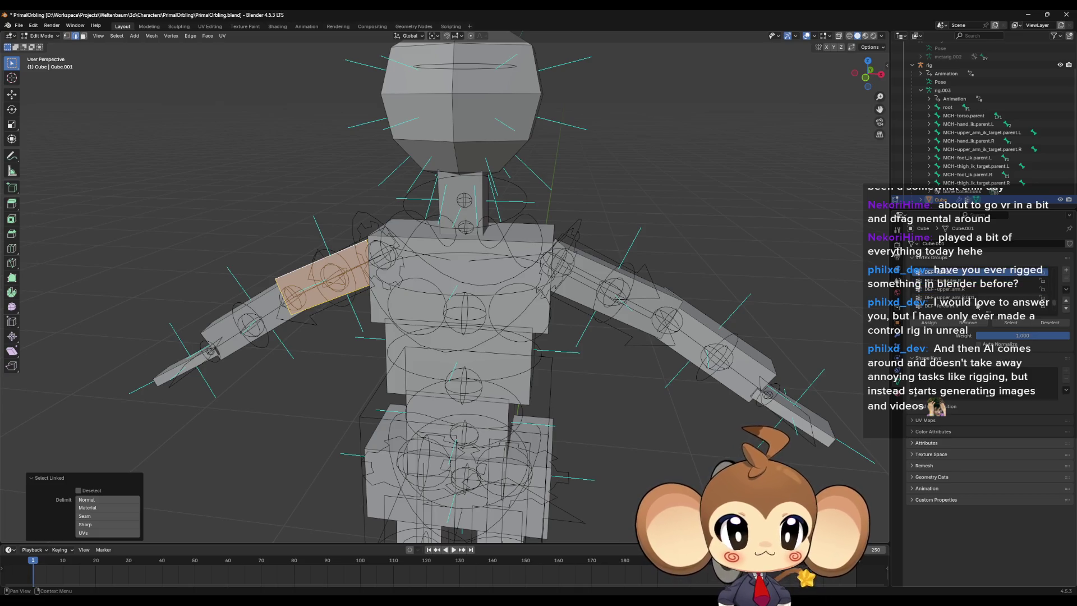
scroll(975, 303, "down", 2)
left_click(959, 290)
scroll(957, 303, "up", 1)
left_click(959, 282)
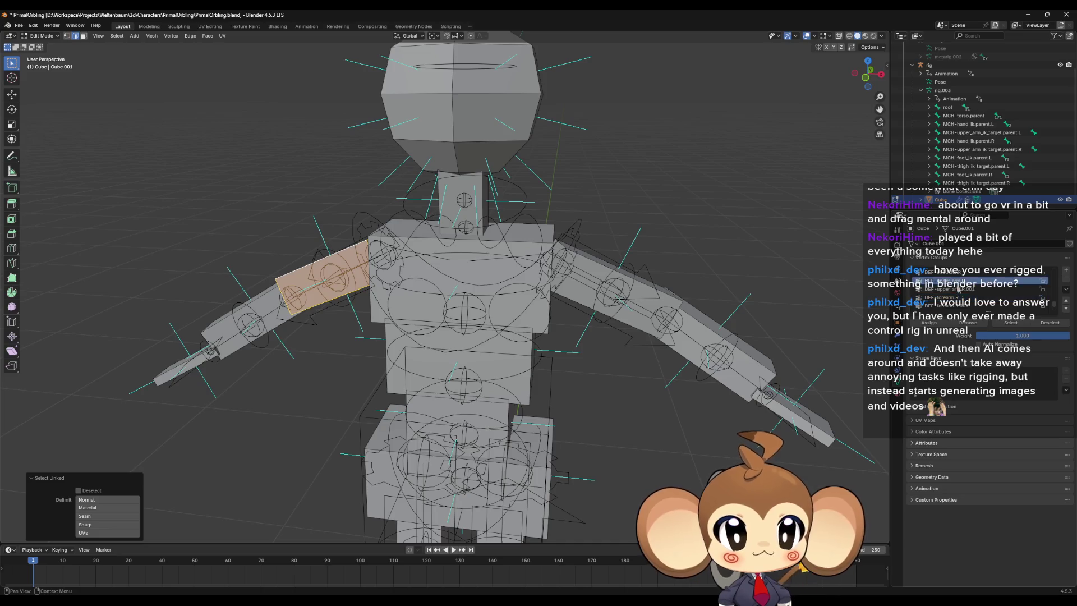
key("alt+a")
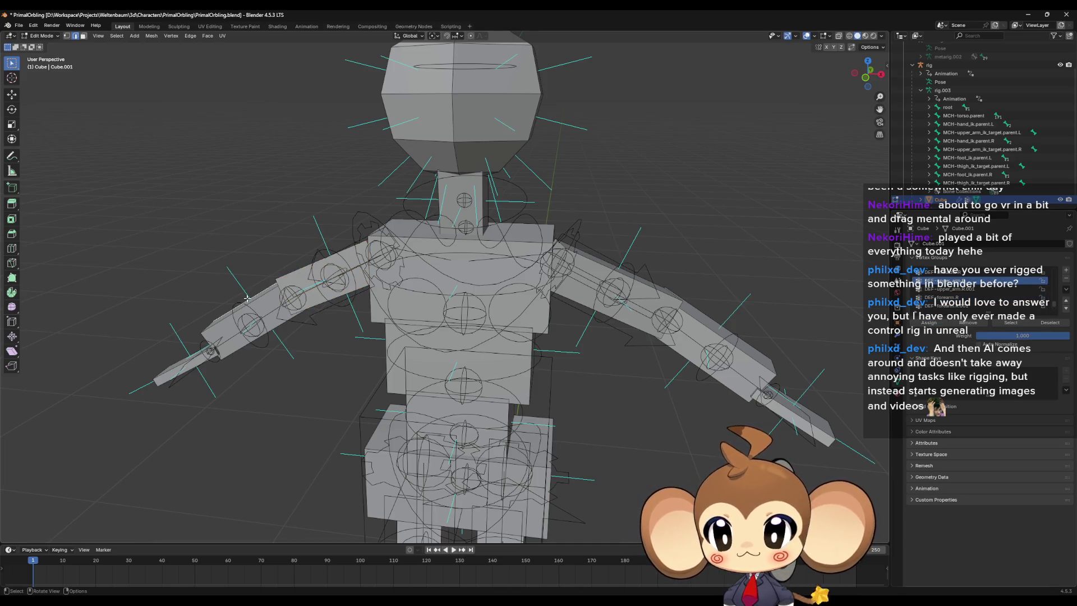
key("l")
left_click(954, 297)
left_click(928, 322)
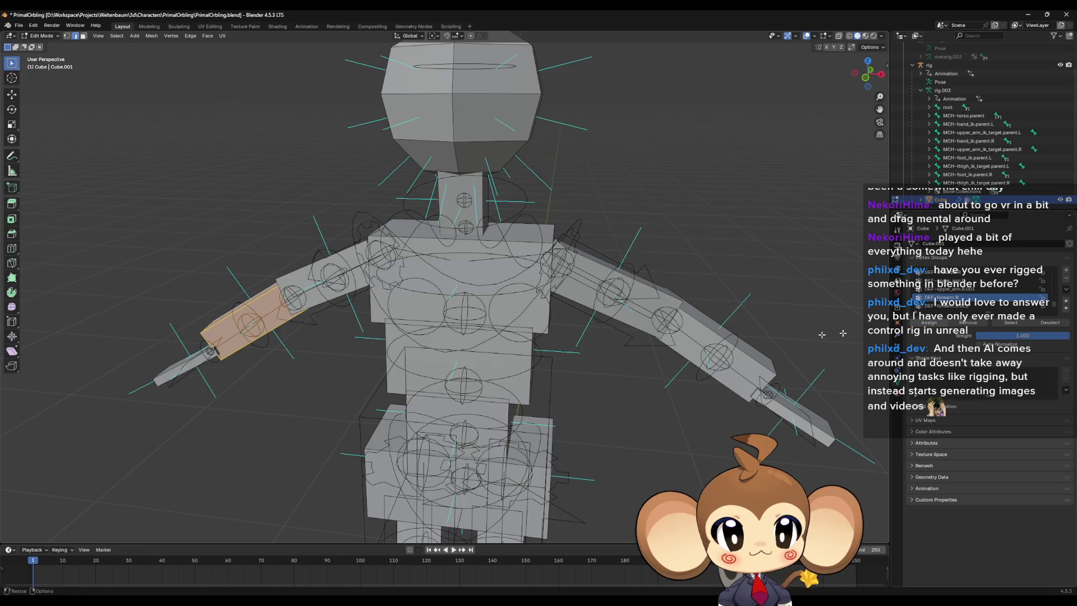
Step: Assign the right hand piece to DEF-hand.R
key("alt+a")
key("l")
scroll(956, 291, "down", 3)
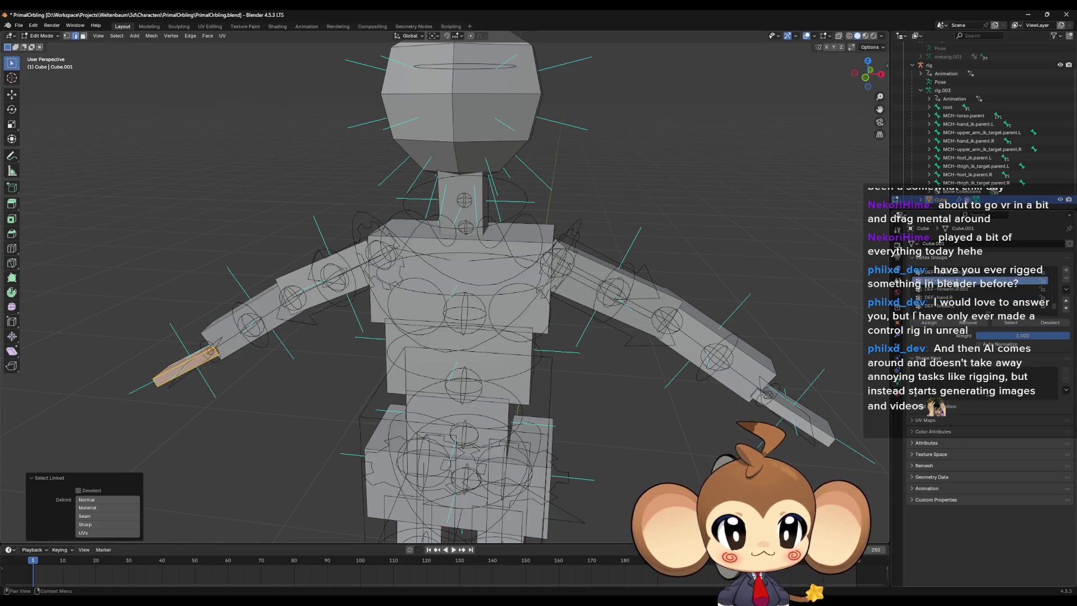
left_click(956, 291)
left_click(929, 322)
scroll(610, 313, "down", 4)
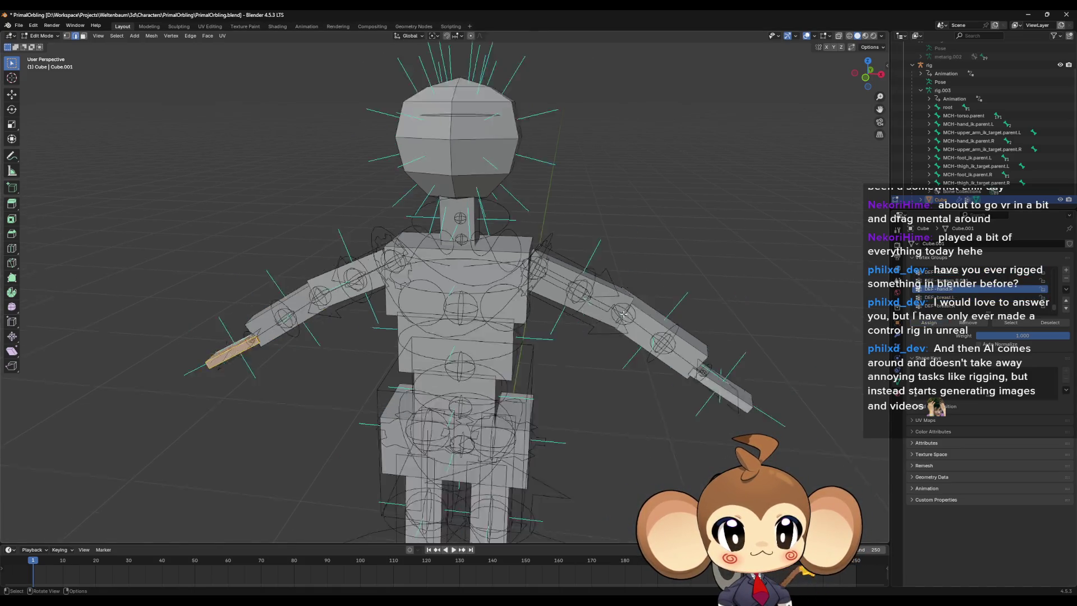
Step: Assign the left lower-leg piece to DEF-shin.L
key("l")
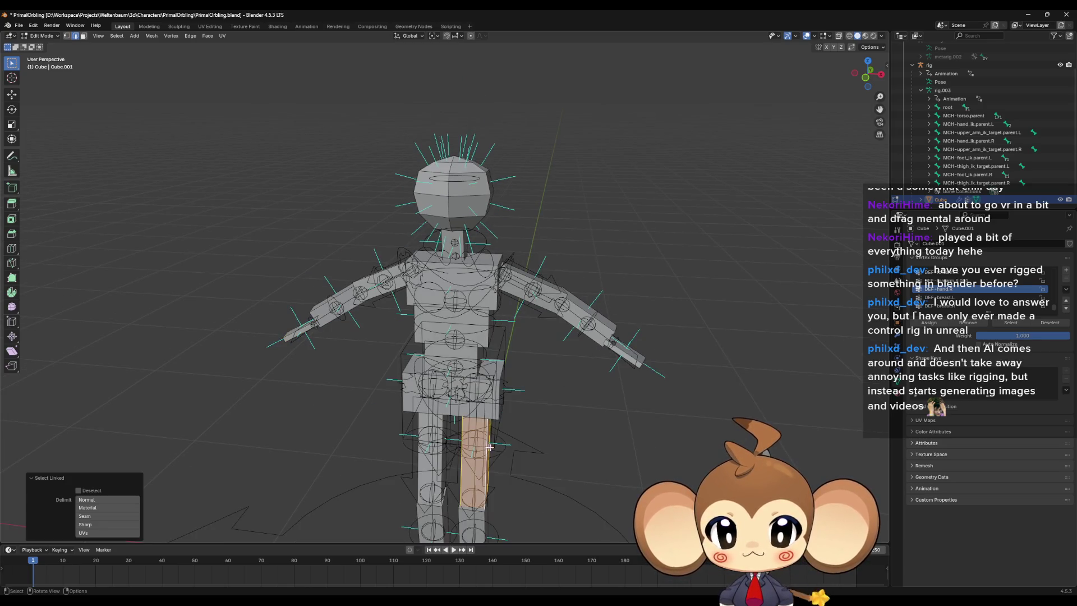
scroll(971, 291, "up", 2)
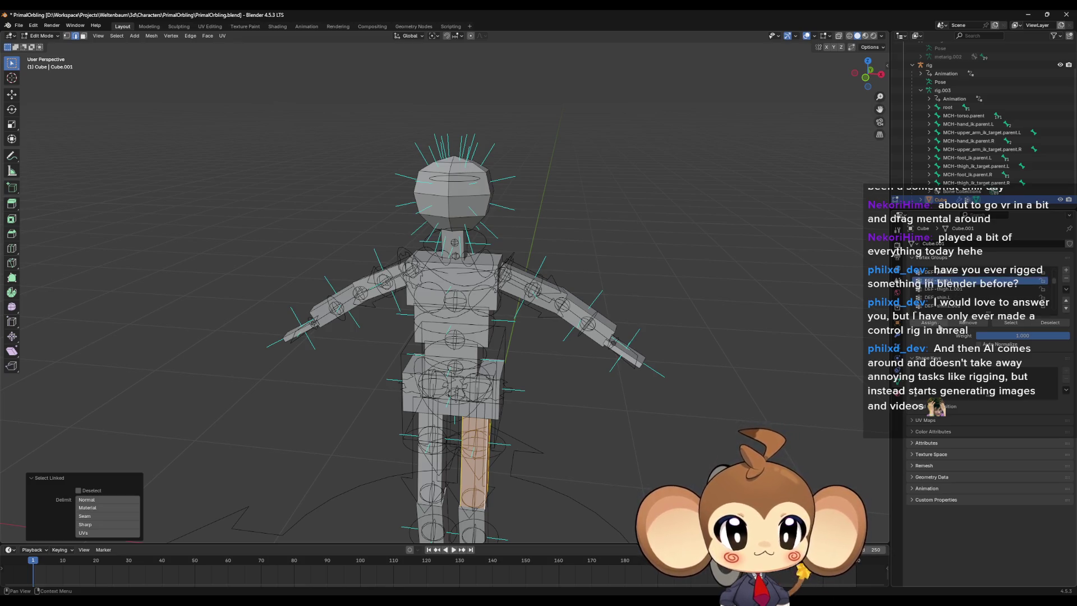
left_click(929, 323)
mouse_move(488, 488)
middle_mouse_down()
mouse_move(502, 501)
mouse_move(495, 404)
middle_mouse_up()
left_click(494, 403)
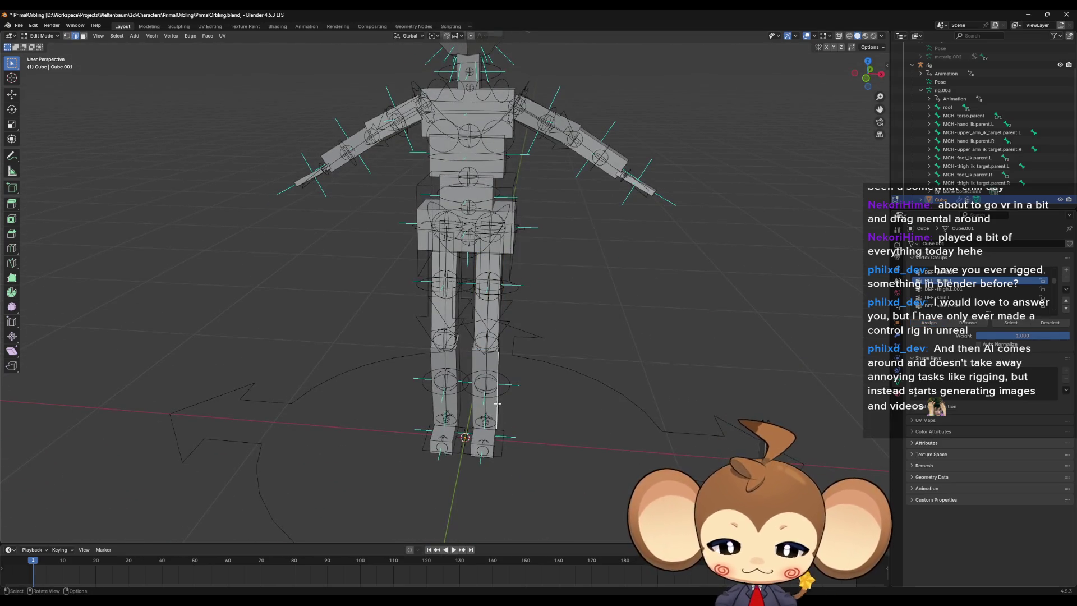
key("ctrl+l")
left_click(961, 299)
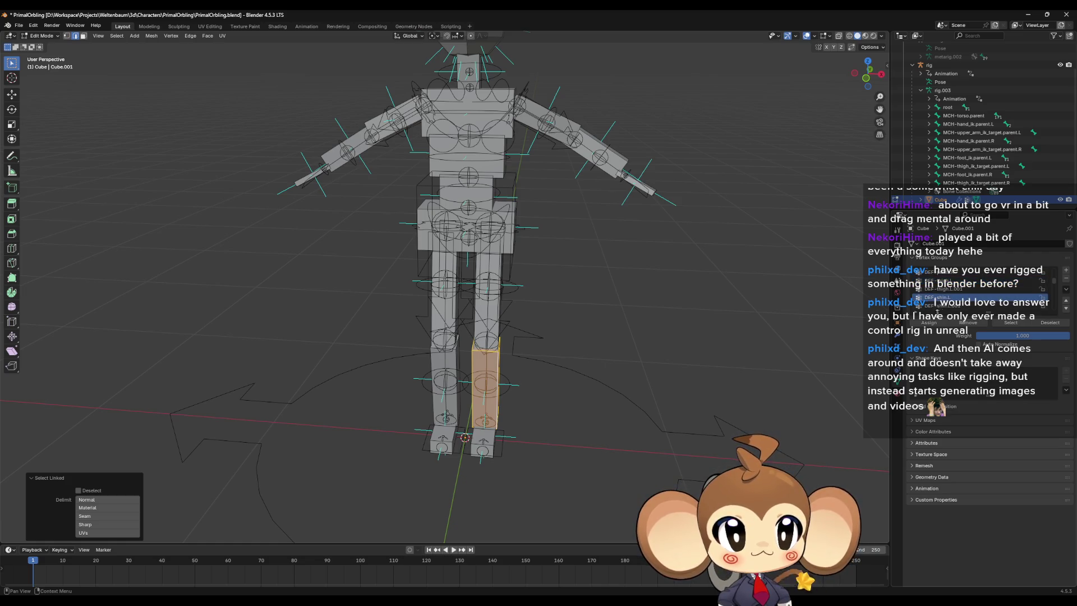
left_click(928, 323)
Step: Assign the foot to DEF-foot.L and the thigh to its DEF-thigh group
left_click(491, 451)
key("ctrl+l")
scroll(983, 294, "down", 2)
left_click(978, 297)
left_click(929, 322)
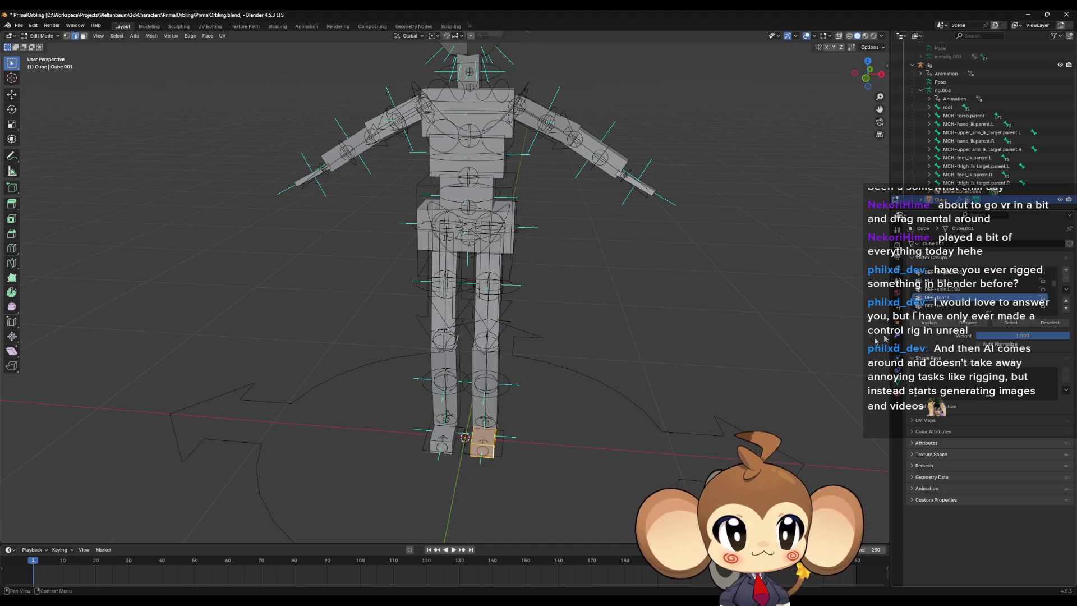
left_click(454, 314)
key("ctrl+l")
scroll(981, 289, "up", 3)
left_click(947, 288)
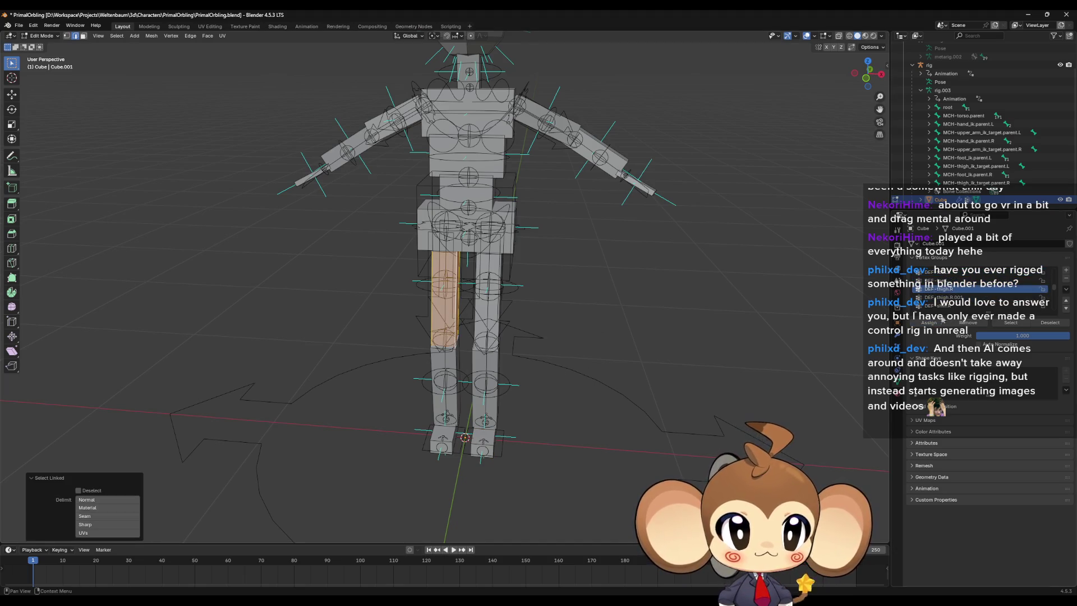
left_click(929, 323)
Step: Assign the shin to DEF-shin.R and the foot to its group, then select the rig in Object Mode
left_click(454, 372)
key("ctrl+l")
scroll(982, 286, "down", 2)
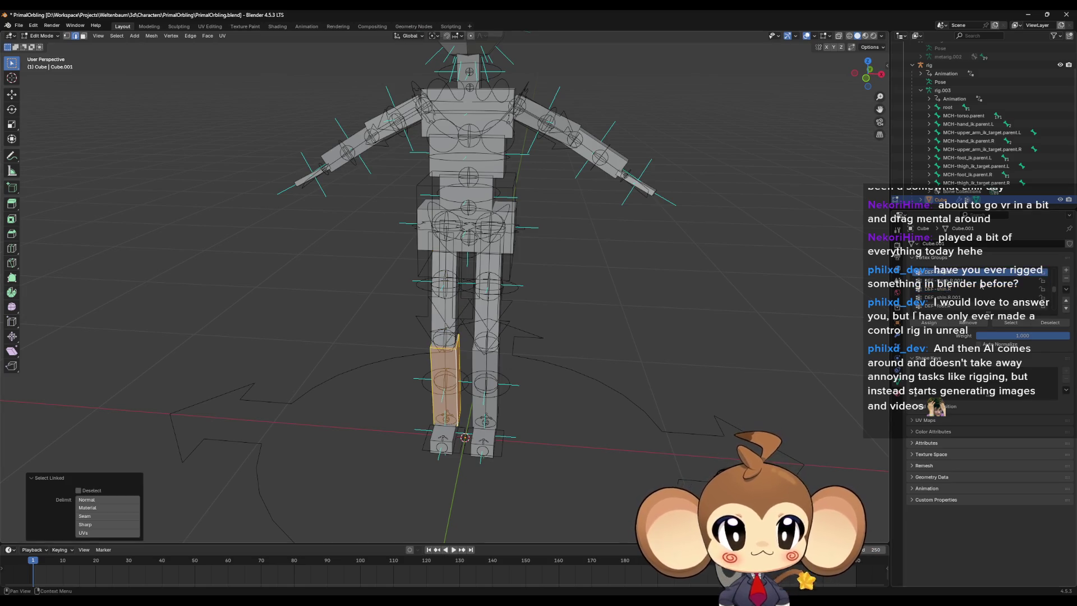
left_click(948, 289)
left_click(928, 324)
left_click(442, 442)
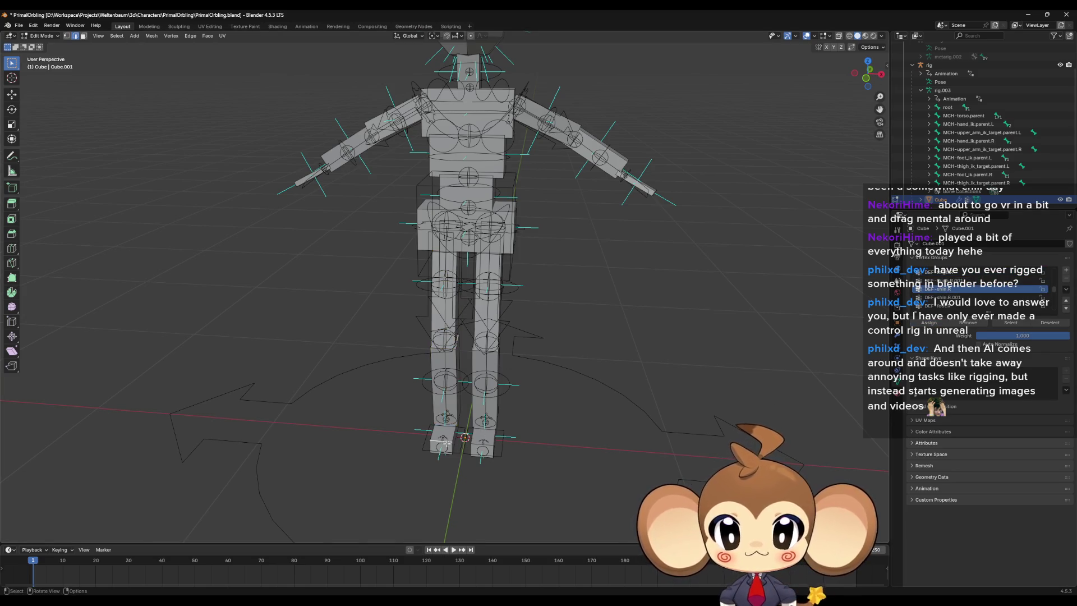
key("ctrl+l")
scroll(963, 286, "down", 3)
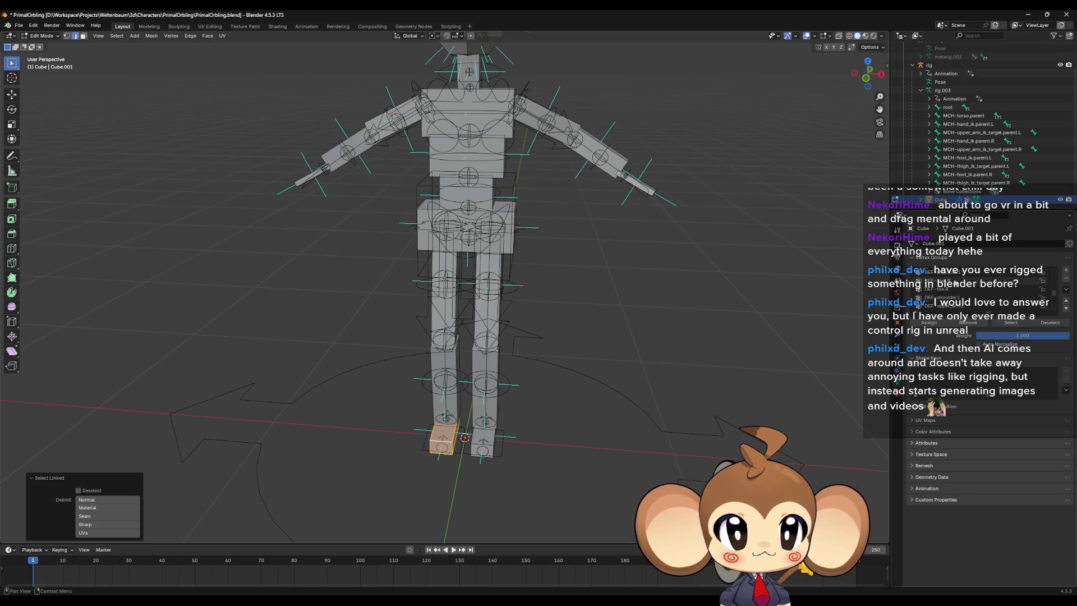
left_click(928, 324)
key("Tab")
middle_click_drag(443, 280, 485, 280)
left_click(485, 280)
Step: Enter Pose Mode, trial-move the foot_ik.L control, then undo that move
key("ctrl+Tab")
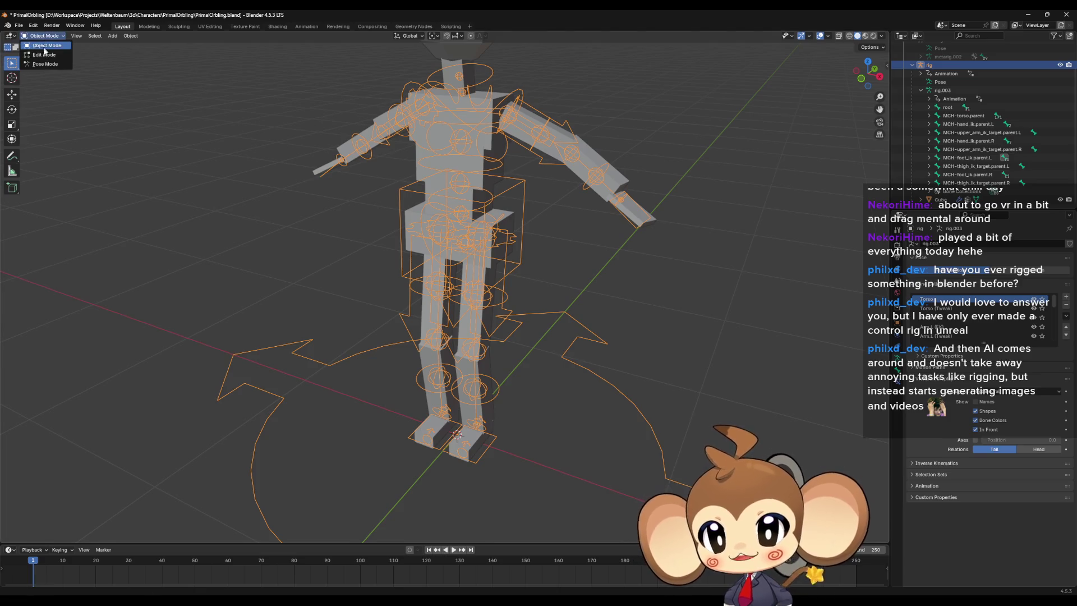
left_click(471, 430)
key("g")
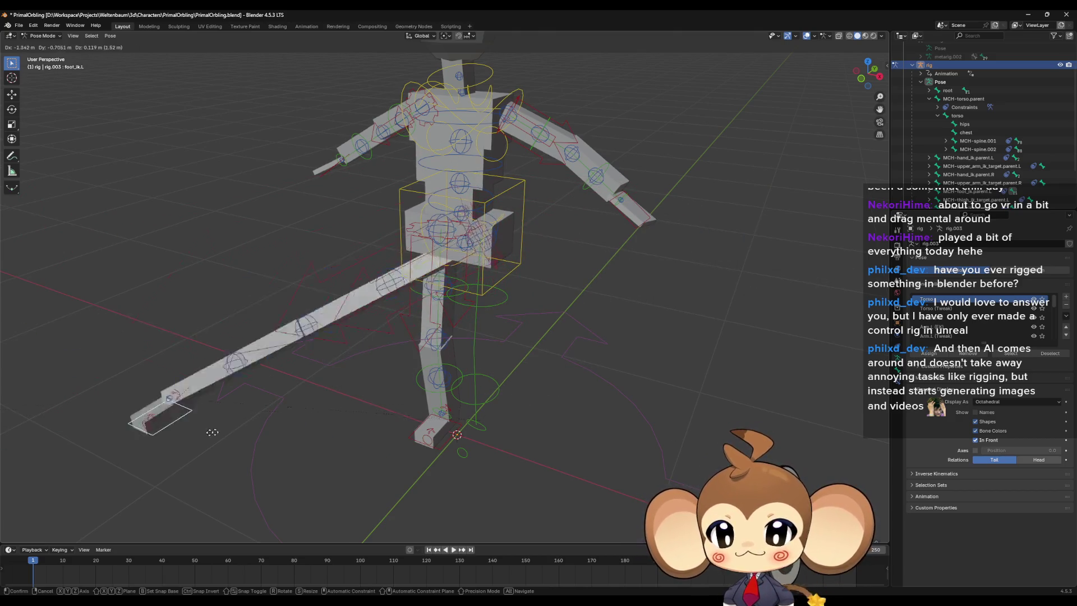
left_click(494, 396)
key("ctrl+z")
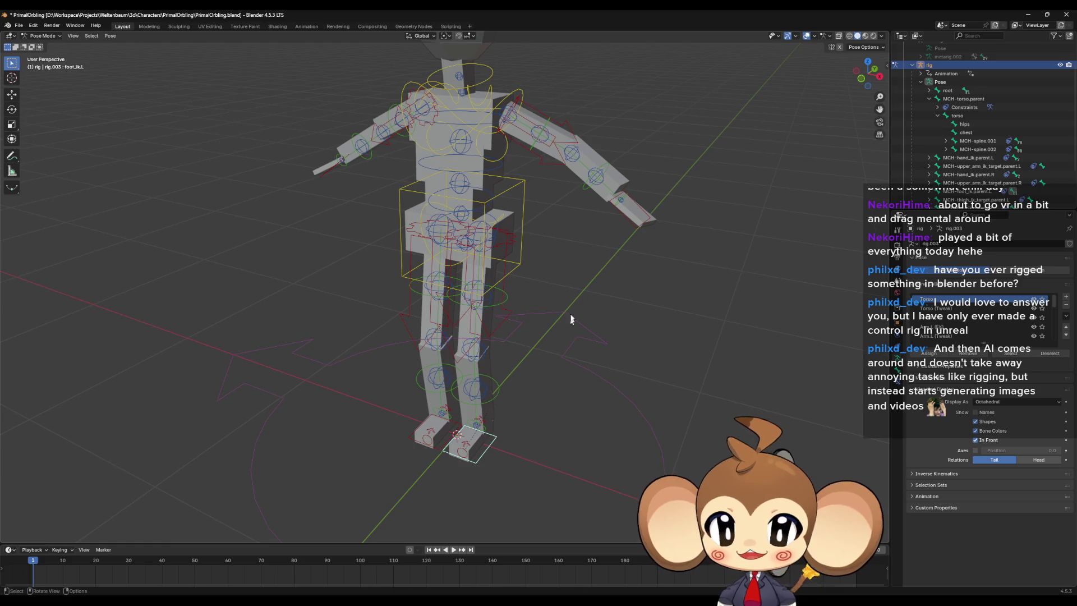
Step: Move the hand_ik.L control back near the body, then start moving the head bone
left_click(636, 208)
key("g")
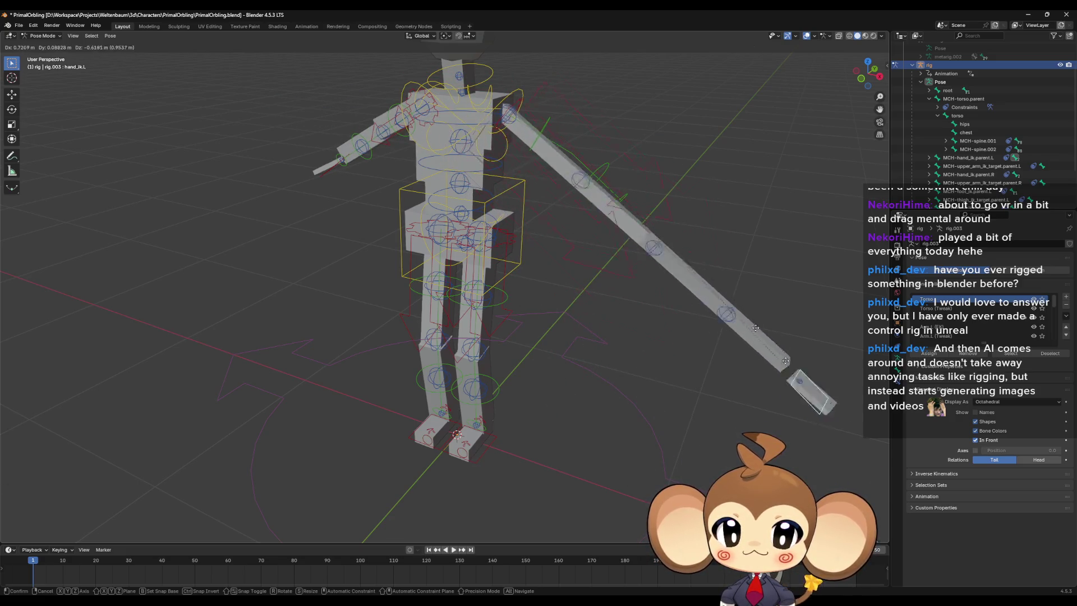
left_click(698, 321)
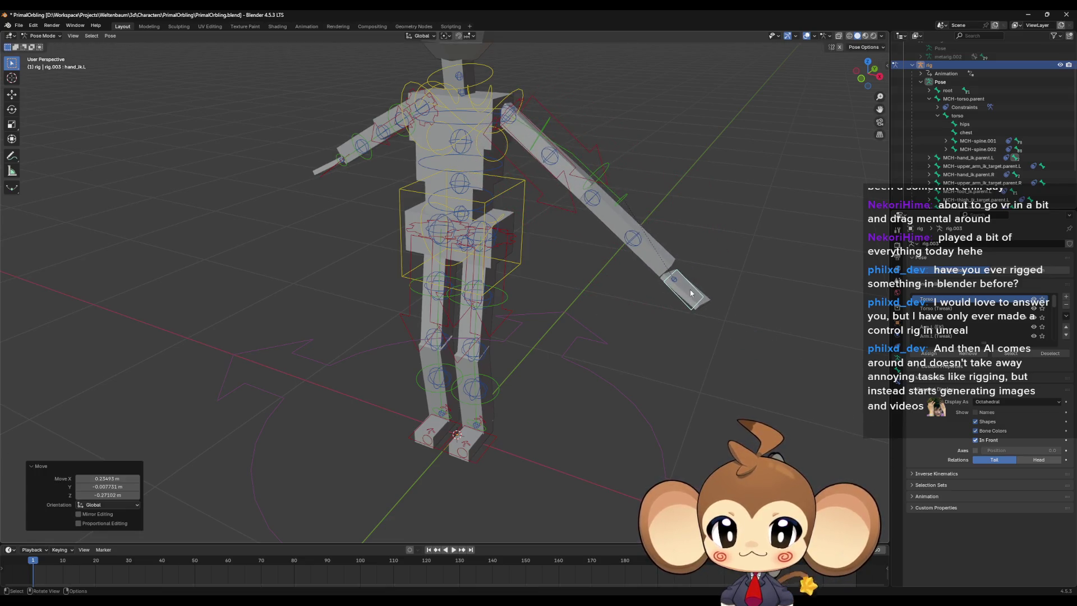
middle_click_drag(697, 321, 650, 242)
scroll(491, 135, "up", 2)
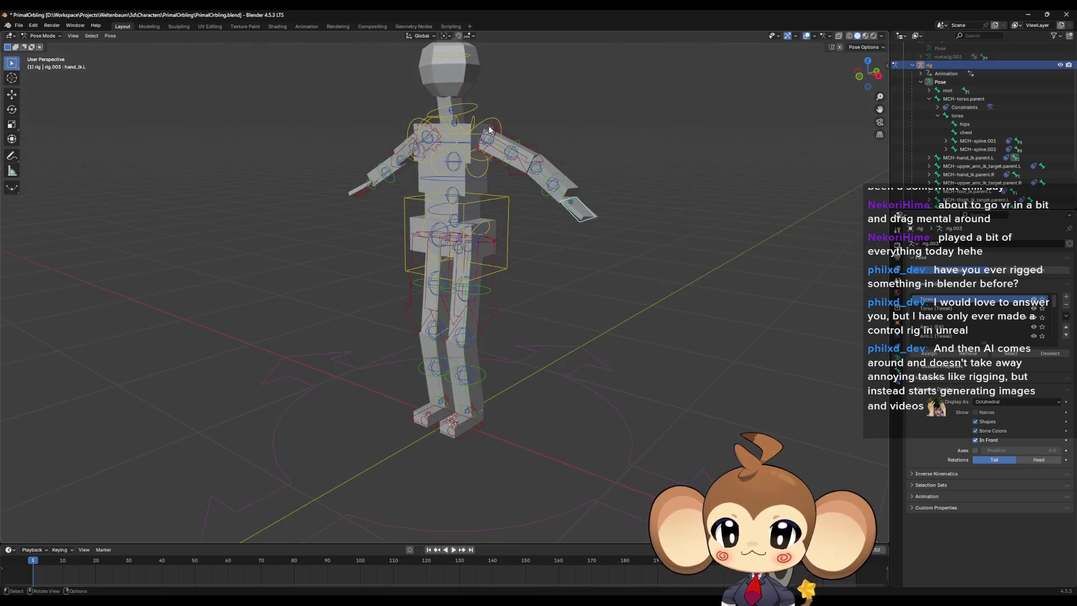
scroll(499, 224, "down", 4)
scroll(499, 281, "up", 4)
left_click(525, 254)
key("g")
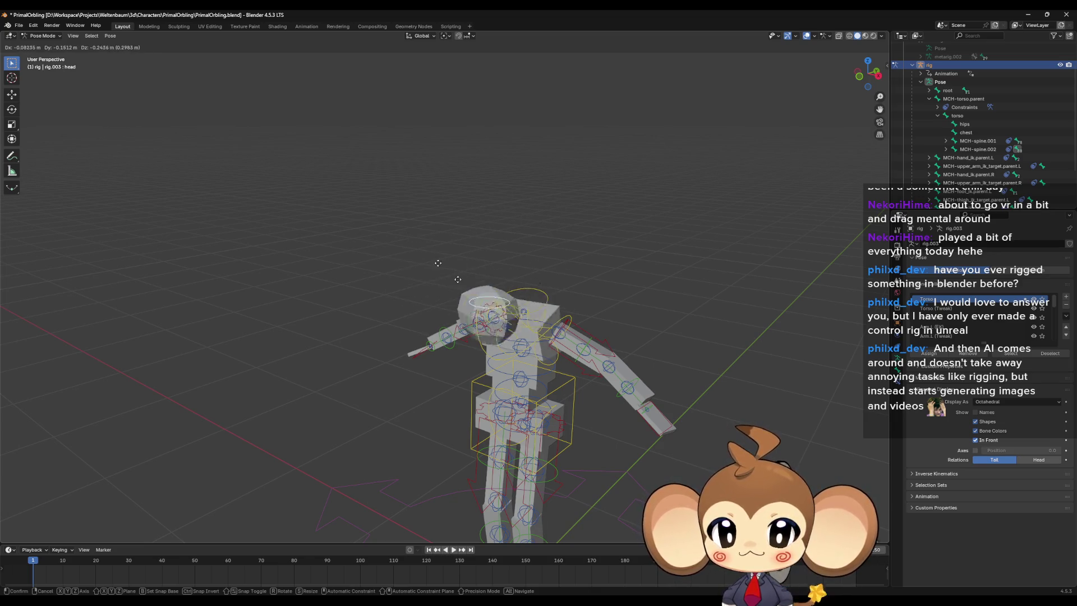
left_click(563, 252)
key("alt+g")
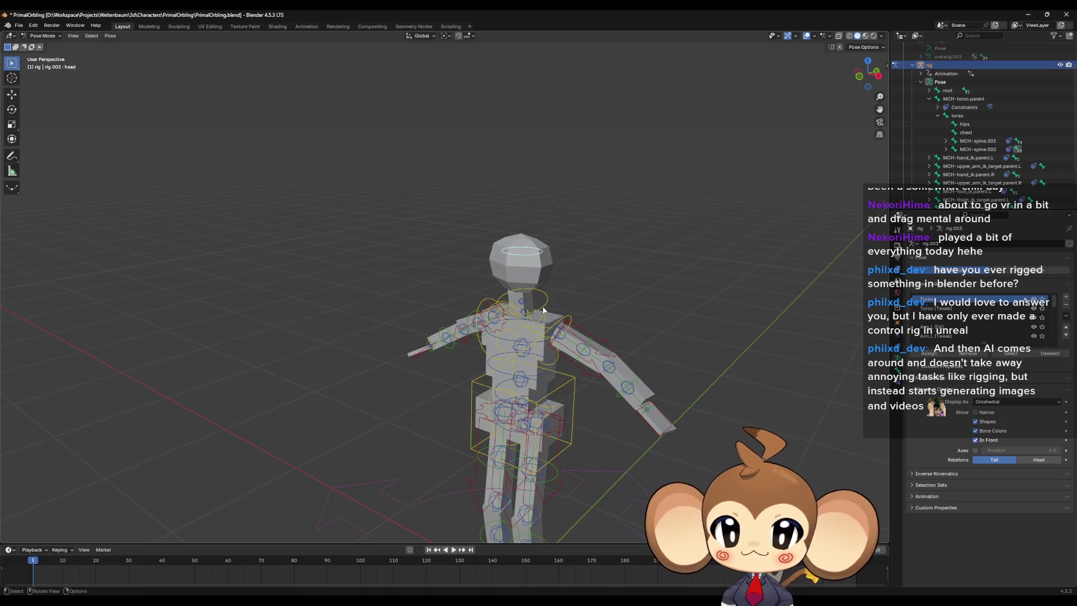
left_click(542, 309)
key("g")
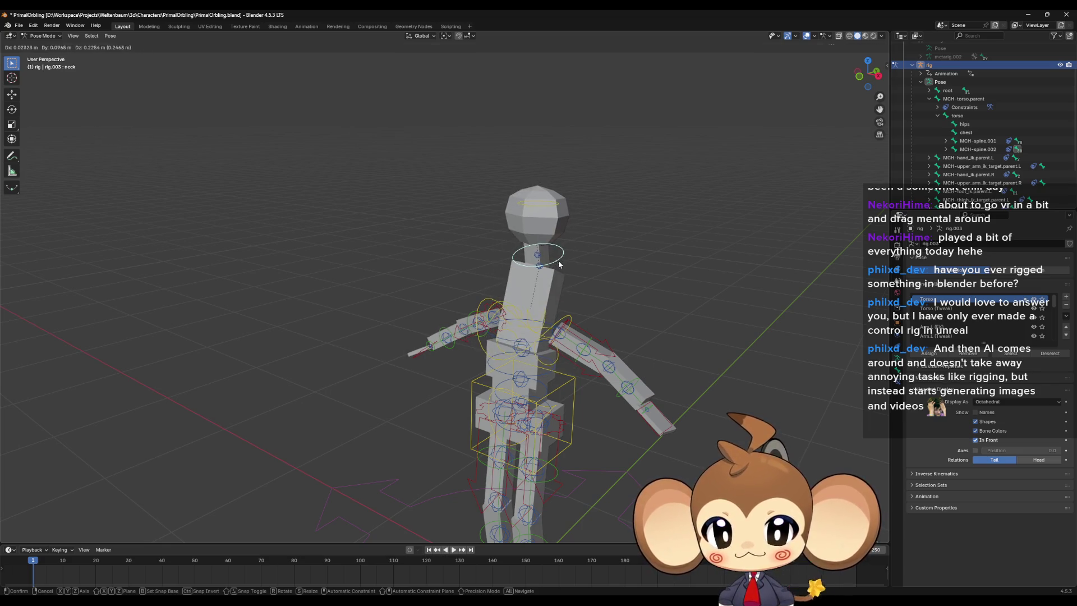
right_click(564, 274)
mouse_move(564, 274)
middle_mouse_down()
mouse_move(577, 330)
mouse_move(394, 455)
middle_mouse_up()
left_click(395, 455)
key("g")
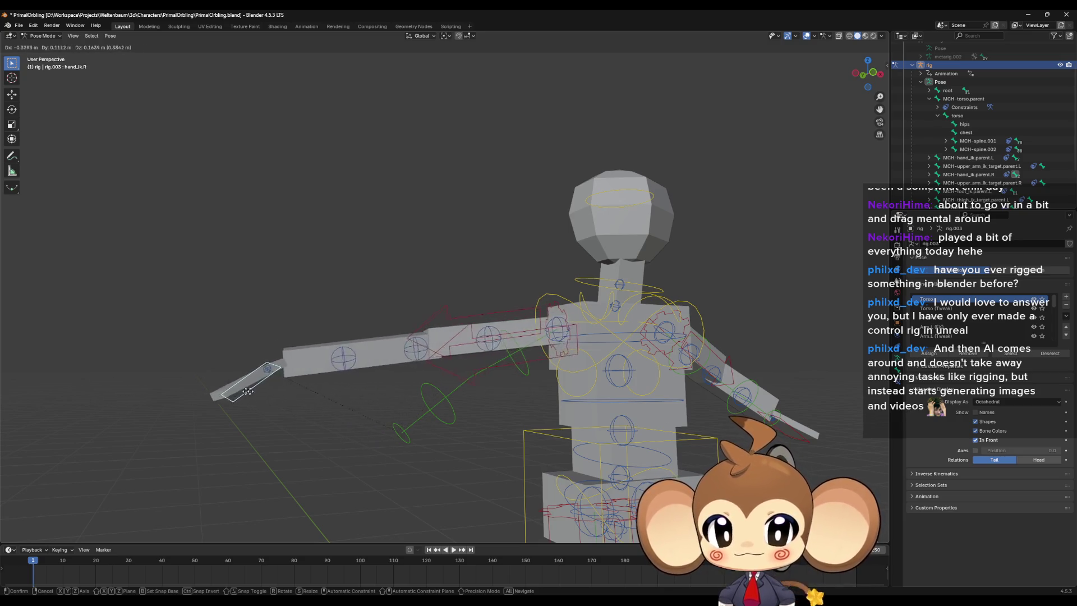
left_click(428, 402)
key("ctrl+z")
middle_click_drag(569, 395, 654, 338)
left_click(626, 386)
key("g")
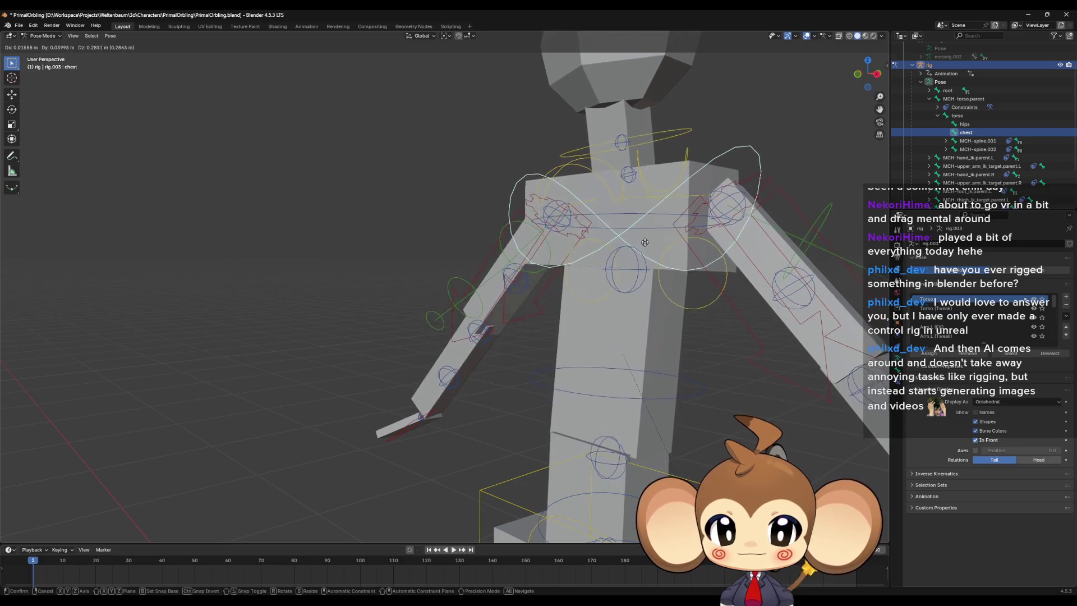
left_click(650, 177)
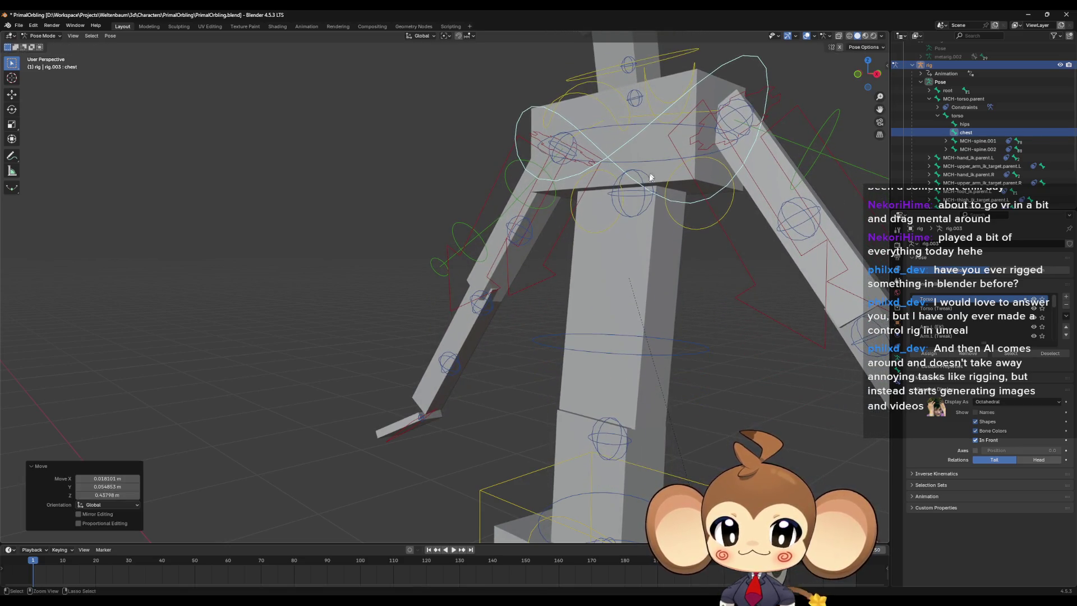
key("ctrl+z")
scroll(647, 356, "down", 3)
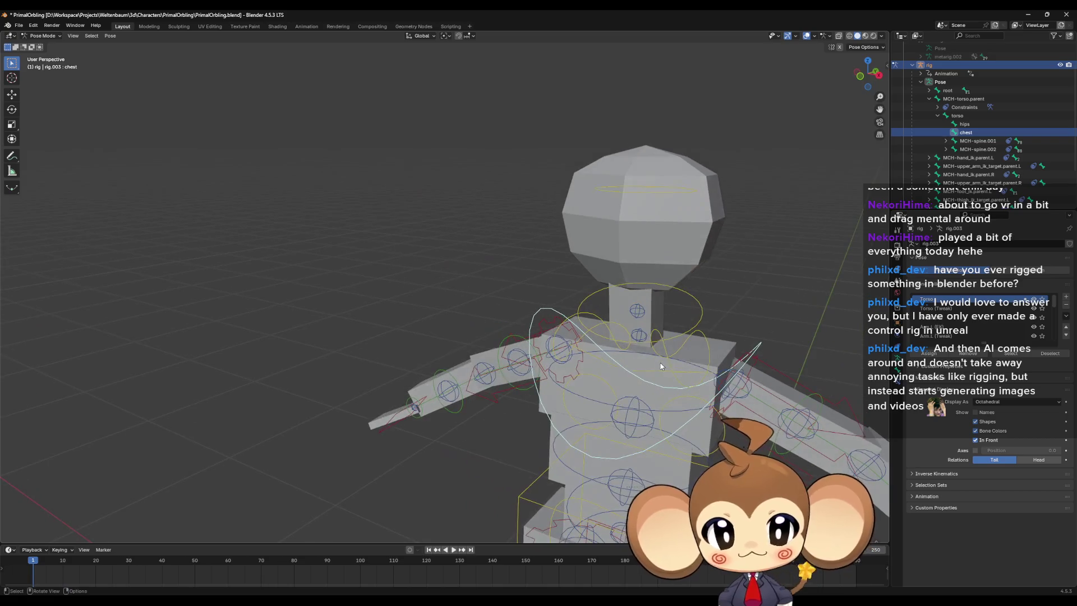
left_click(621, 297)
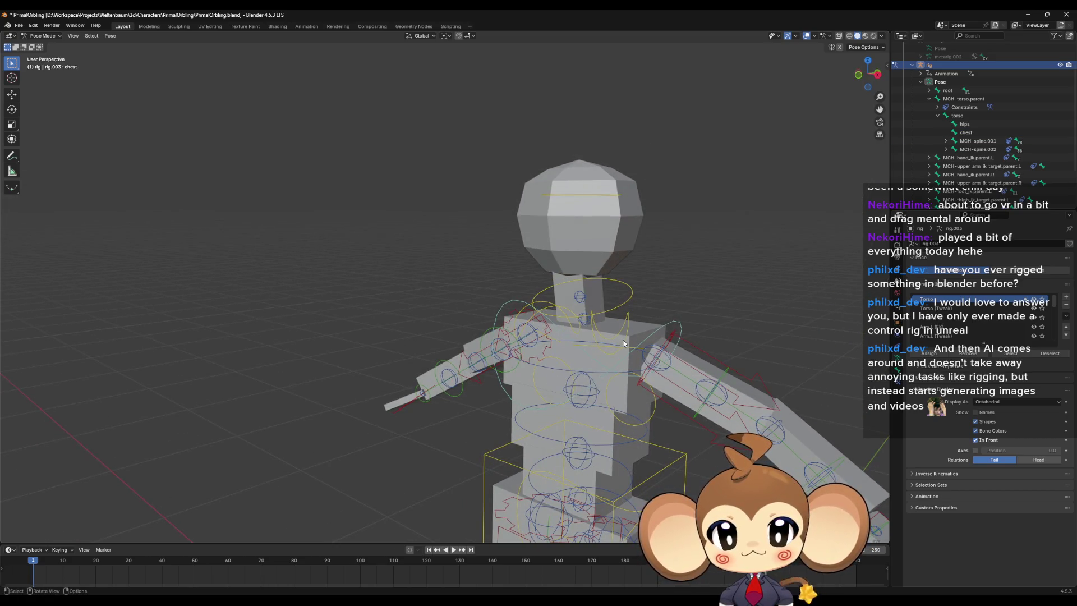
key("g")
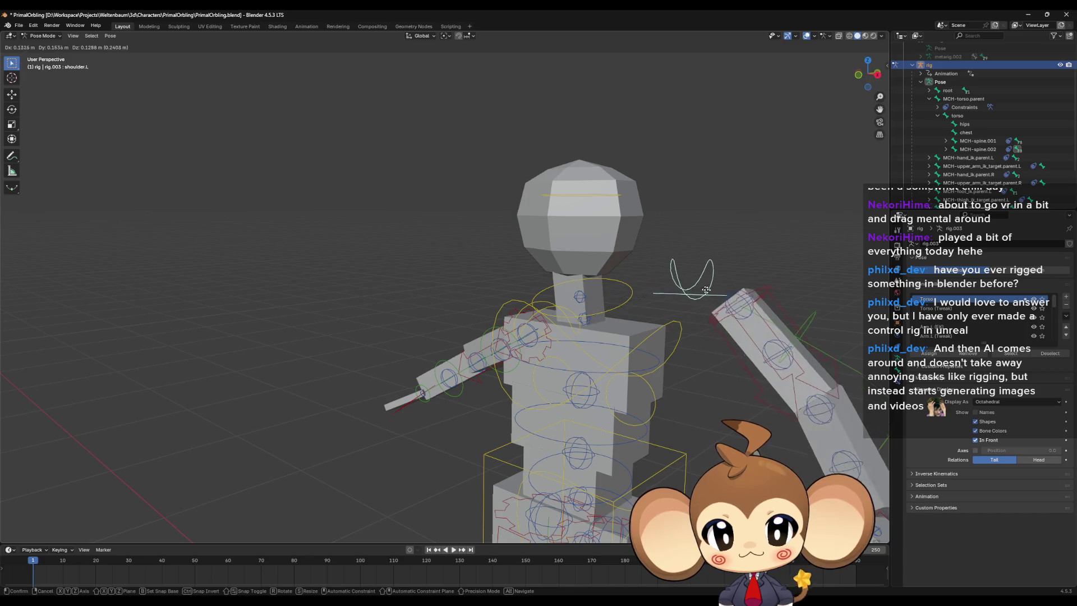
left_click(734, 336)
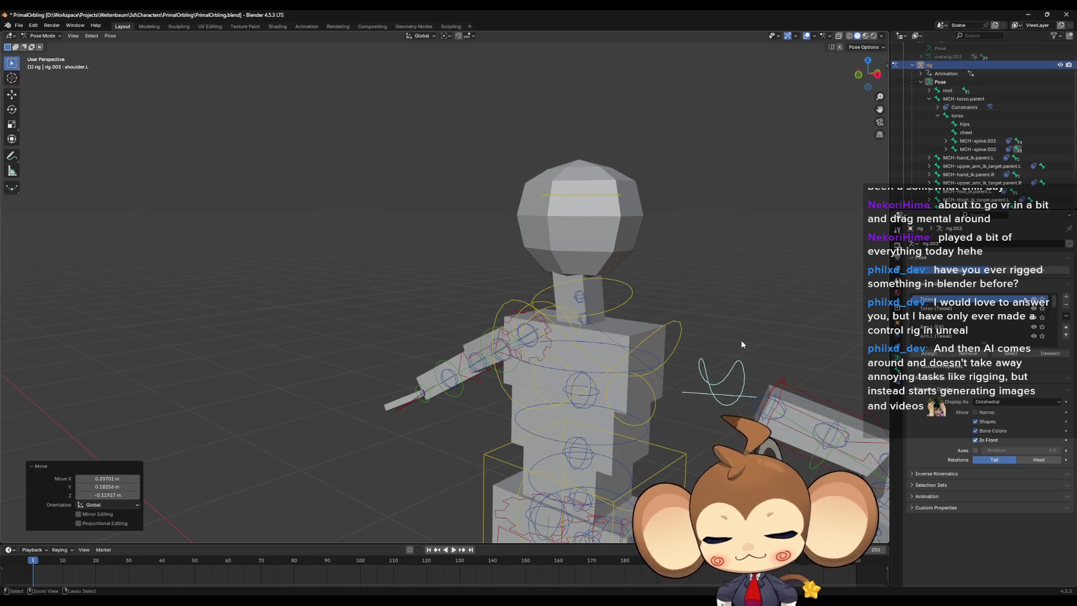
key("ctrl+z")
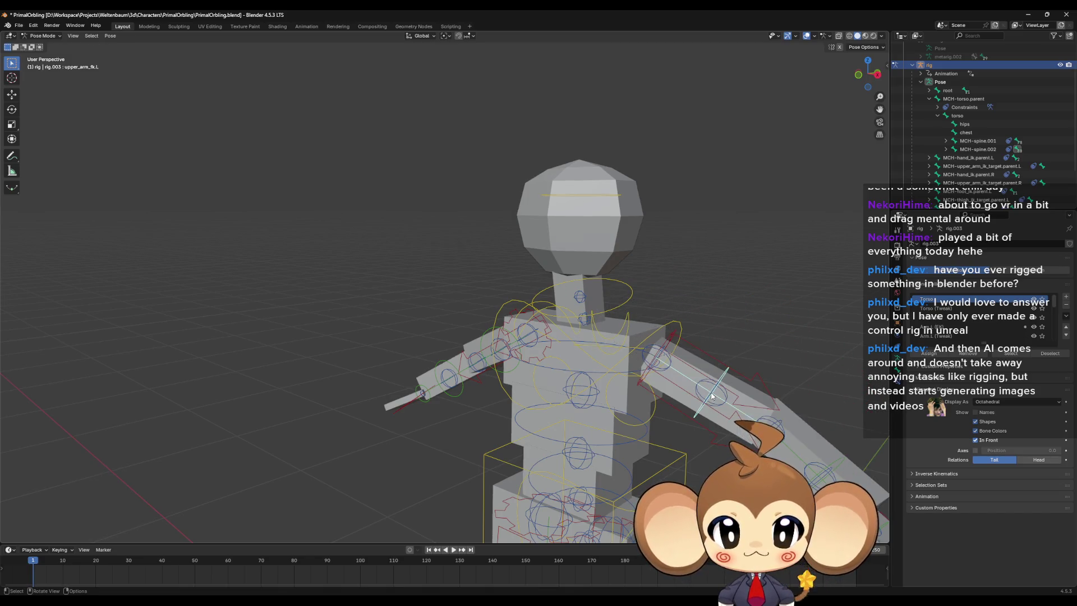
key("g")
left_click(698, 331)
key("ctrl+z")
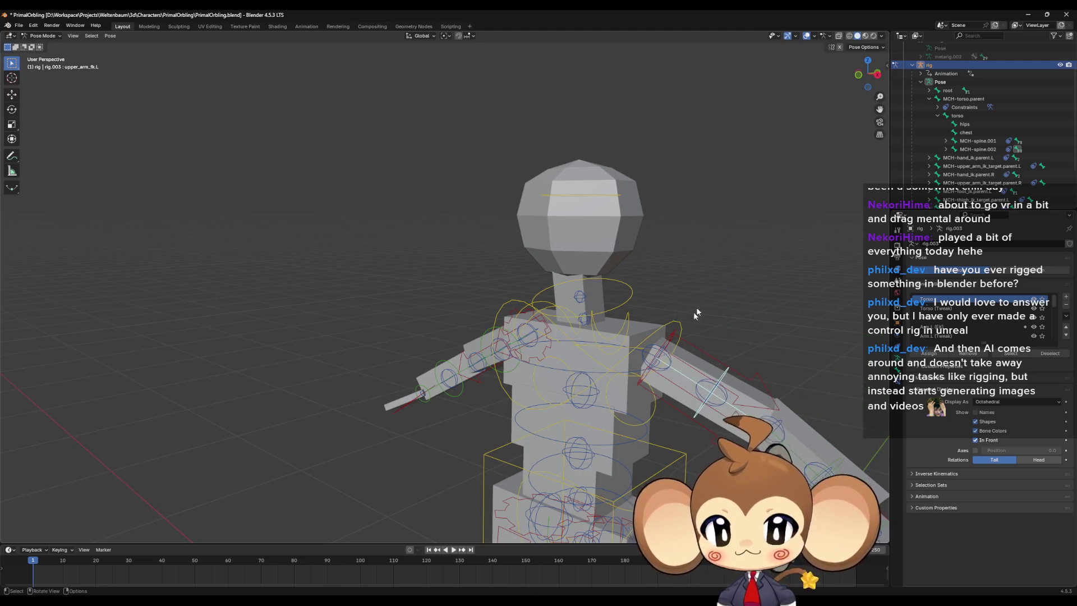
scroll(696, 312, "down", 5)
mouse_move(695, 314)
middle_mouse_down()
mouse_move(620, 412)
mouse_move(632, 440)
middle_mouse_up()
left_click(593, 443)
key("g")
left_click(670, 410)
key("ctrl+z")
scroll(634, 395, "up", 8)
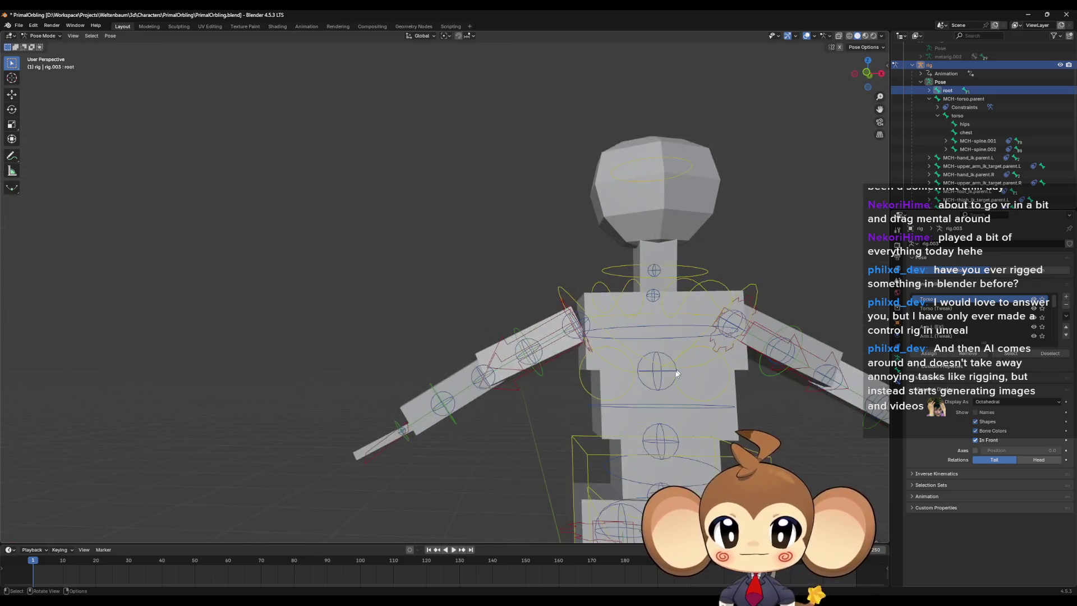
scroll(677, 374, "down", 8)
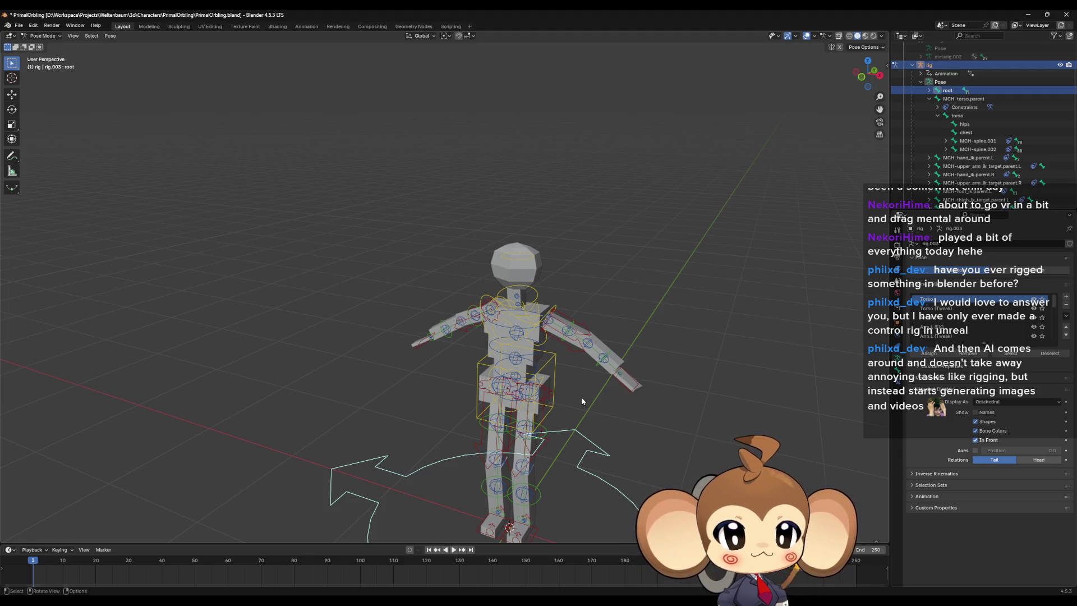
middle_click_drag(583, 405, 633, 389)
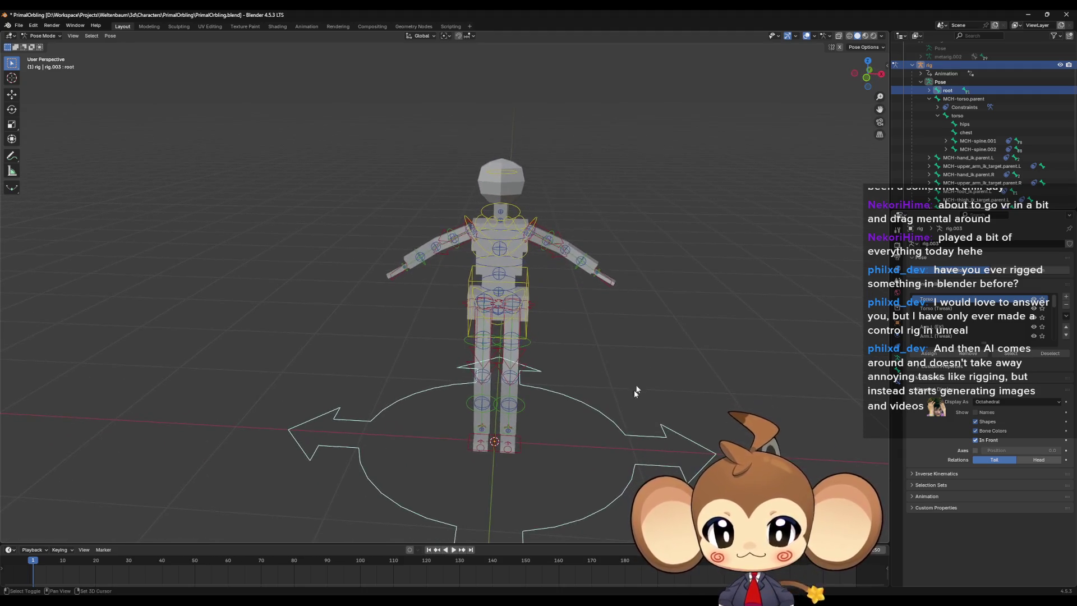
scroll(617, 432, "up", 4)
mouse_move(616, 432)
middle_mouse_down()
mouse_move(608, 358)
mouse_move(587, 347)
mouse_move(588, 408)
mouse_move(556, 406)
mouse_move(838, 394)
middle_mouse_up()
left_click(556, 411)
left_click(897, 349)
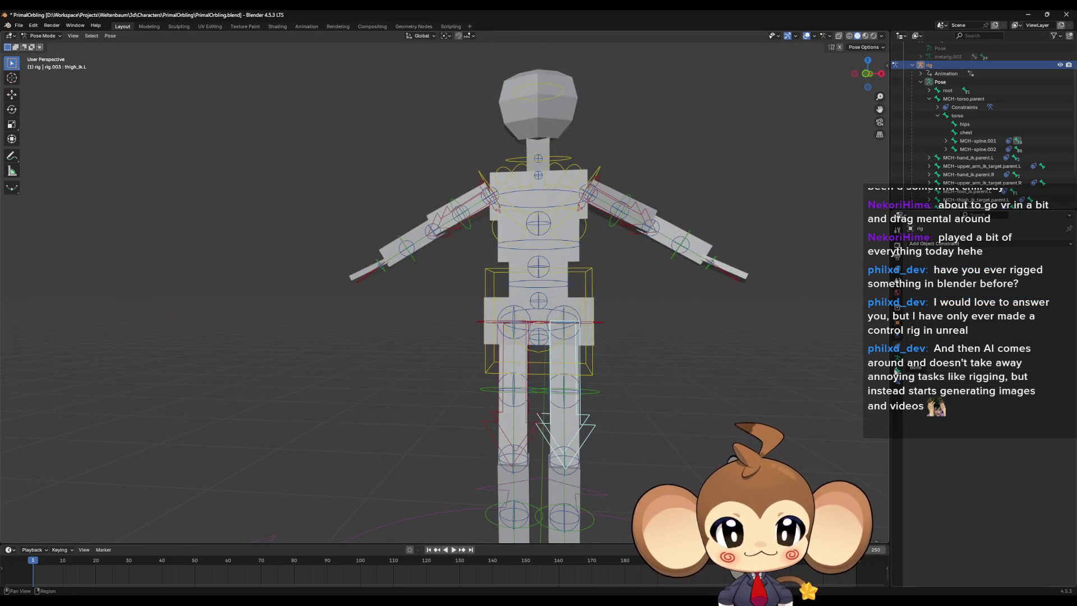
left_click(896, 370)
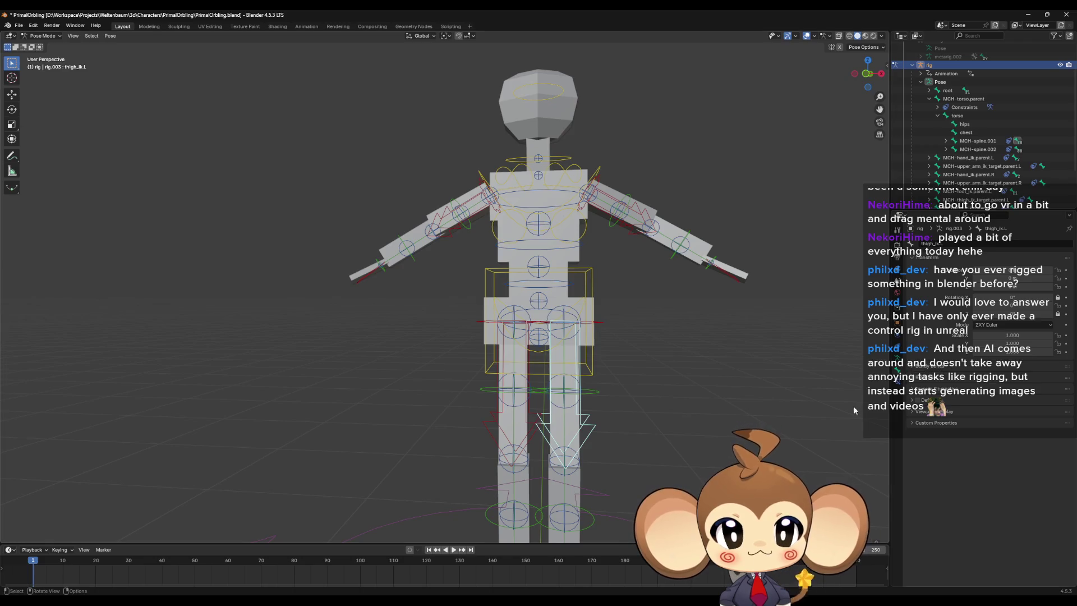
mouse_move(628, 394)
middle_mouse_down()
mouse_move(600, 415)
mouse_move(566, 387)
mouse_move(587, 450)
mouse_move(620, 454)
middle_mouse_up()
left_click(567, 387)
middle_click_drag(596, 421, 565, 425)
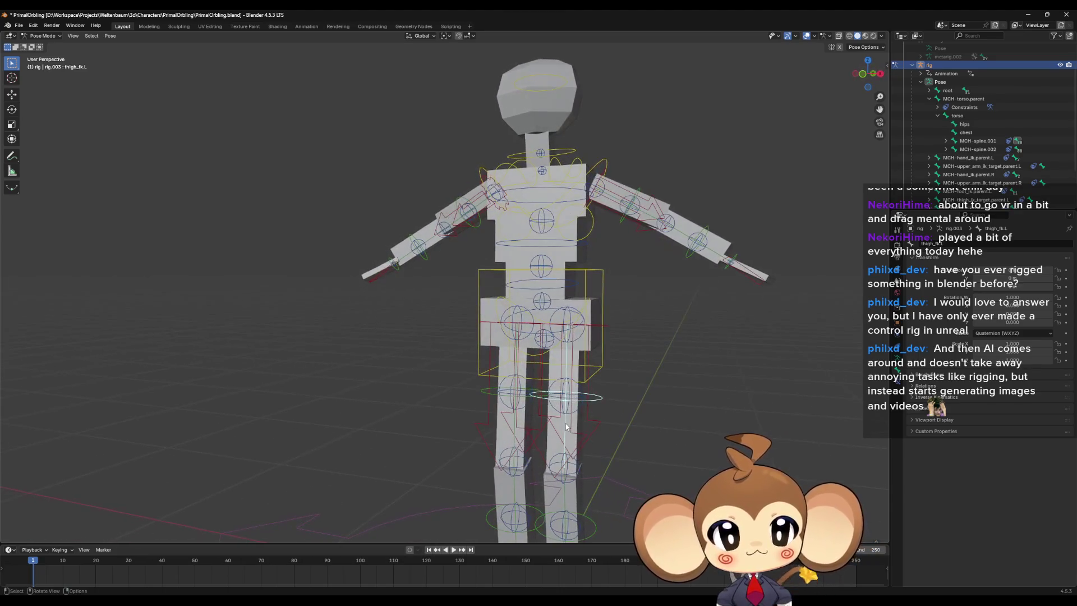
left_click(897, 381)
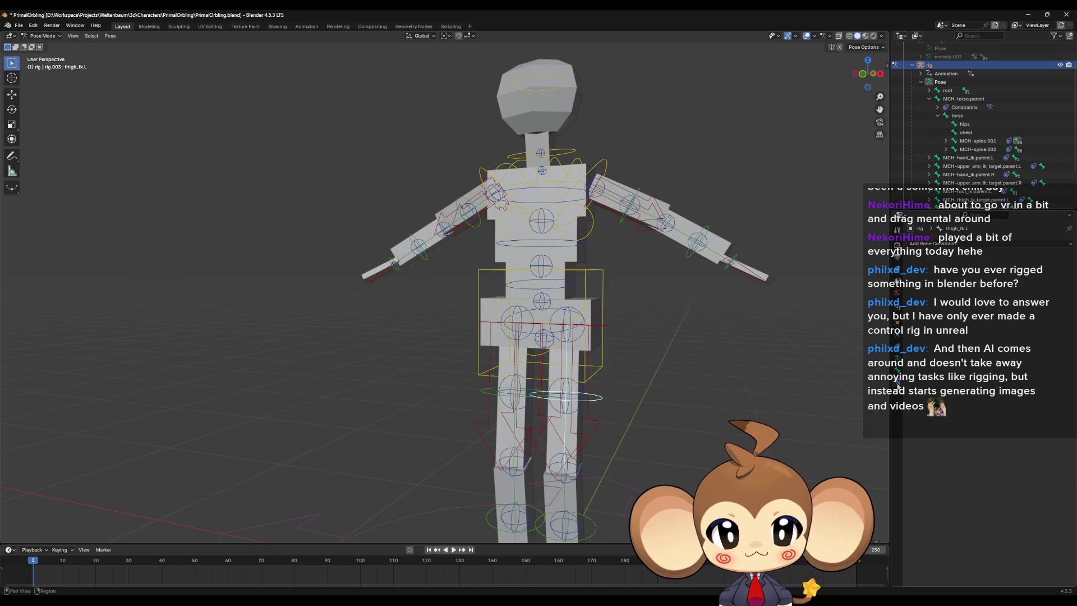
left_click(567, 397)
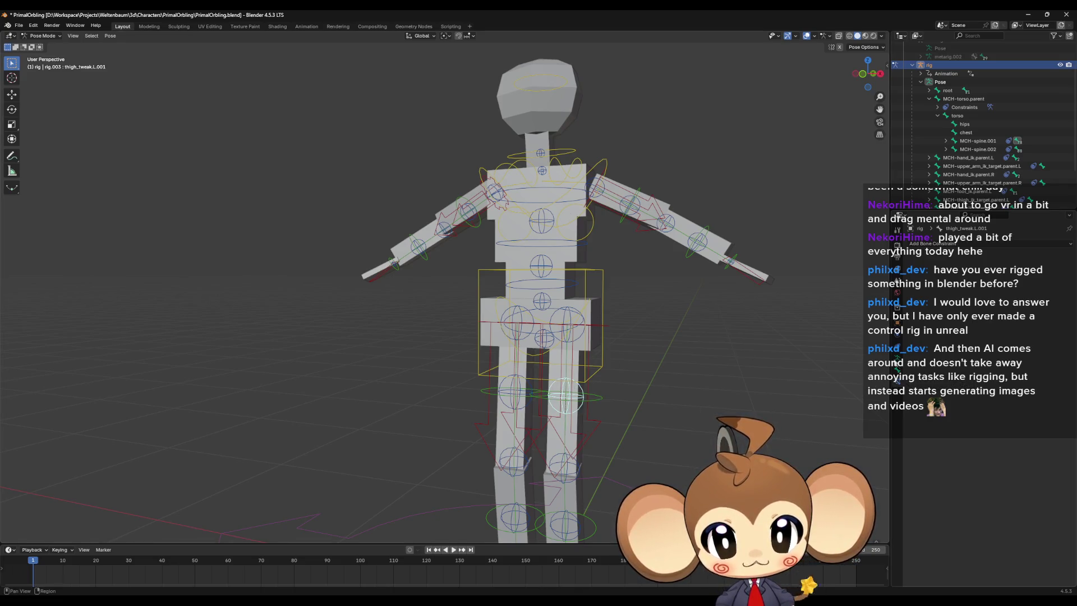
middle_click_drag(733, 405, 559, 394)
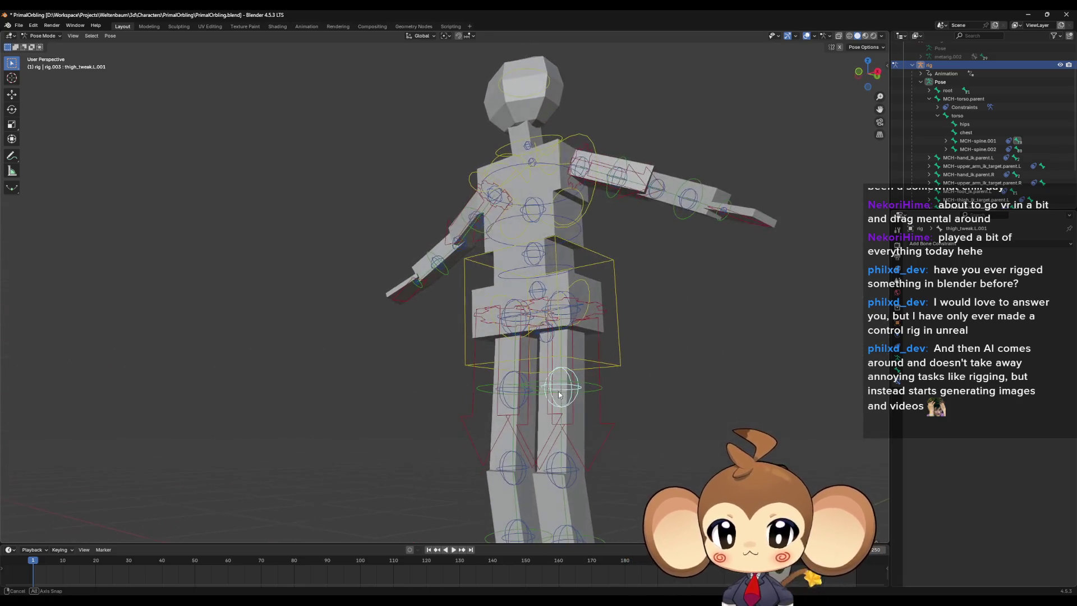
mouse_move(596, 337)
middle_mouse_down()
mouse_move(567, 354)
mouse_move(581, 318)
middle_mouse_up()
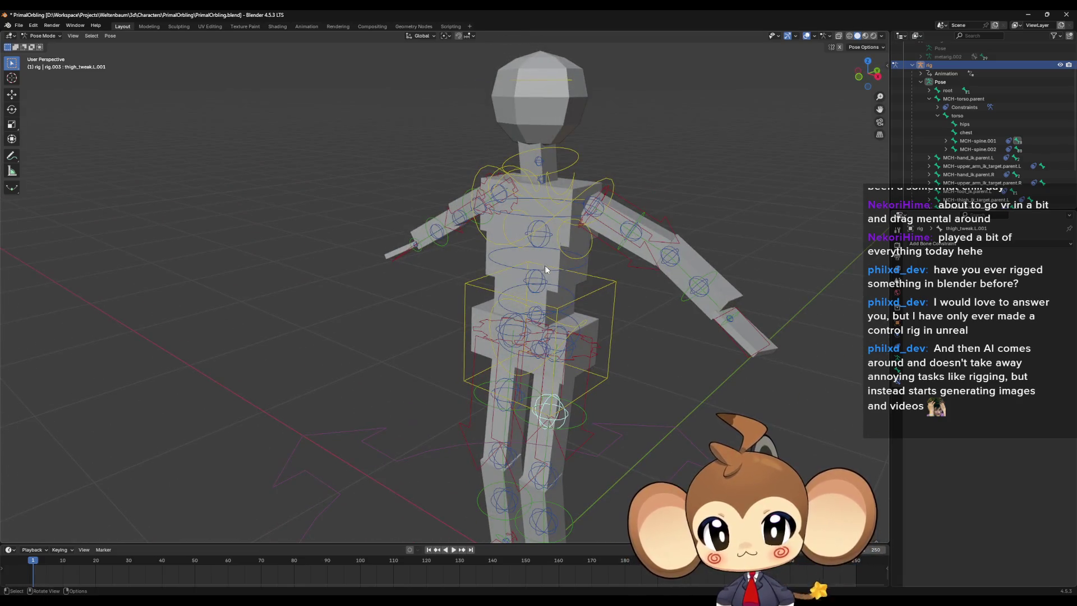
left_click(543, 285)
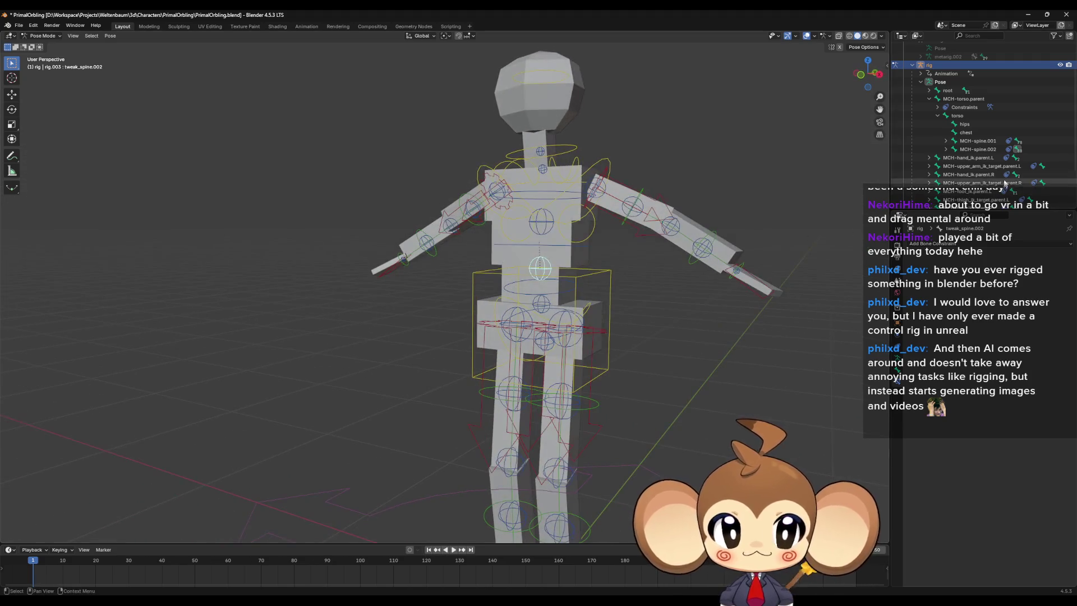
scroll(1005, 183, "down", 2)
left_click(966, 143)
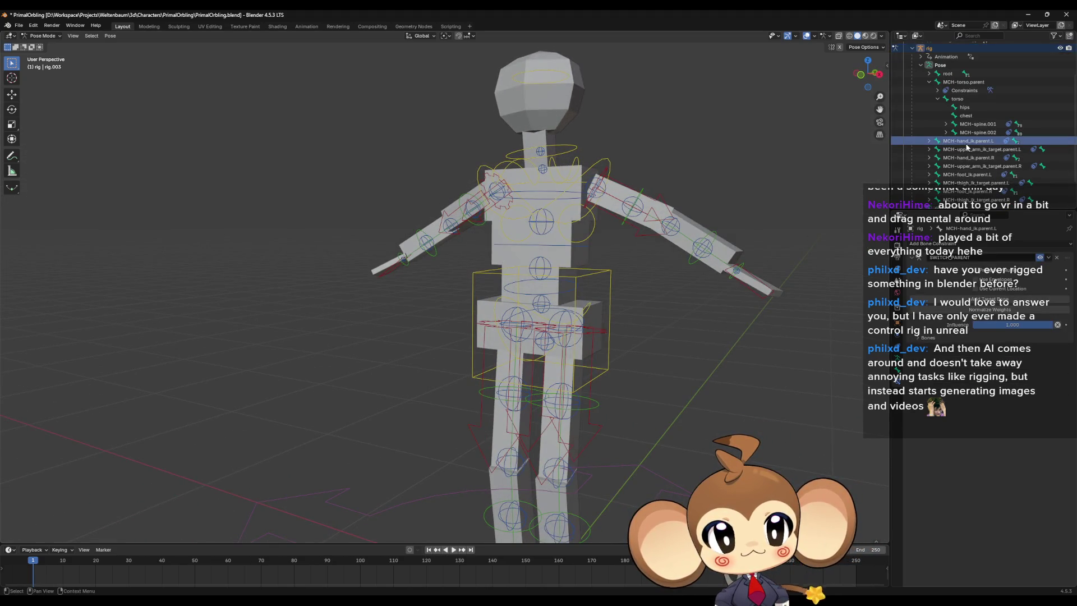
scroll(930, 101, "up", 2)
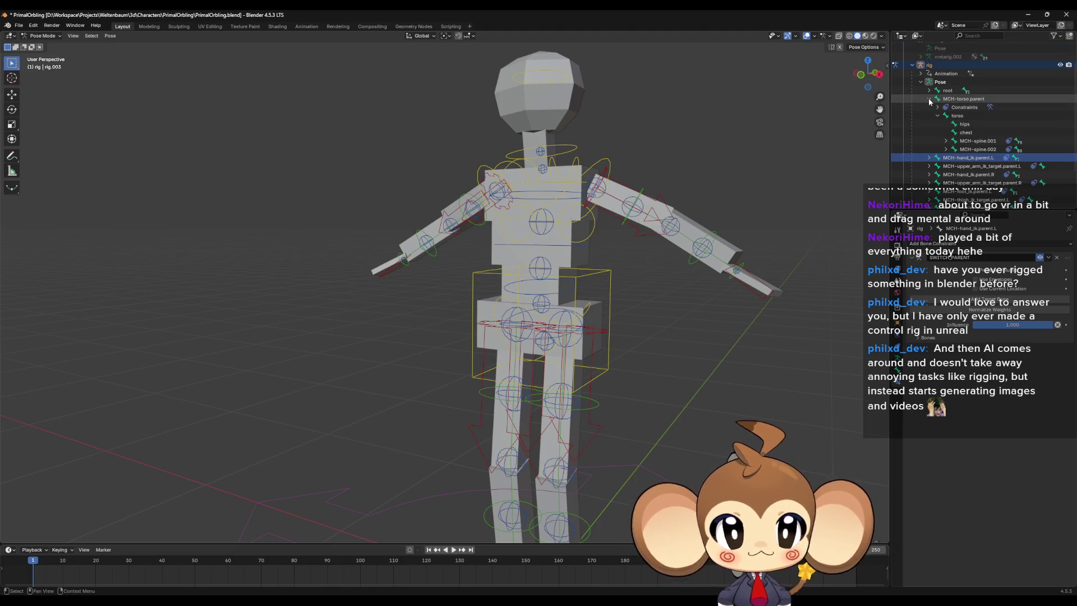
left_click(928, 99)
left_click(953, 124)
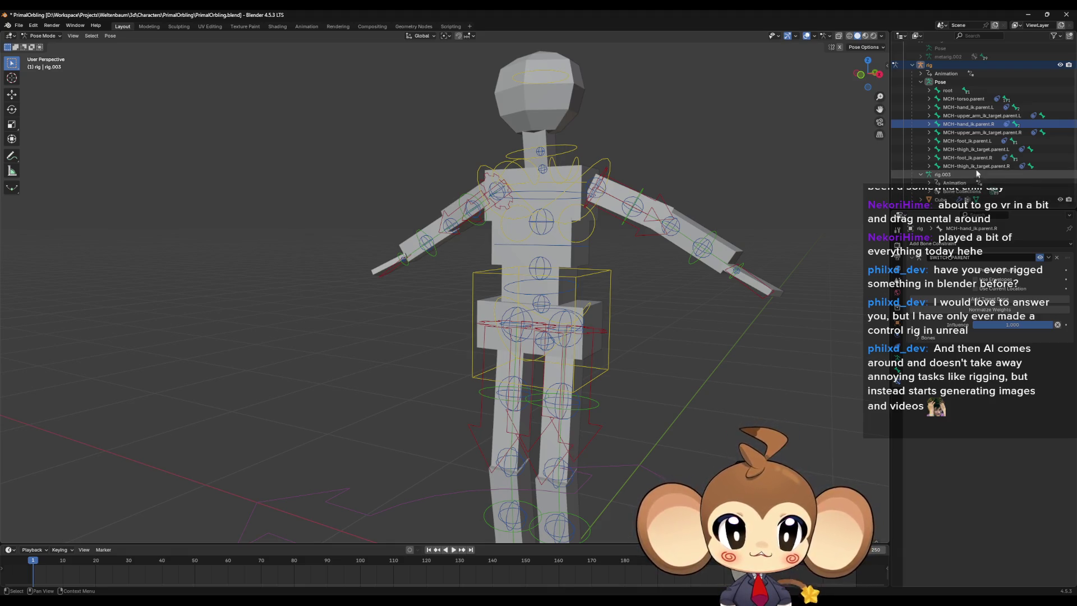
left_click(975, 109)
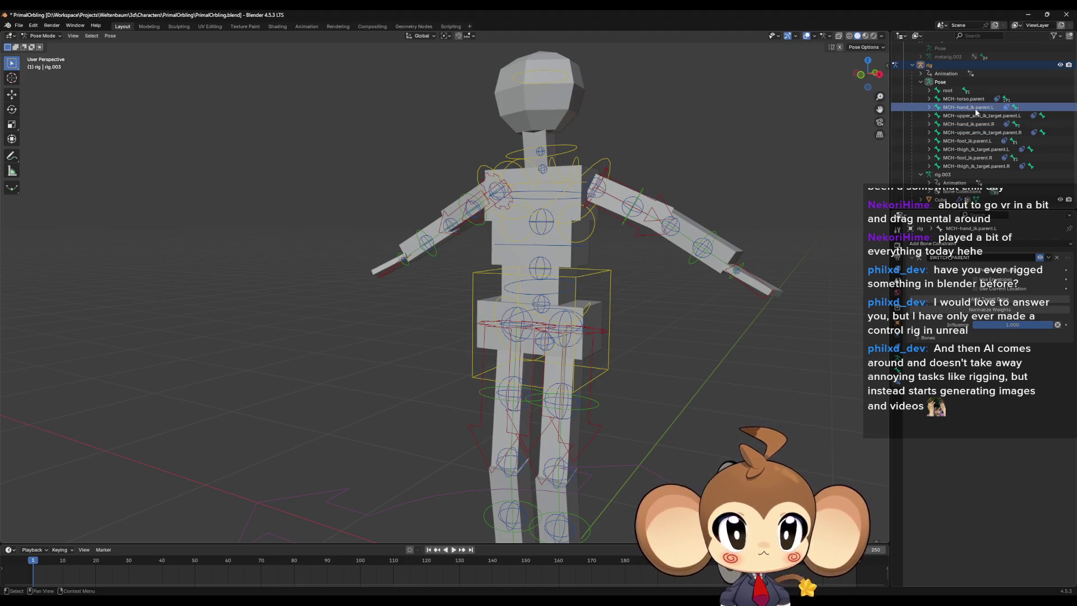
mouse_move(646, 335)
middle_mouse_down()
mouse_move(633, 358)
mouse_move(692, 339)
mouse_move(675, 329)
mouse_move(632, 349)
mouse_move(681, 325)
mouse_move(480, 257)
middle_mouse_up()
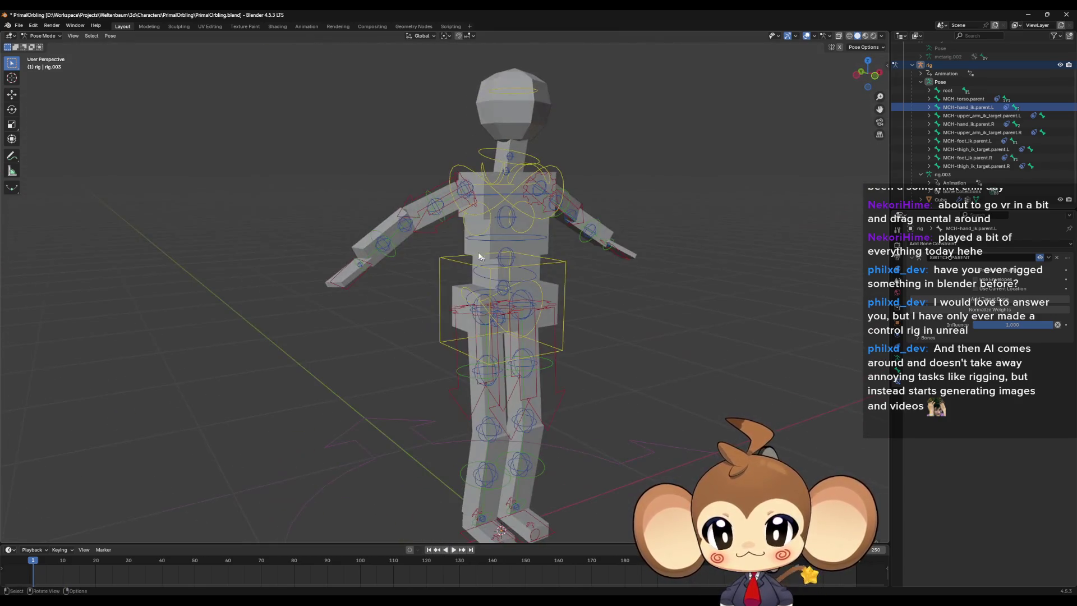
left_click(438, 234)
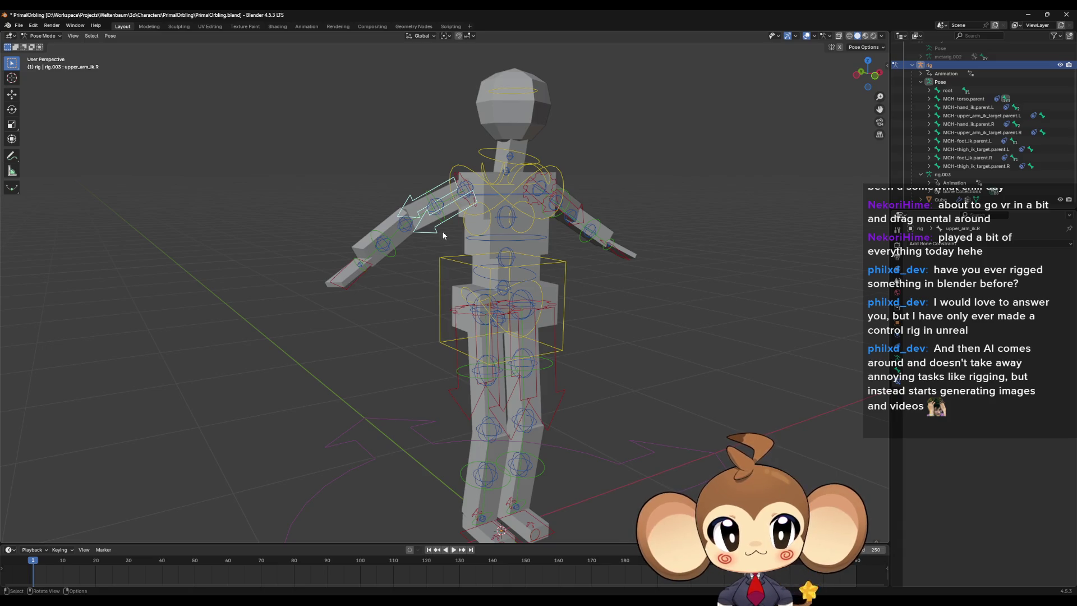
mouse_move(644, 253)
middle_mouse_down()
mouse_move(612, 281)
mouse_move(612, 318)
middle_mouse_up()
mouse_move(518, 255)
middle_mouse_down()
mouse_move(523, 194)
mouse_move(603, 296)
middle_mouse_up()
scroll(522, 194, "down", 4)
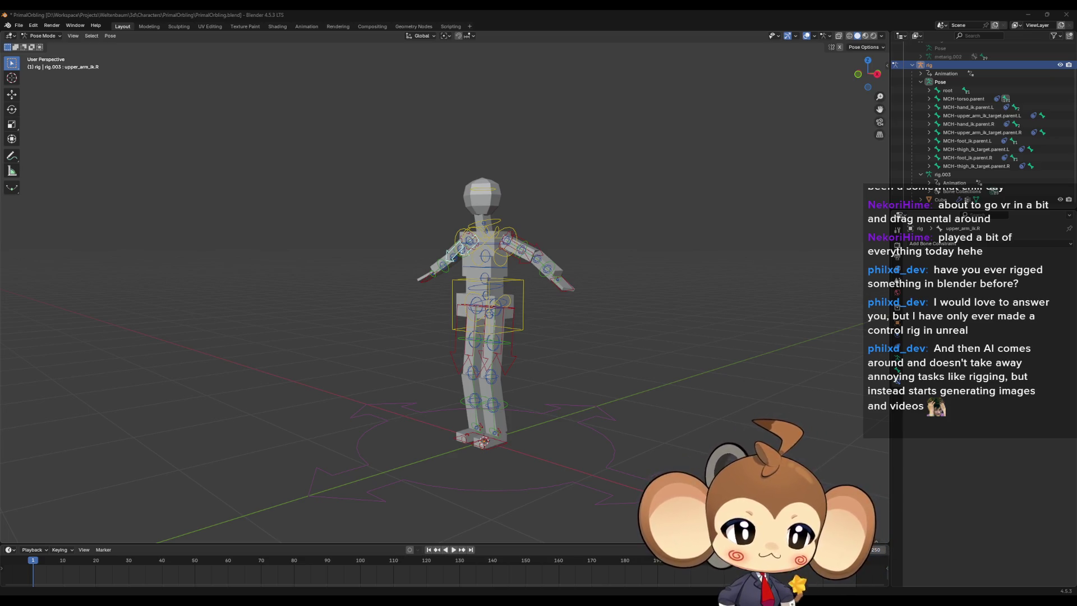
mouse_move(584, 320)
middle_mouse_down()
mouse_move(610, 364)
mouse_move(361, 313)
mouse_move(502, 267)
mouse_move(519, 312)
mouse_move(575, 316)
mouse_move(517, 307)
mouse_move(449, 263)
mouse_move(478, 330)
mouse_move(522, 316)
middle_mouse_up()
scroll(605, 359, "up", 4)
scroll(493, 343, "up", 3)
left_click(361, 313)
scroll(555, 316, "up", 3)
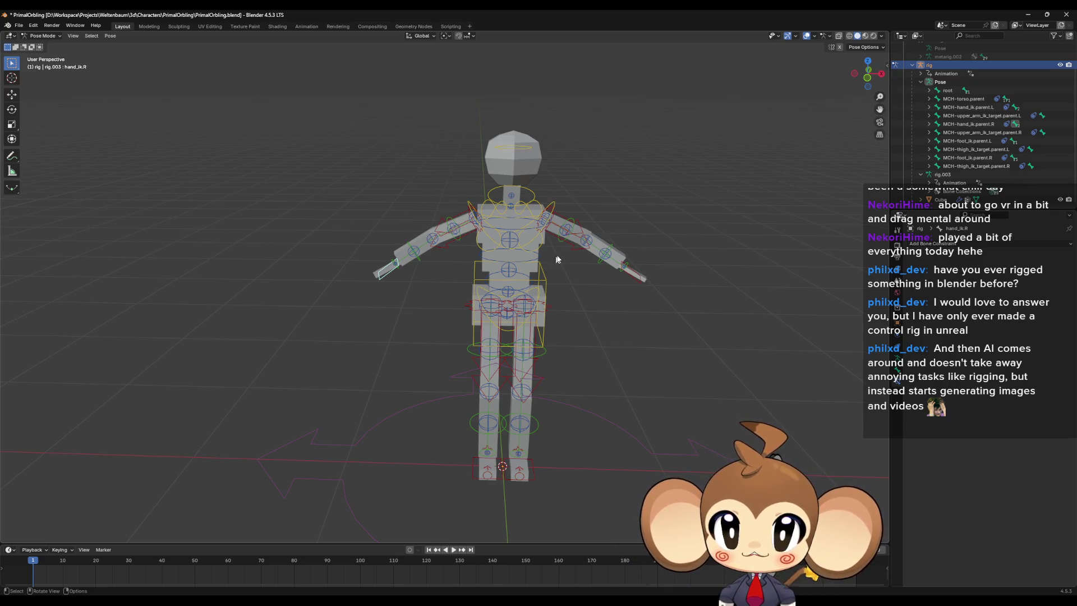
mouse_move(521, 314)
middle_mouse_down()
mouse_move(464, 246)
mouse_move(545, 275)
mouse_move(480, 302)
mouse_move(473, 336)
mouse_move(521, 309)
middle_mouse_up()
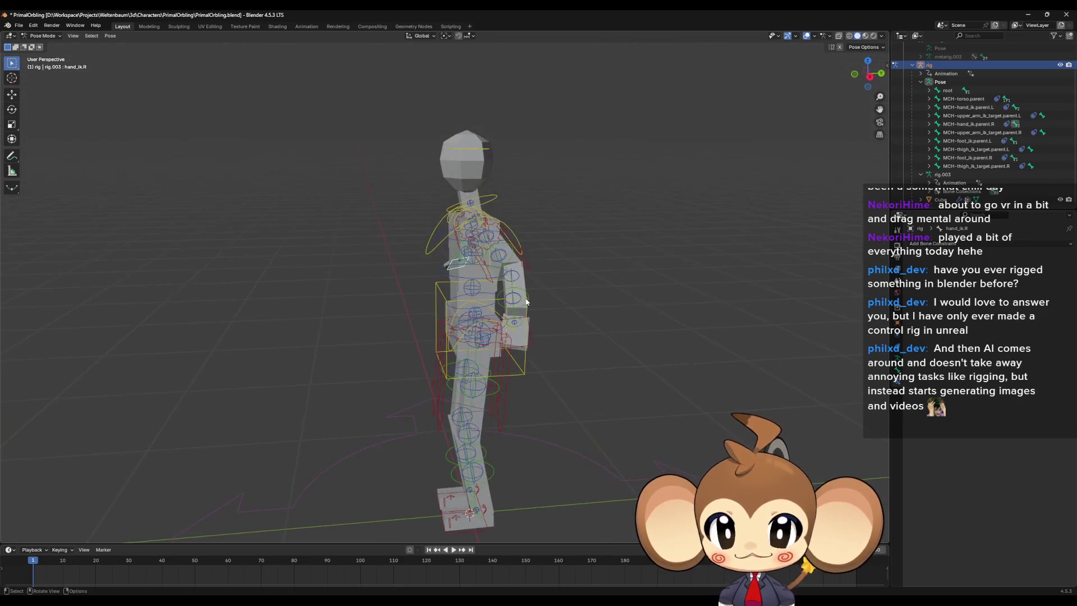
scroll(525, 303, "down", 4)
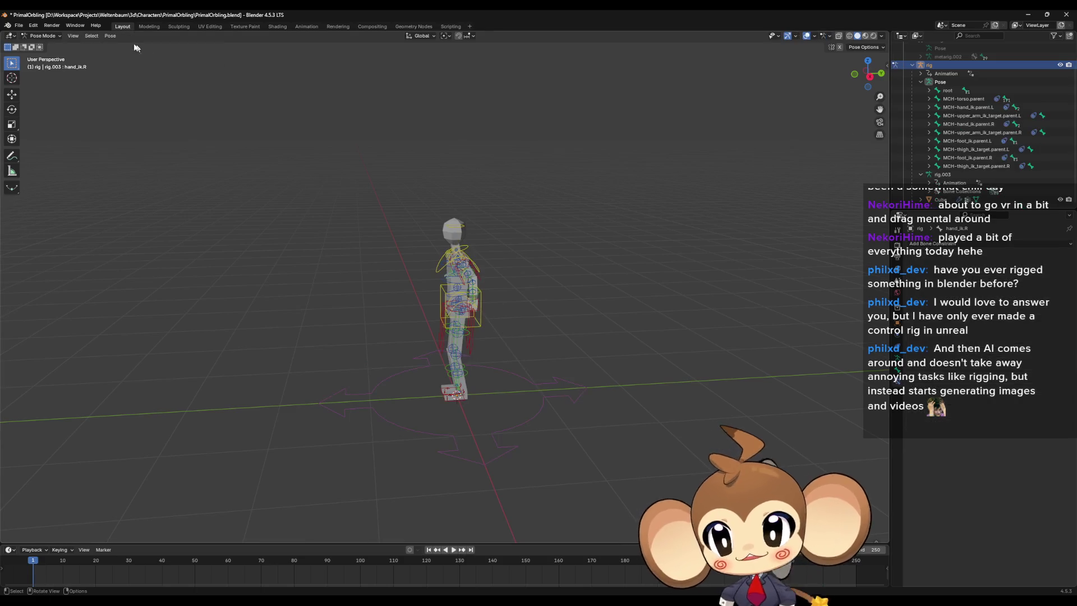
Step: Back in Object Mode, duplicate the rig and Cube mesh and turn the copy 180° about Z
left_click(42, 35)
left_click(44, 46)
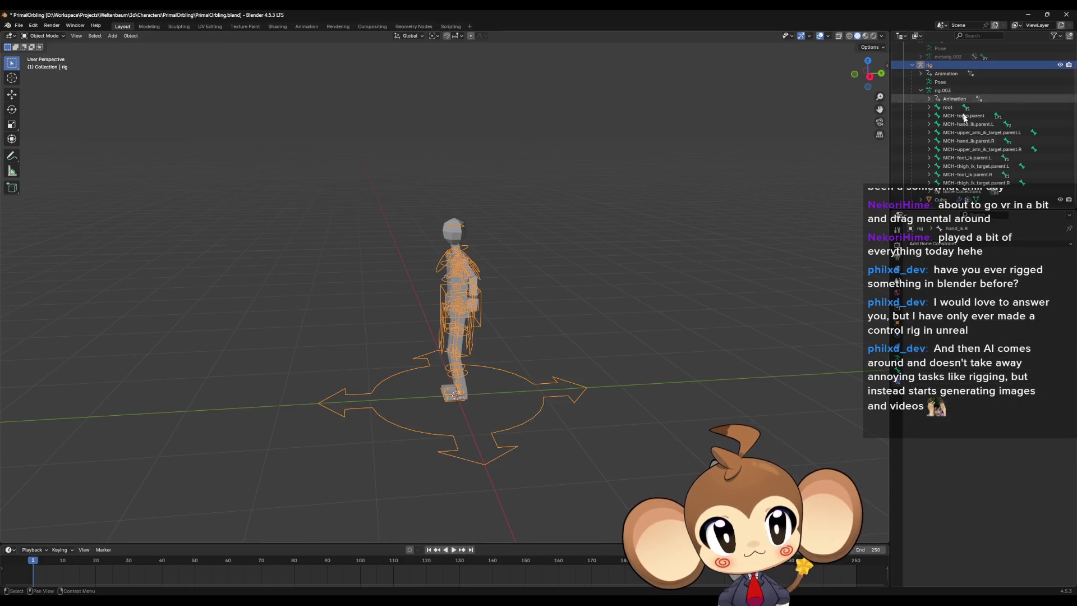
left_click(940, 199, "shift")
key("shift+d")
key("Escape")
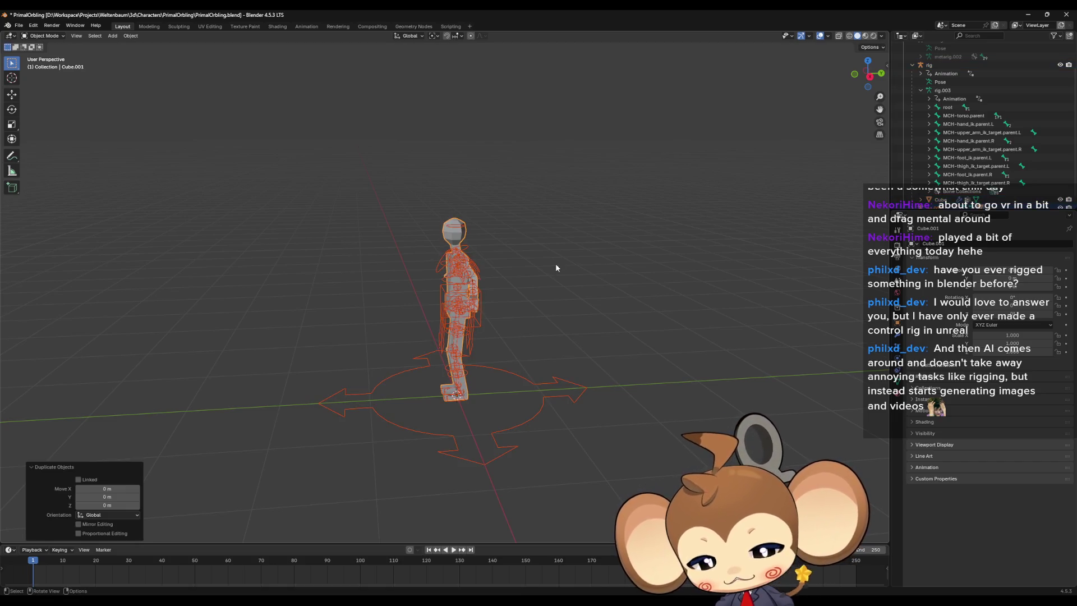
type("rz180")
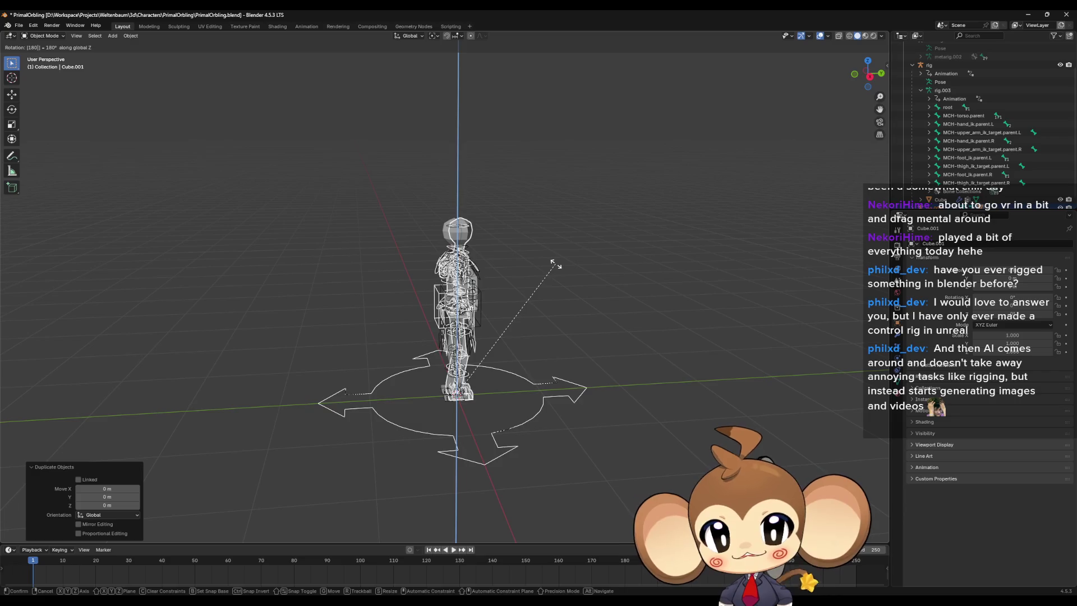
key("Return")
Step: Duplicate the rig and mesh again and slide the copy 0.129 m along Y
scroll(555, 263, "up", 5)
mouse_move(555, 263)
middle_mouse_down()
mouse_move(501, 287)
mouse_move(610, 291)
mouse_move(514, 298)
mouse_move(525, 301)
middle_mouse_up()
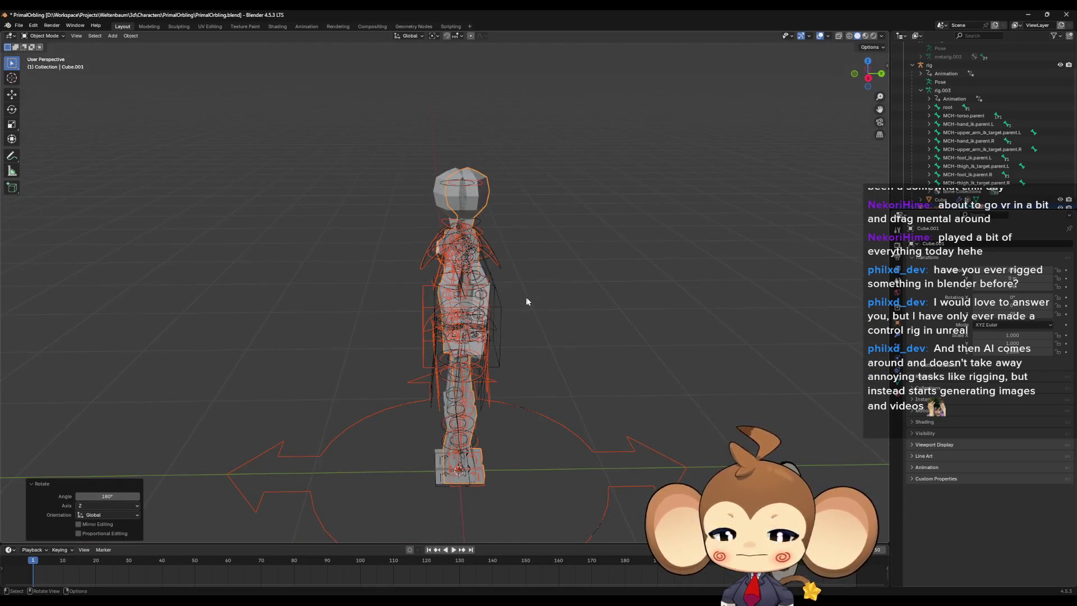
scroll(576, 305, "down", 1)
scroll(958, 143, "up", 3)
scroll(958, 143, "down", 4)
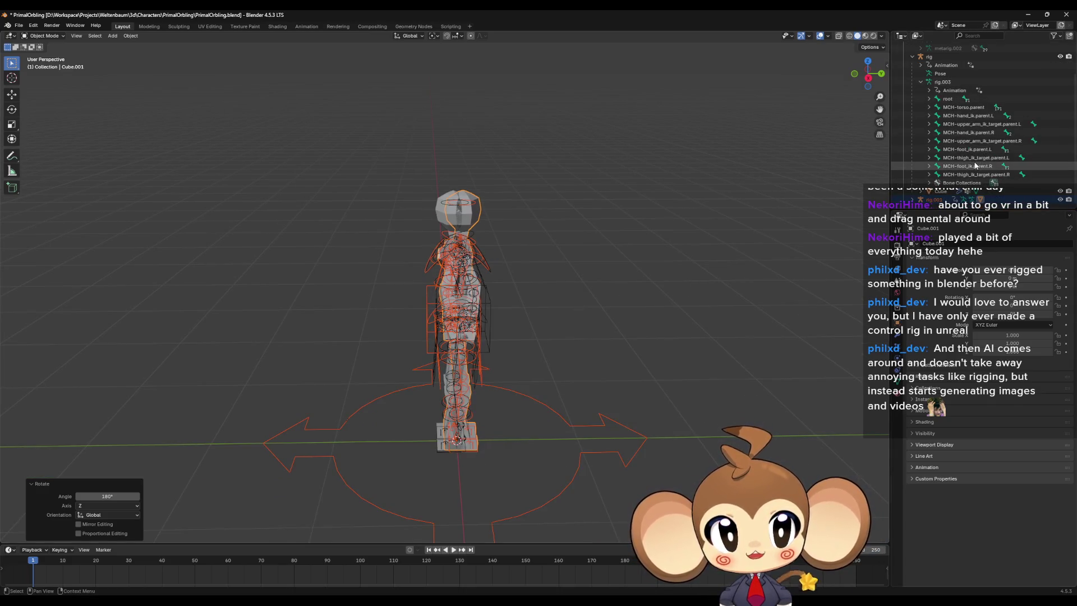
scroll(967, 167, "up", 3)
scroll(953, 162, "down", 3)
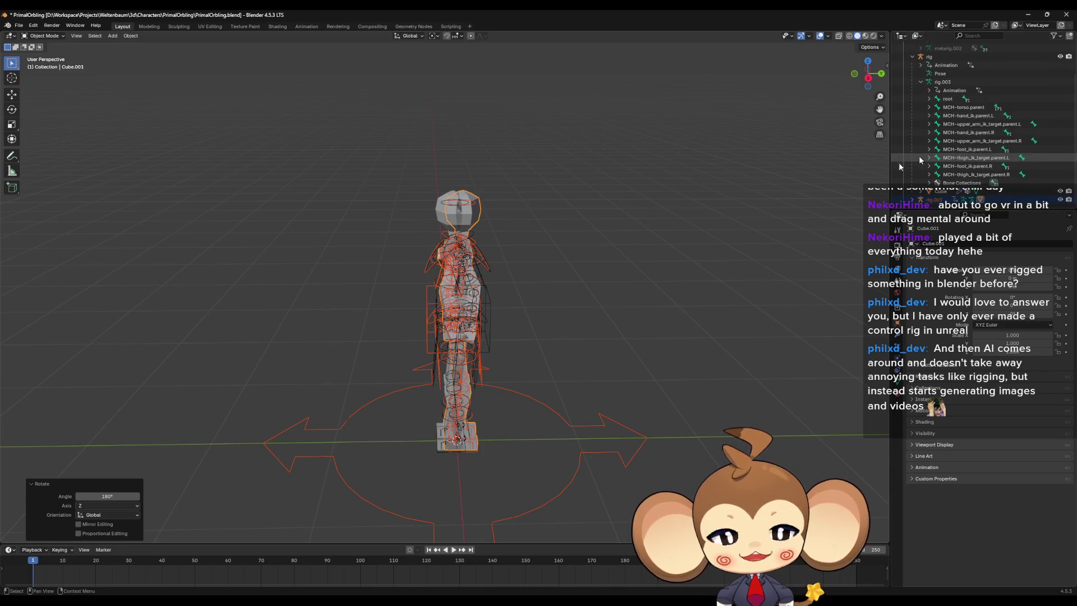
middle_click_drag(554, 301, 553, 318)
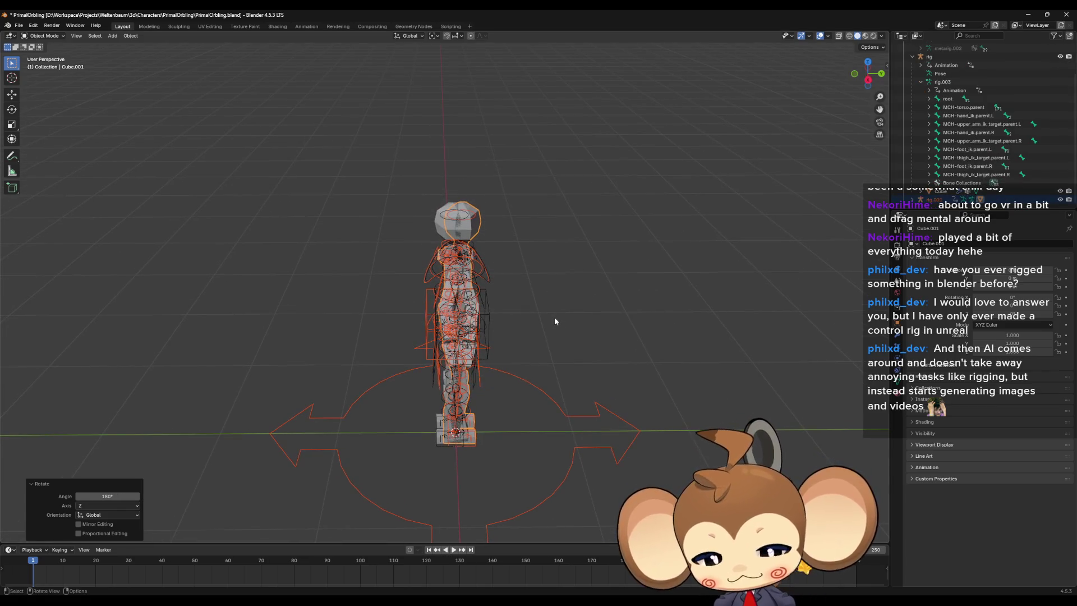
key("shift+d")
key("y")
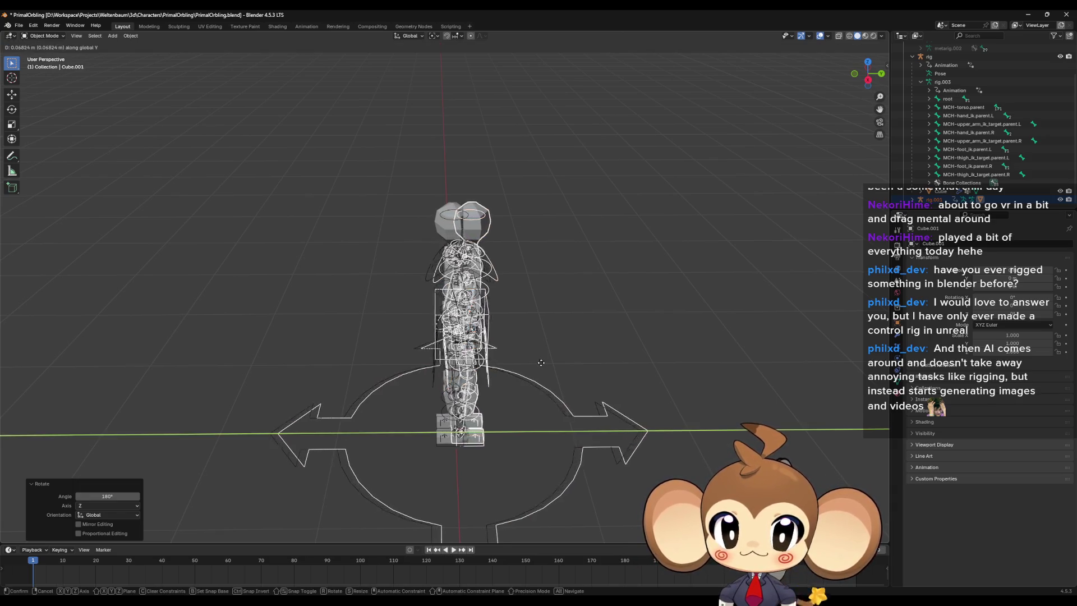
left_click(549, 364)
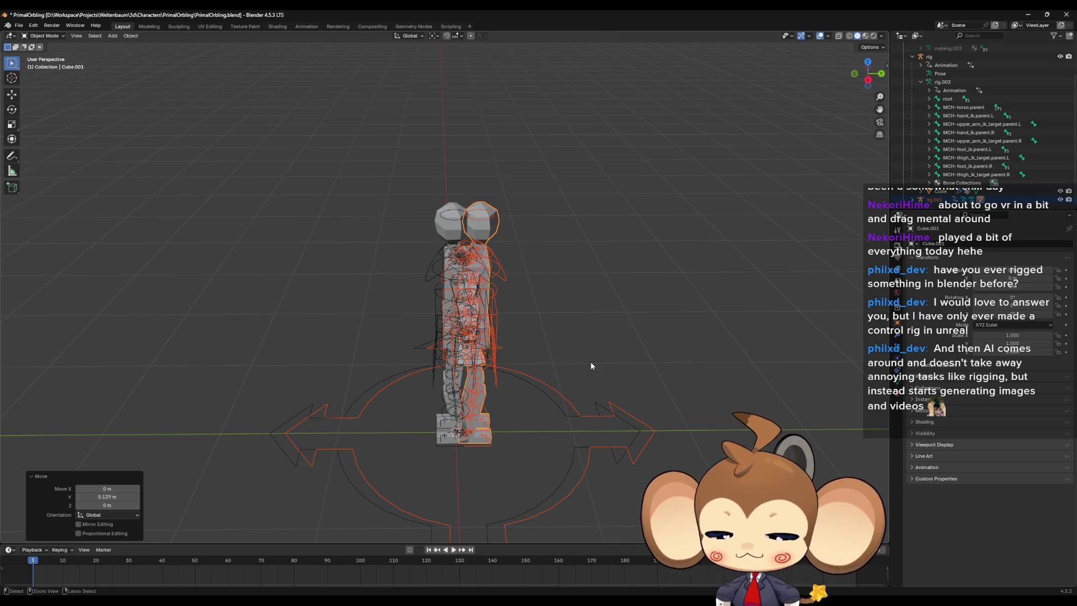
Step: Apply location, rotation and scale to the selected objects with Ctrl+A
key("ctrl+a")
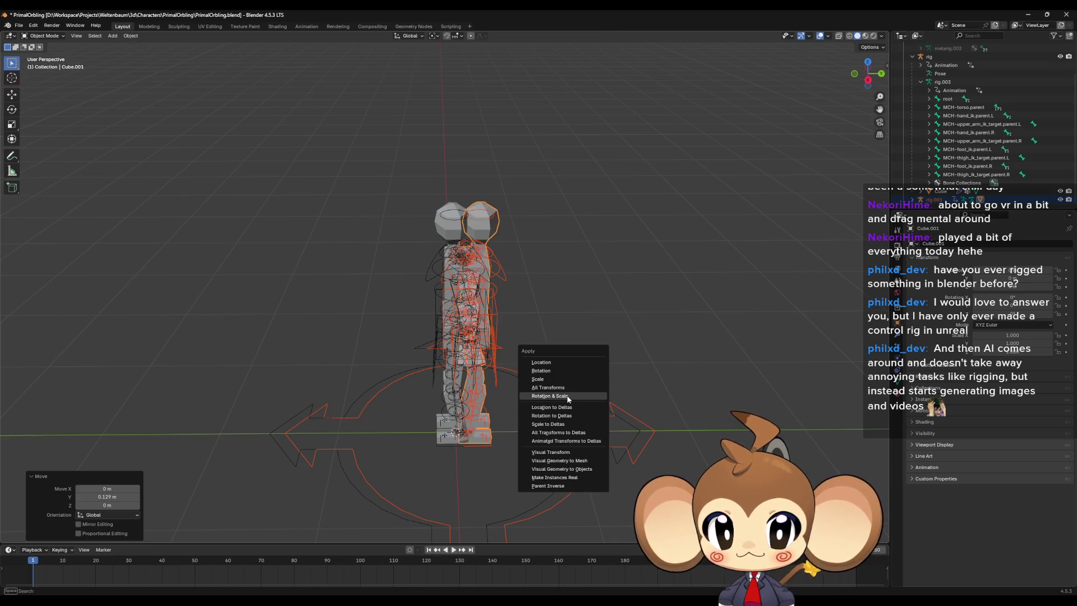
left_click(581, 387)
mouse_move(449, 454)
middle_mouse_down()
mouse_move(454, 445)
mouse_move(582, 453)
middle_mouse_up()
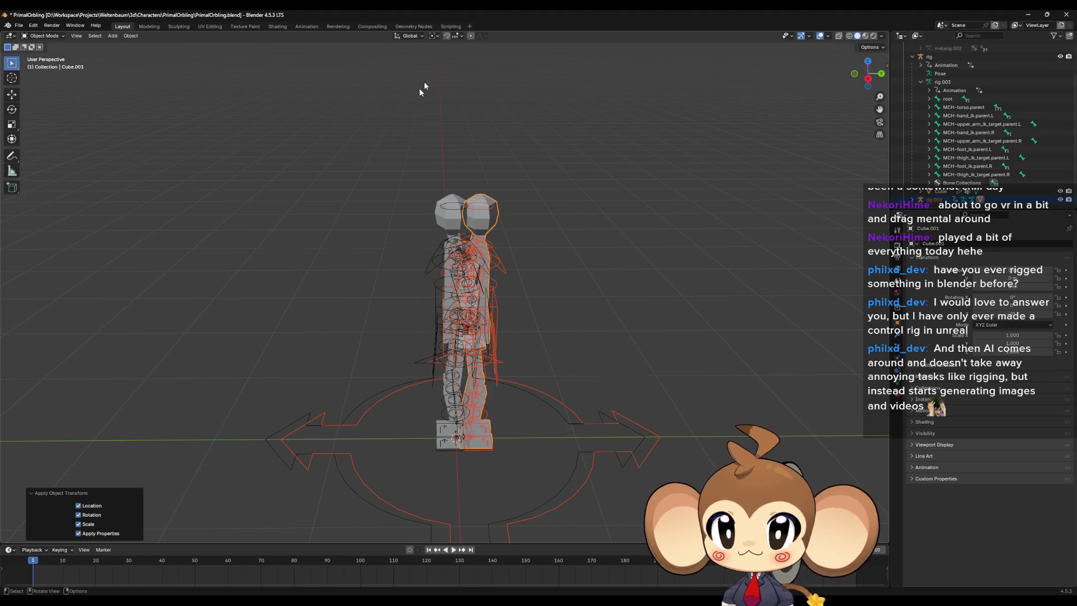
scroll(1059, 93, "up", 3)
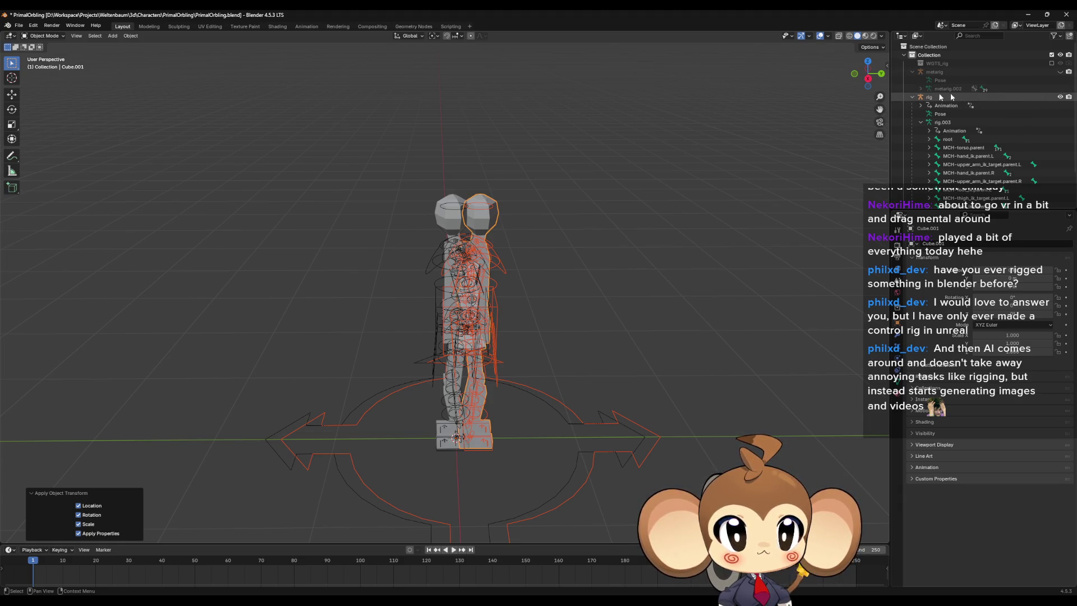
Step: Hide the original rig and Cube mesh using their Outliner eye icons
left_click(911, 98)
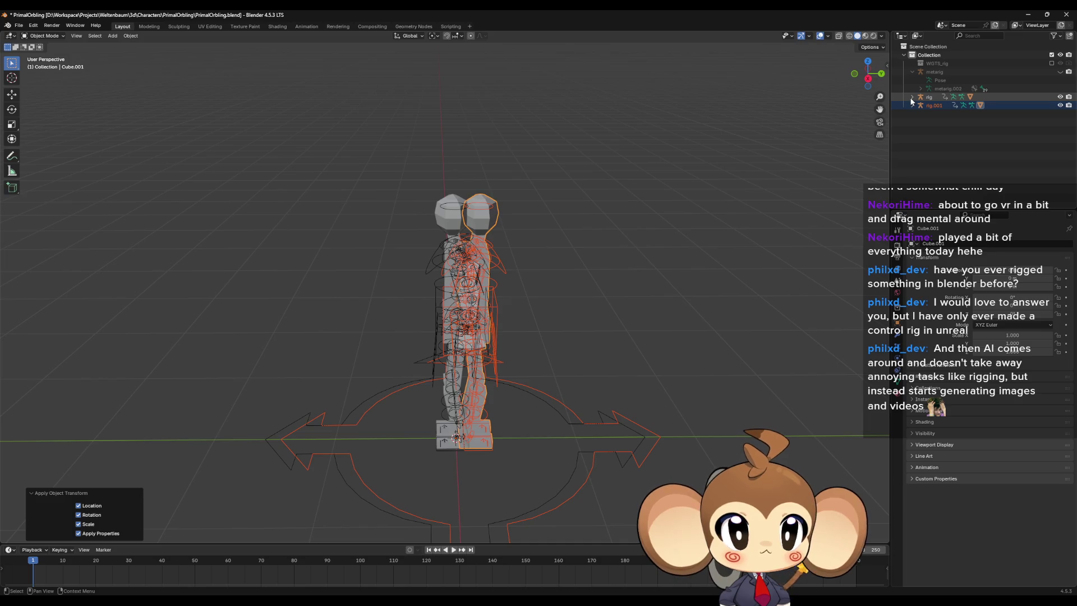
left_click(1059, 97)
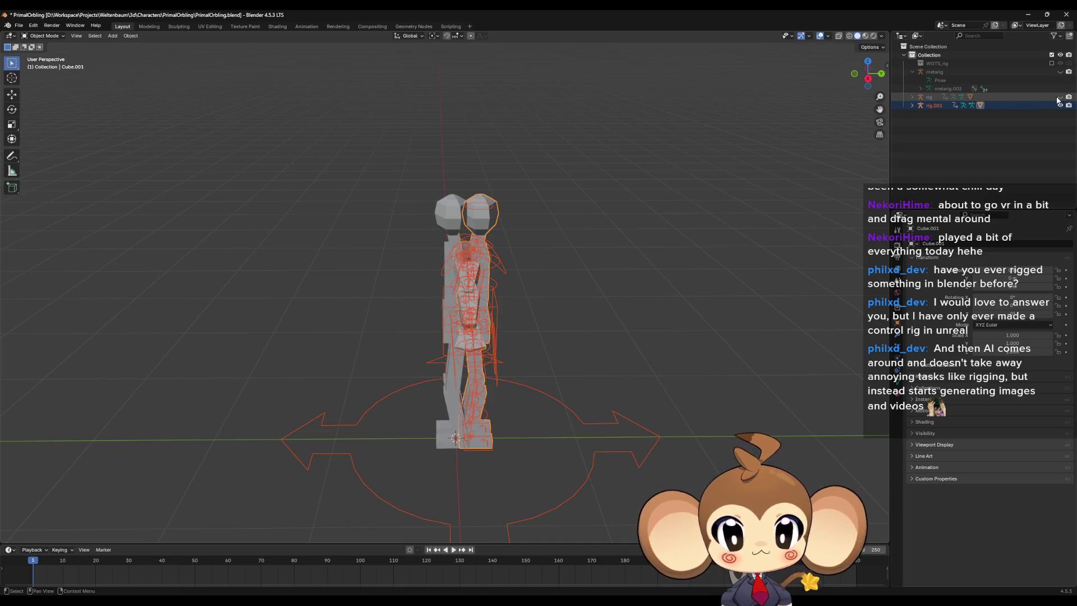
left_click(912, 97)
left_click(920, 122)
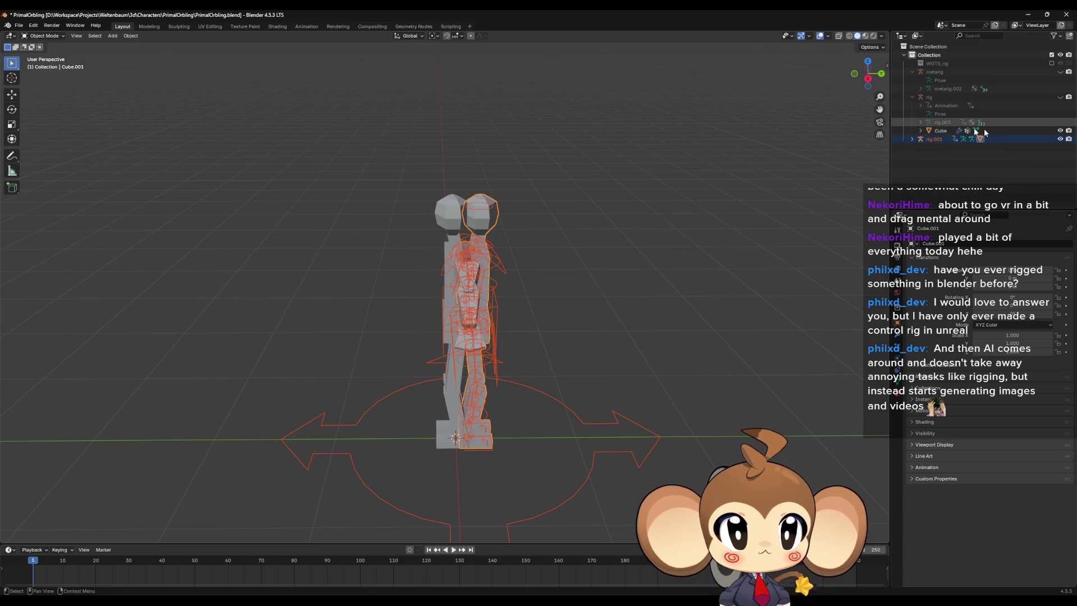
left_click(1059, 131)
left_click(911, 97)
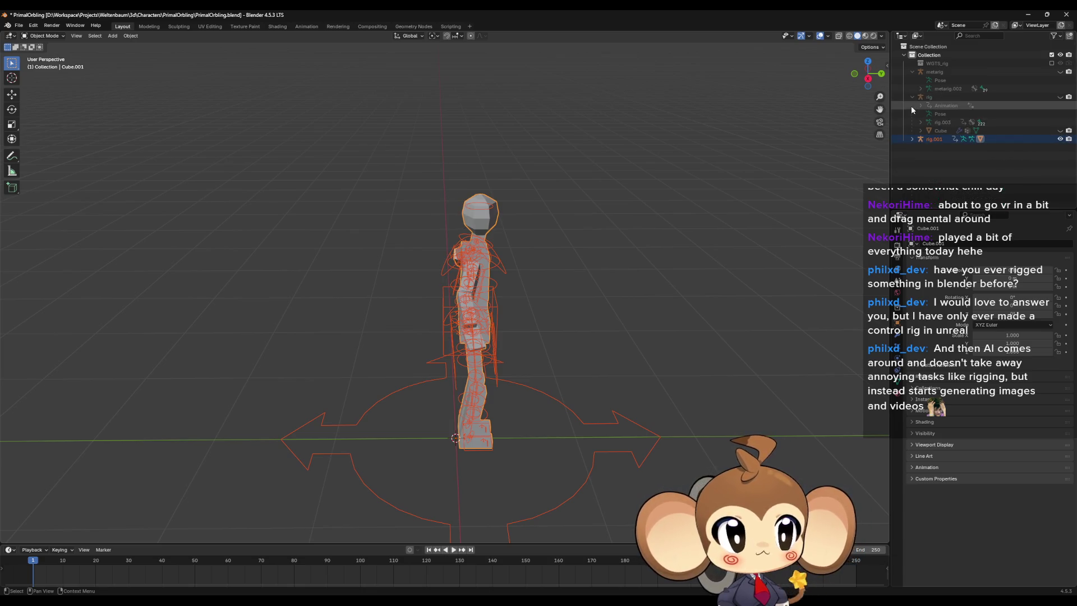
scroll(496, 353, "up", 2)
Step: Select Cube.001 and rig.001 in the Outliner and duplicate them
left_click(911, 105)
left_click(944, 139)
left_click(935, 106, "ctrl")
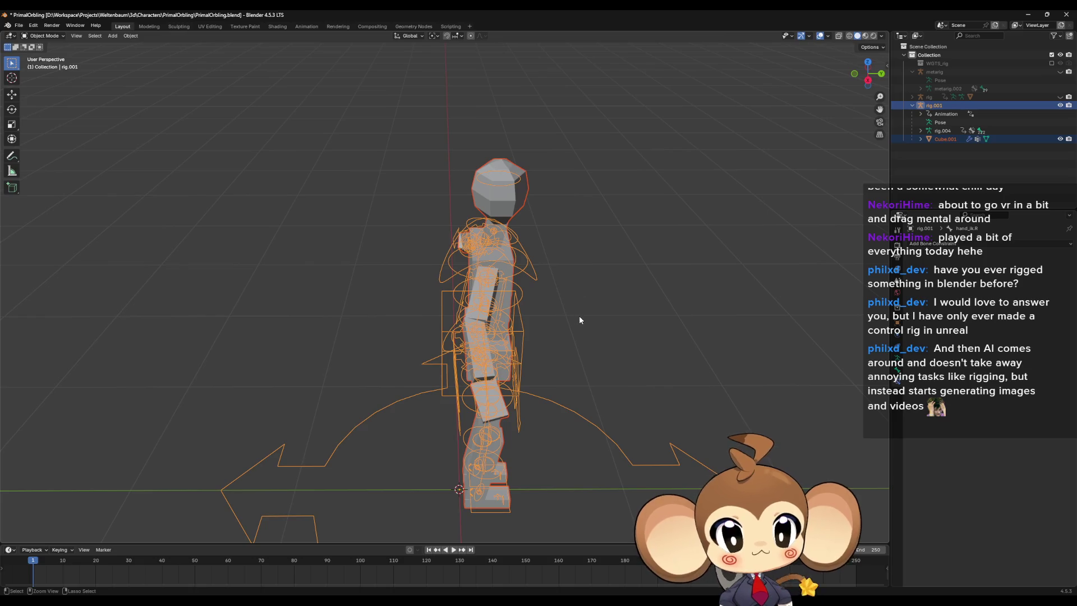
key("shift+d")
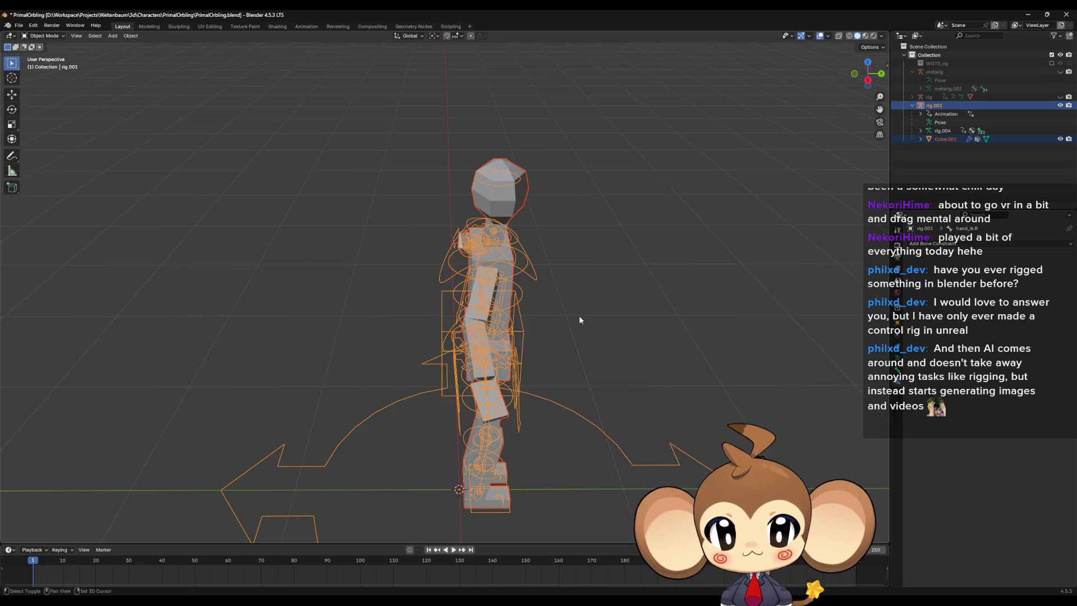
Step: Keep the duplicate in place and rotate it 180° twice
key("Escape")
type("r180")
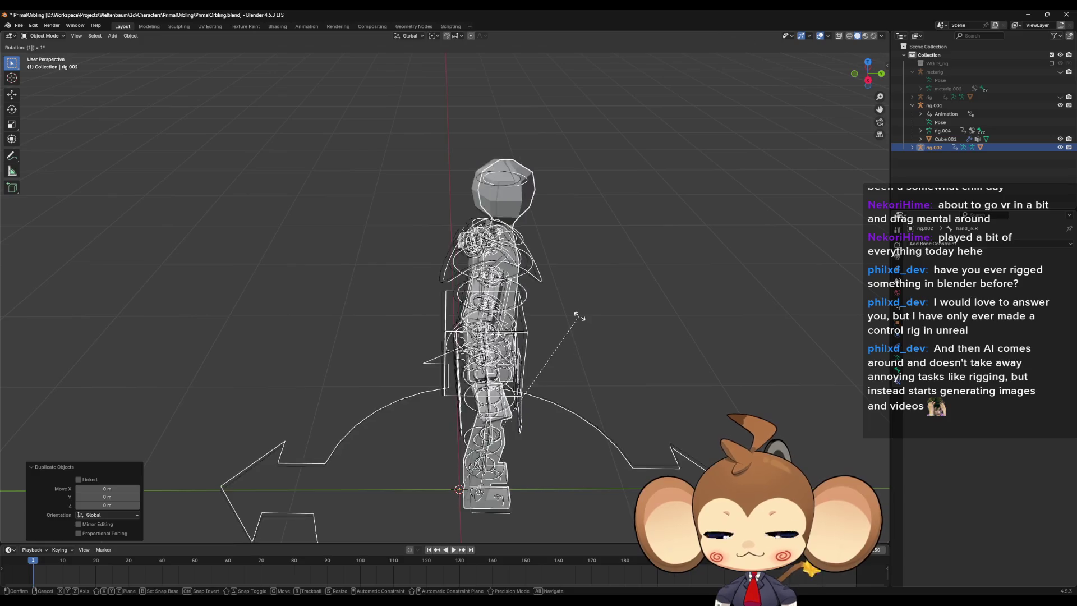
key("Return")
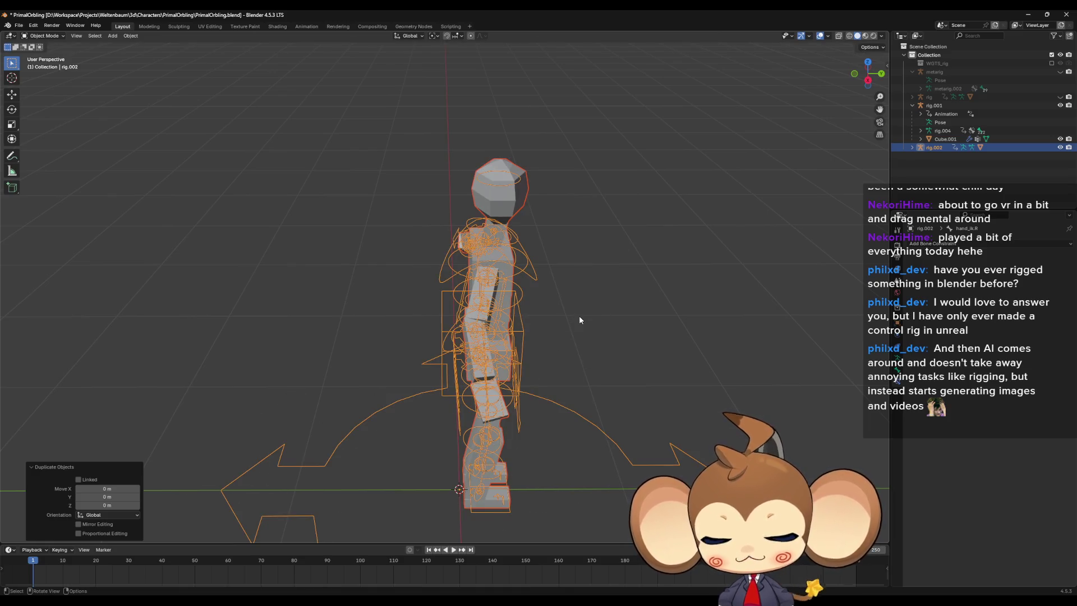
type("r180")
key("Return")
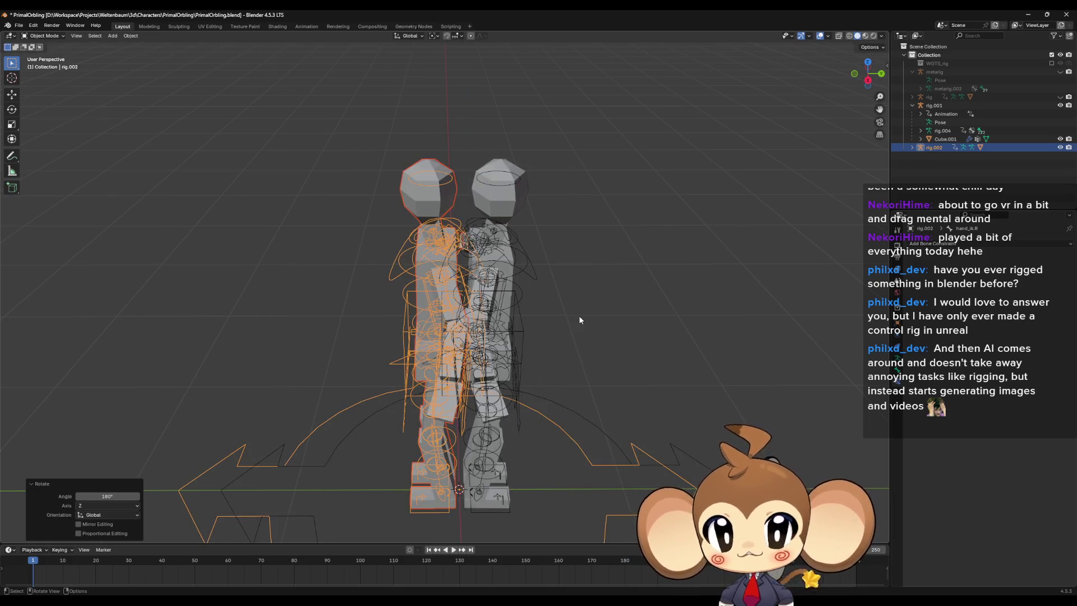
Step: Inspect the rig.001 and rig.002 copies from several angles, selecting both
left_click(607, 315)
middle_click_drag(608, 365, 598, 348)
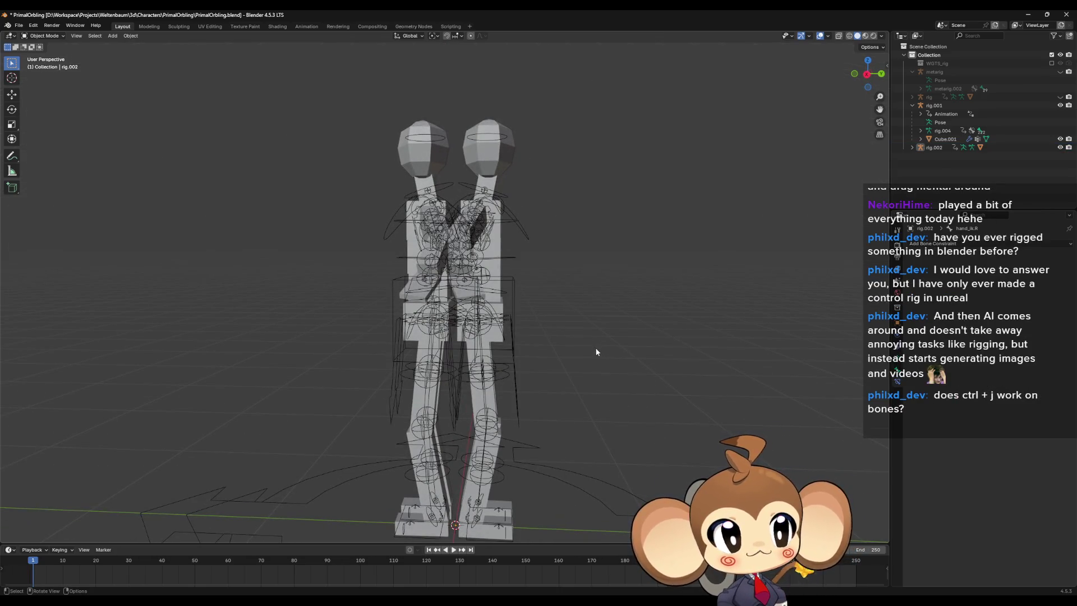
middle_click_drag(591, 351, 550, 356)
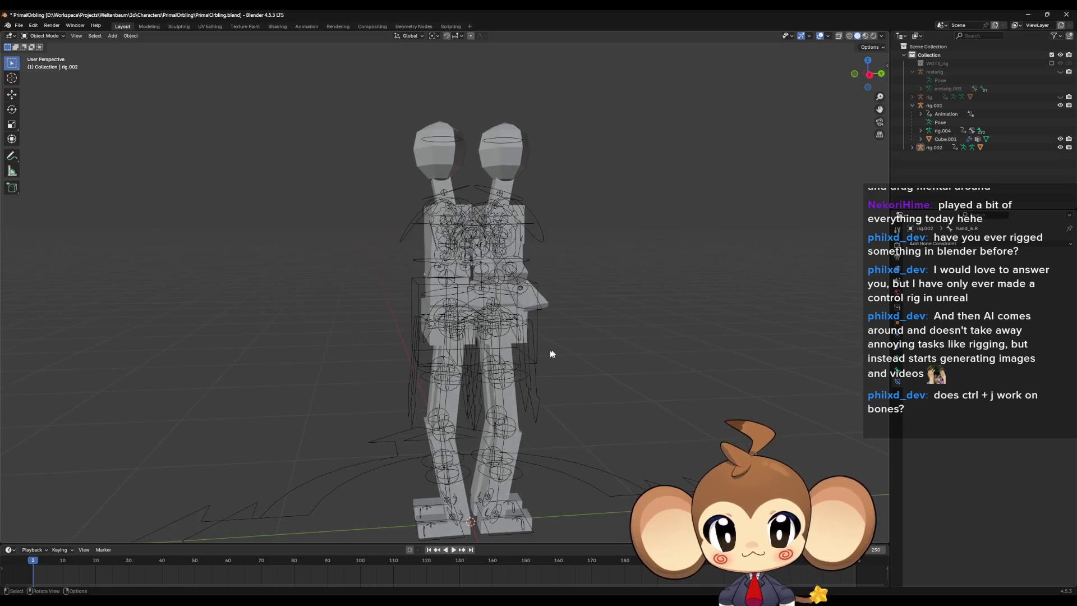
left_click(541, 314)
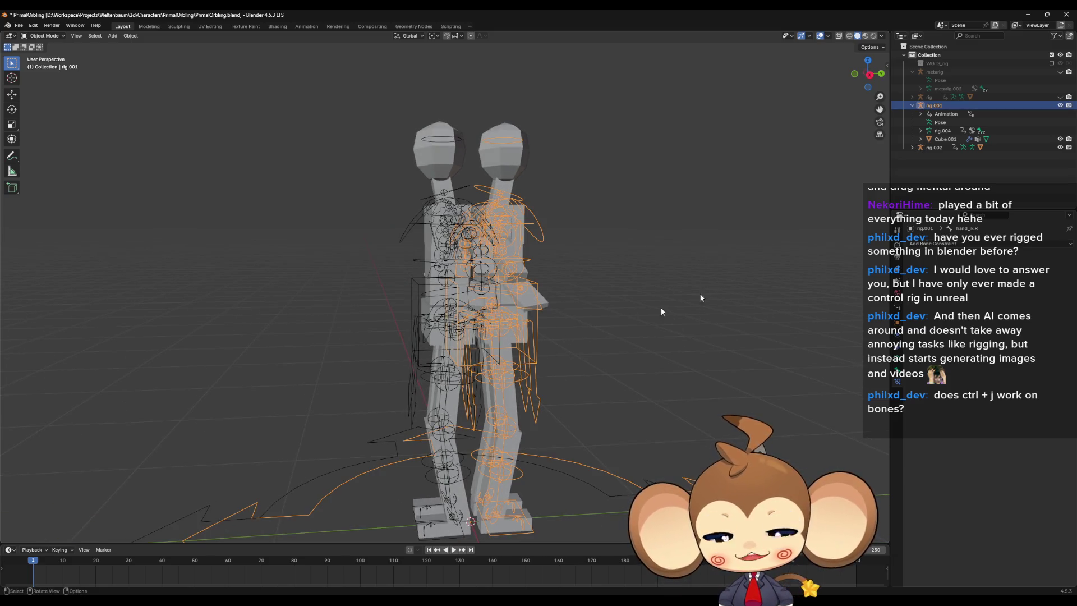
left_click(931, 148, "ctrl")
left_click(912, 148)
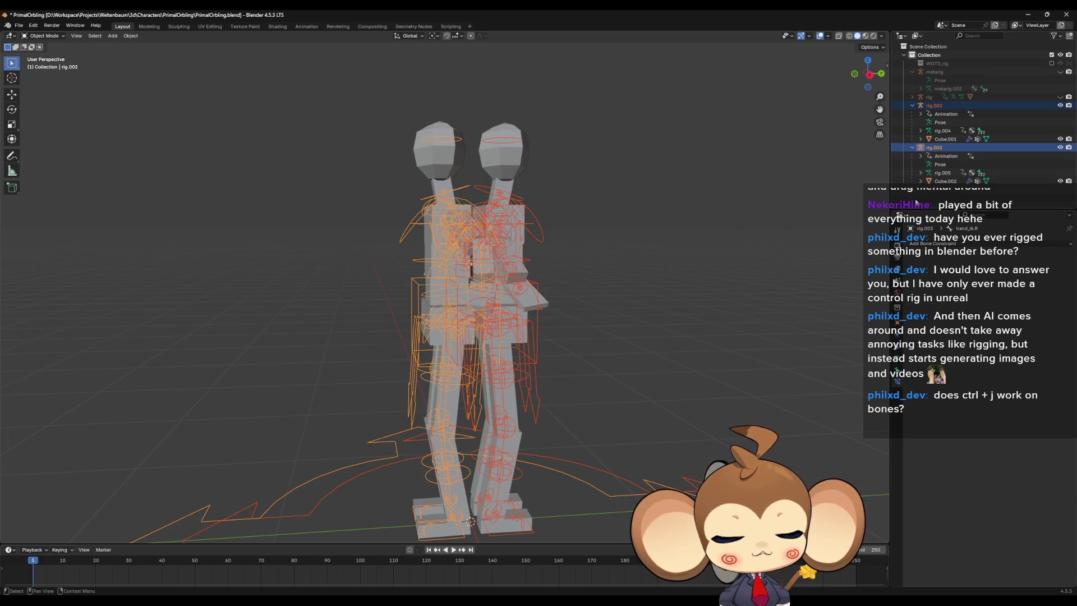
mouse_move(558, 292)
middle_mouse_down()
mouse_move(583, 321)
mouse_move(618, 264)
mouse_move(658, 292)
mouse_move(574, 308)
mouse_move(581, 279)
mouse_move(583, 326)
mouse_move(682, 310)
mouse_move(697, 376)
mouse_move(755, 306)
mouse_move(669, 355)
mouse_move(658, 377)
mouse_move(662, 362)
mouse_move(579, 324)
mouse_move(594, 314)
middle_mouse_up()
scroll(584, 332, "up", 3)
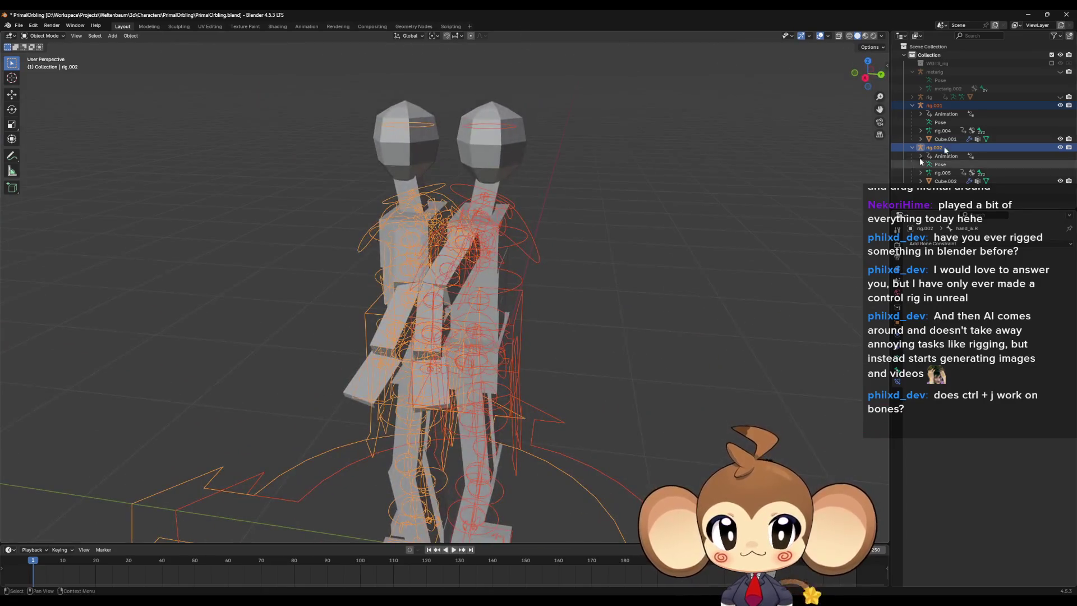
Step: Delete rig.002, undo back, and select the original rig and Cube mesh
left_click(934, 147)
mouse_move(616, 264)
middle_mouse_down()
mouse_move(623, 253)
mouse_move(715, 247)
middle_mouse_up()
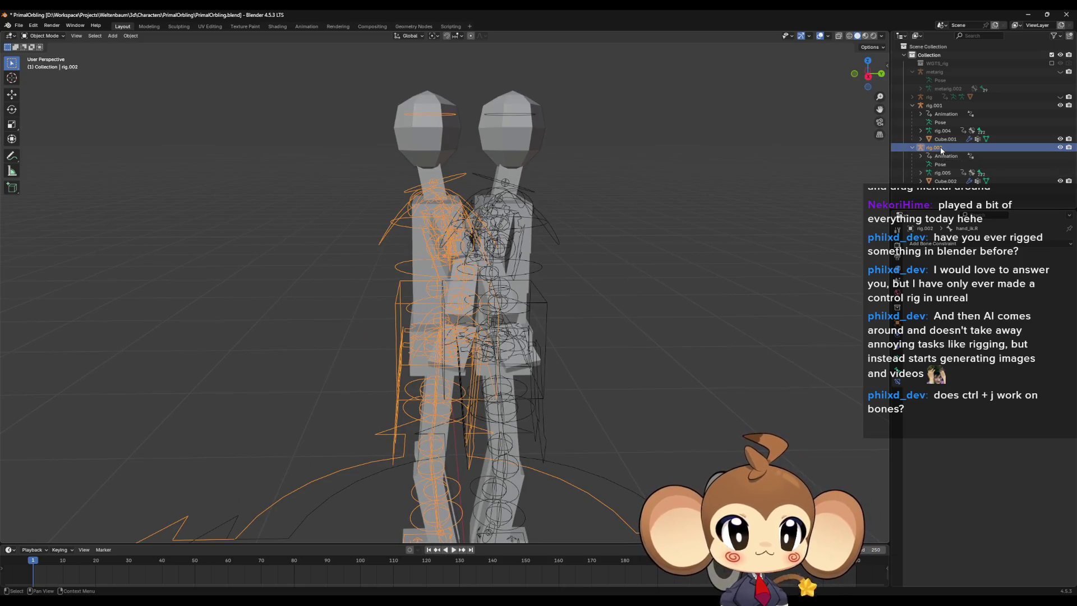
key("x")
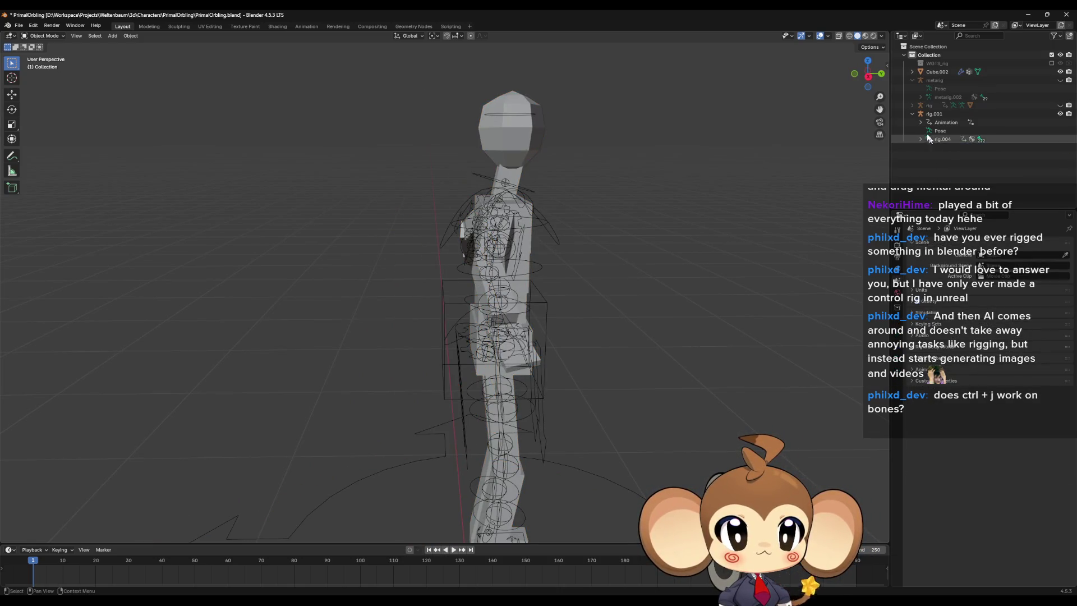
key("ctrl+z")
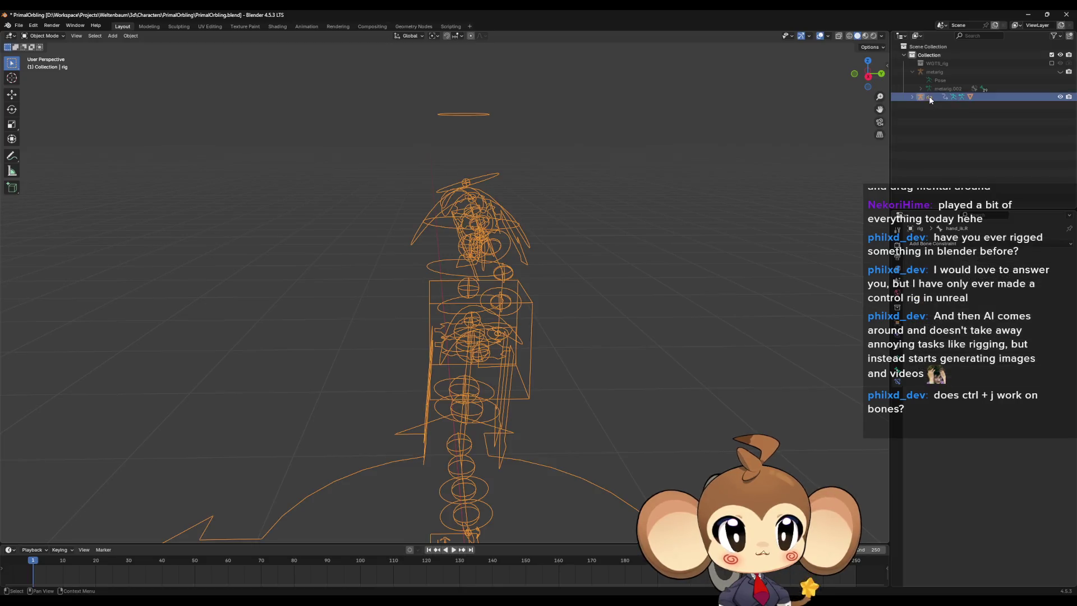
left_click(912, 97)
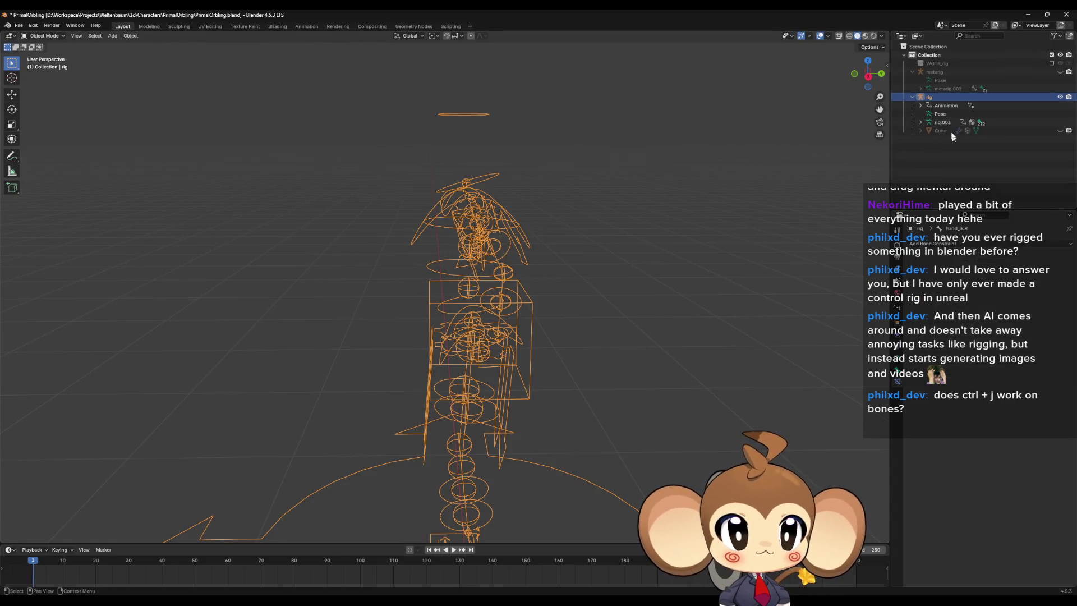
left_click(936, 131, "ctrl")
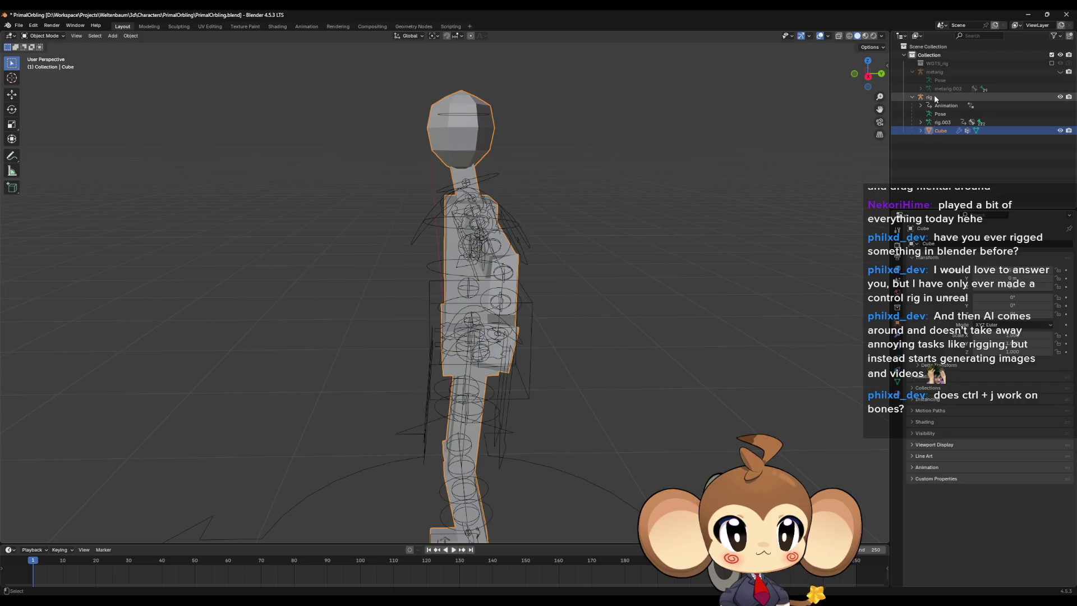
Step: Duplicate the rig and Cube in place, hide the originals, and select rig.001
key("shift+d")
right_click(682, 239)
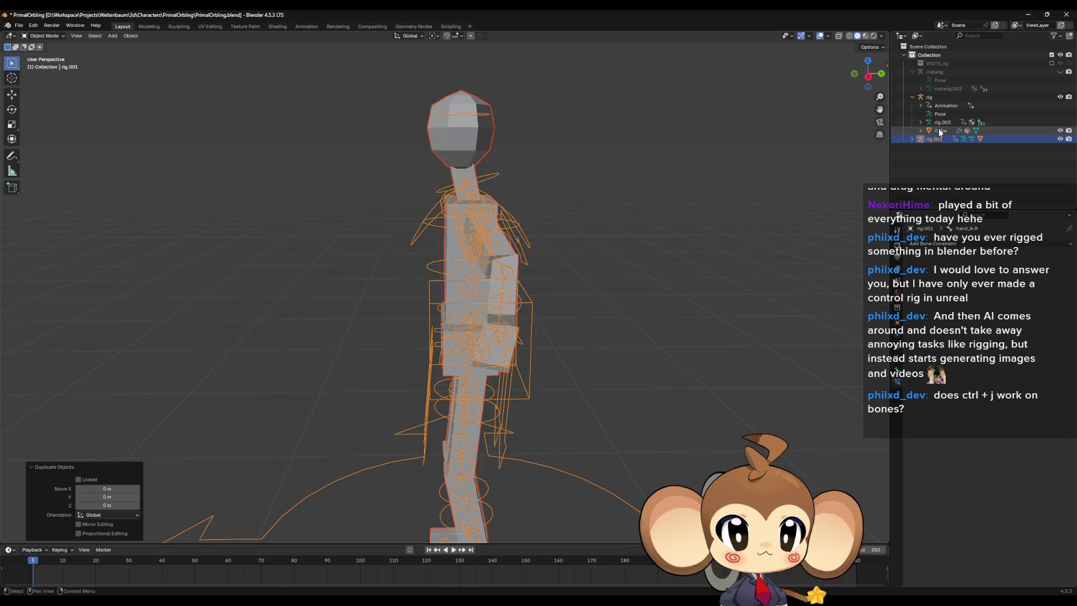
left_click(1060, 131)
left_click(1059, 96)
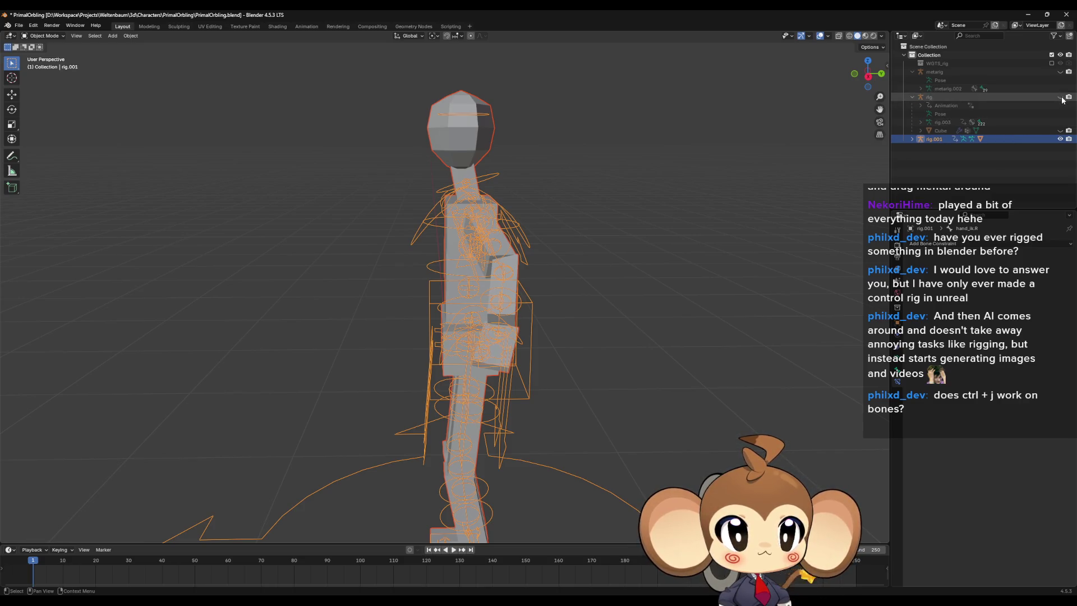
left_click(929, 141)
Step: Switch rig.001 into Pose Mode and trial-rotate the torso control
scroll(673, 280, "down", 5)
mouse_move(673, 280)
middle_mouse_down()
mouse_move(586, 296)
mouse_move(234, 149)
middle_mouse_up()
key("Tab")
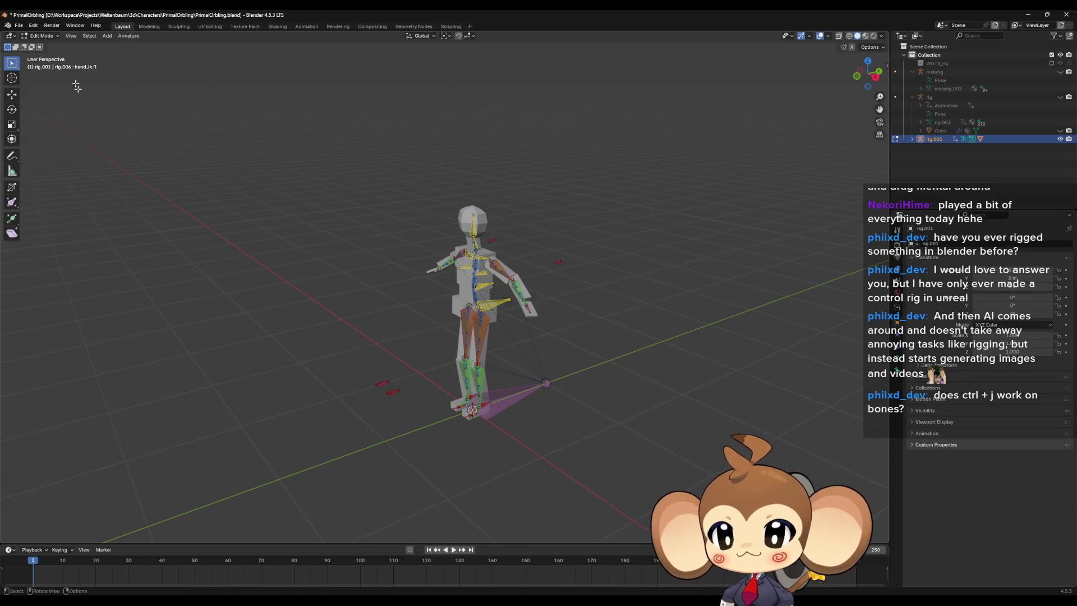
left_click(40, 35)
left_click(37, 64)
left_click(486, 289)
key("r")
left_click(499, 291)
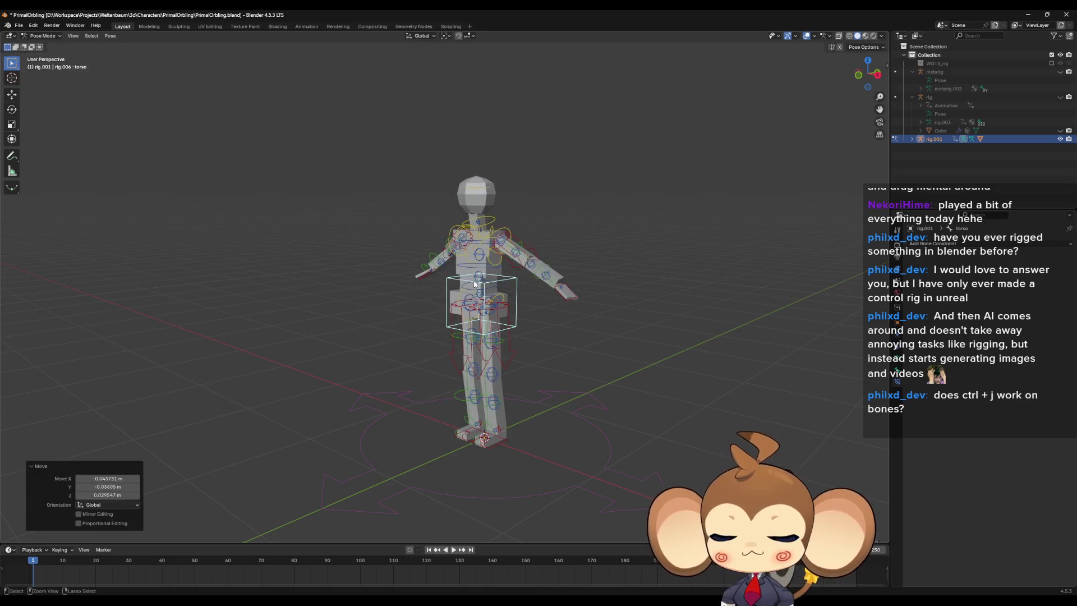
Step: Return rig.001 to Object Mode via Edit Mode
key("Tab")
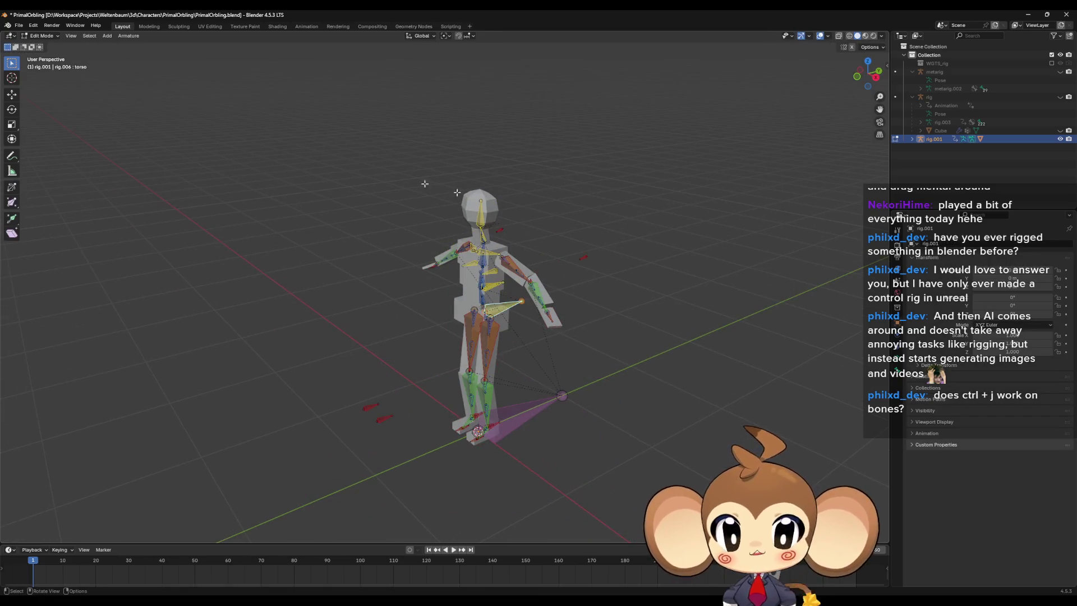
left_click(47, 36)
left_click(47, 45)
middle_click_drag(482, 420, 530, 447)
Step: Slide rig.001 about 0.083 m along the Y axis
key("g")
key("y")
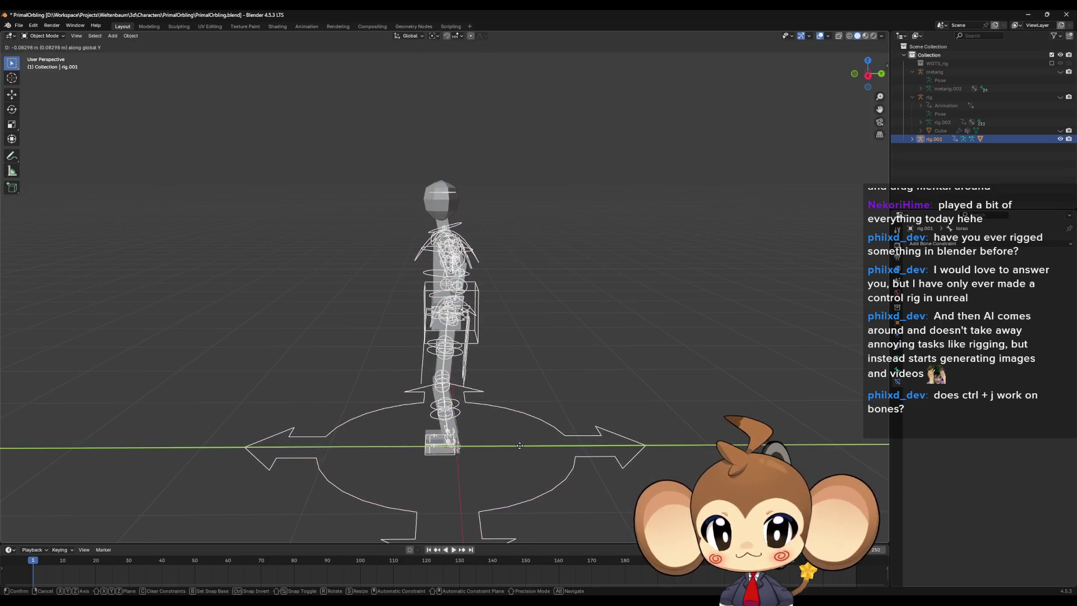
left_click(519, 444)
middle_click_drag(542, 430, 543, 439)
Step: Duplicate rig.001 and try a 180° Z turn, undoing it after checking the pivot point
key("shift+d")
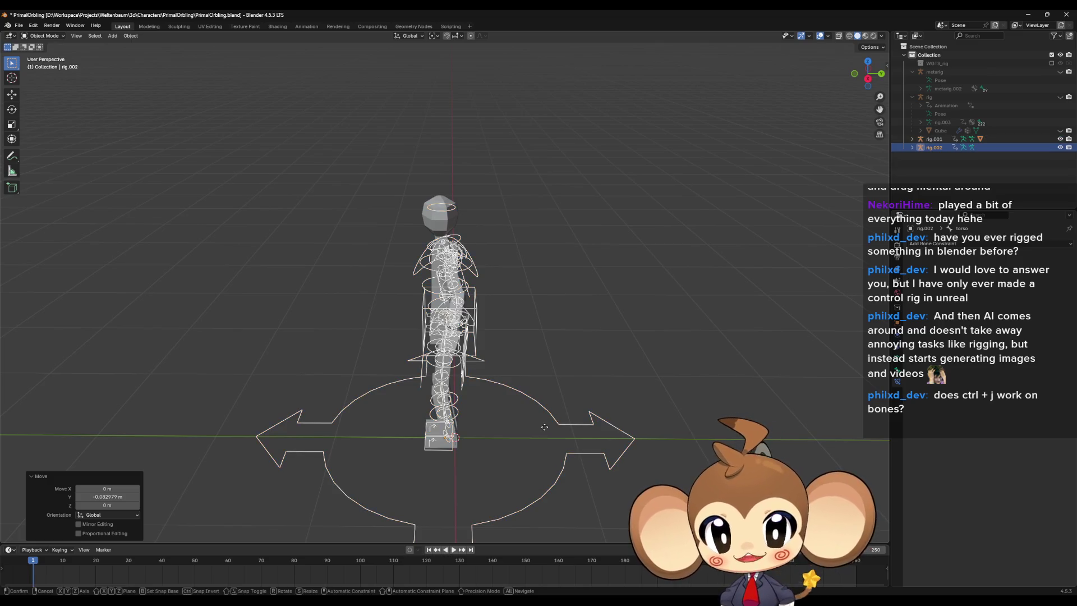
key("Escape")
type("rz")
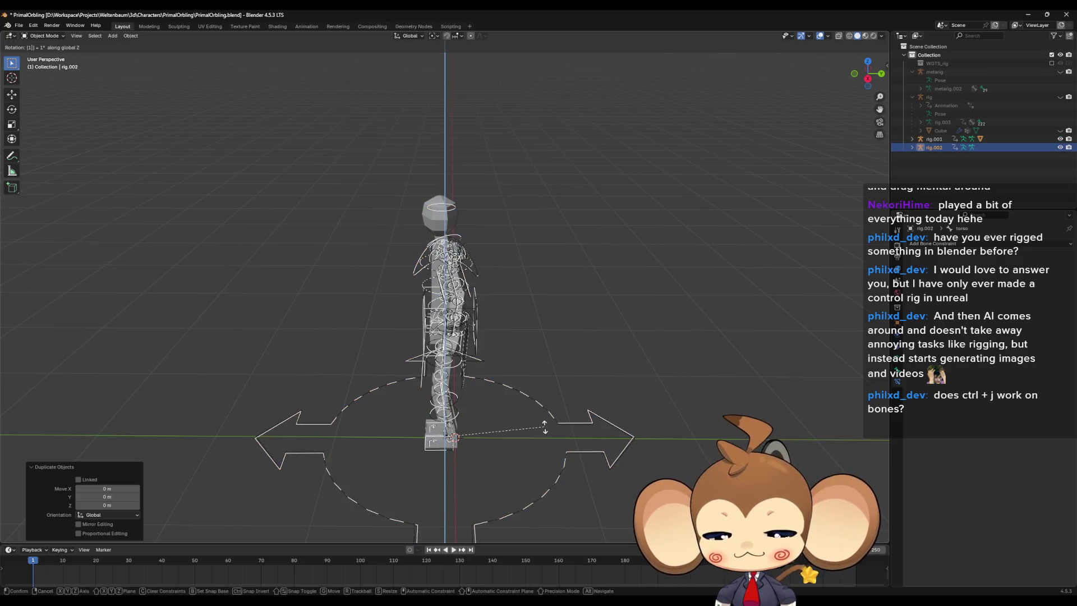
type("180")
key("Return")
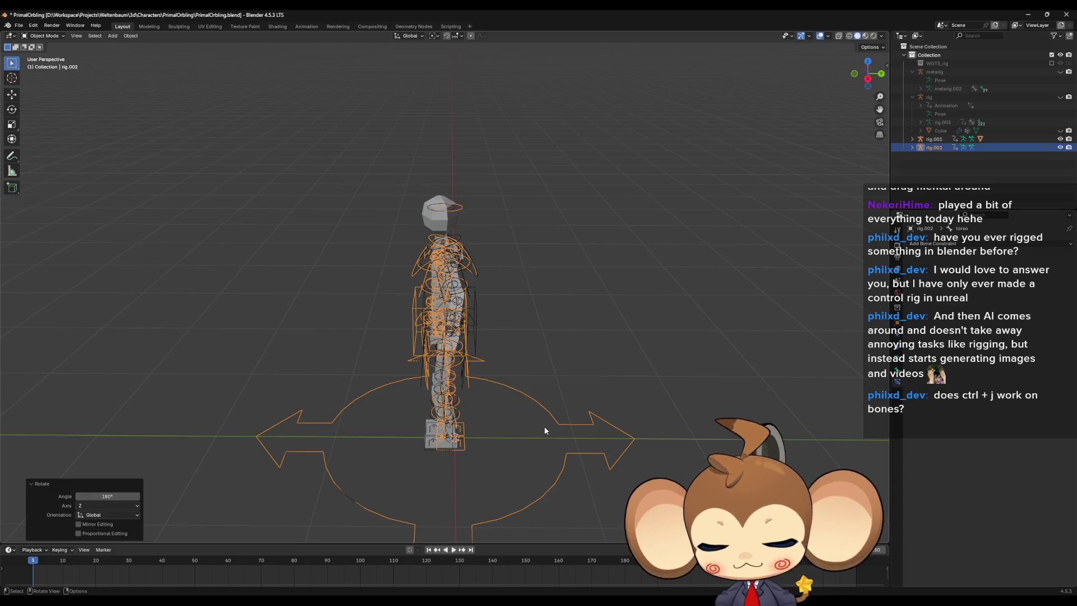
key("ctrl+z")
left_click(434, 36)
type("rz180")
key("Return")
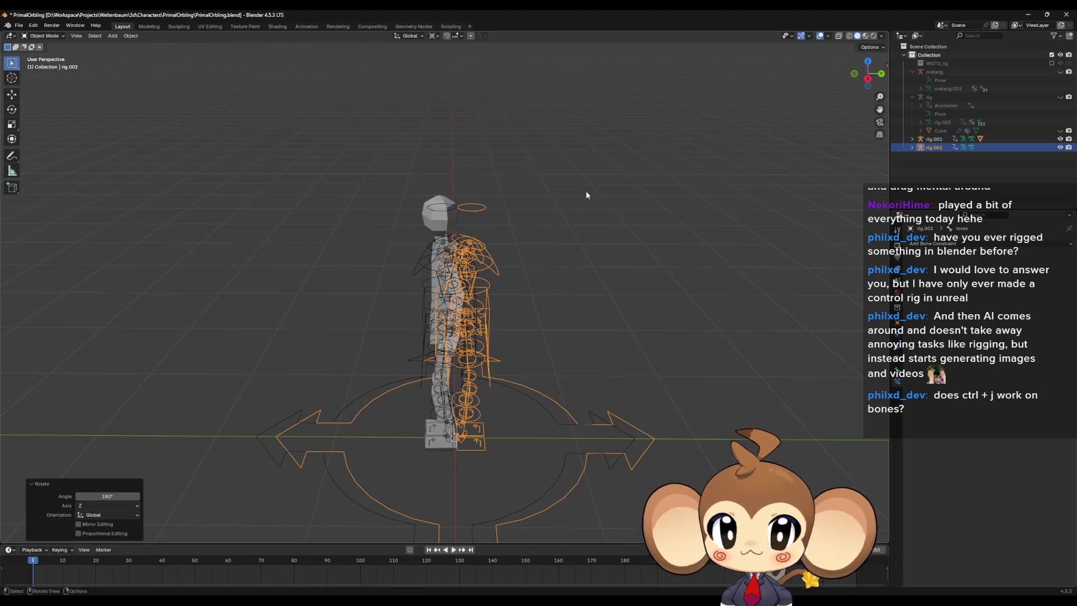
key("ctrl+z")
Step: Delete rig.002, then duplicate Cube.001 and rig.001 and turn the copy 180° about Z
left_click(912, 148)
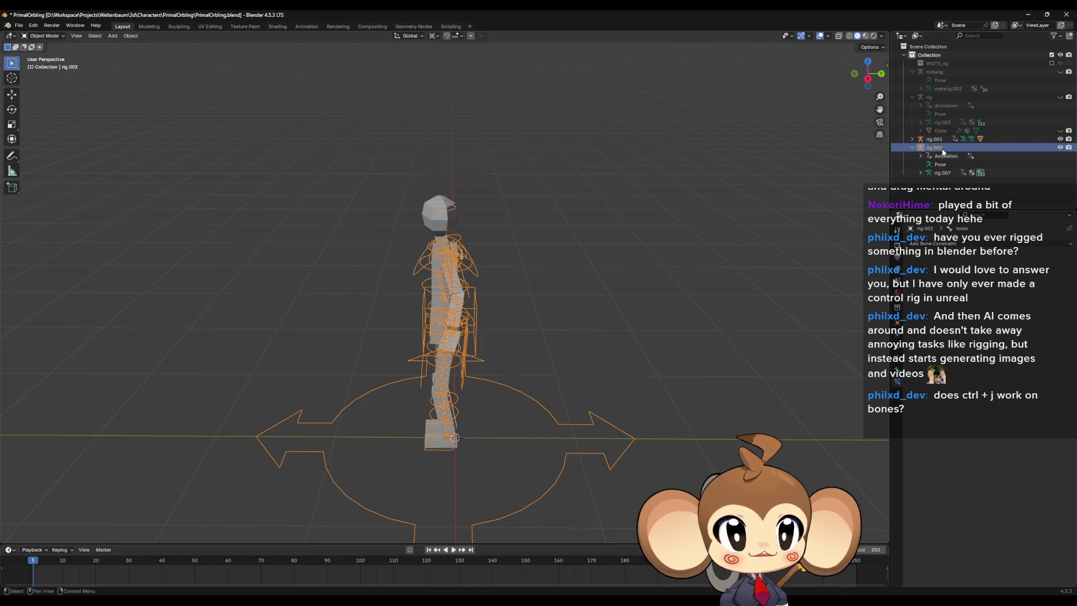
key("x")
left_click(912, 140)
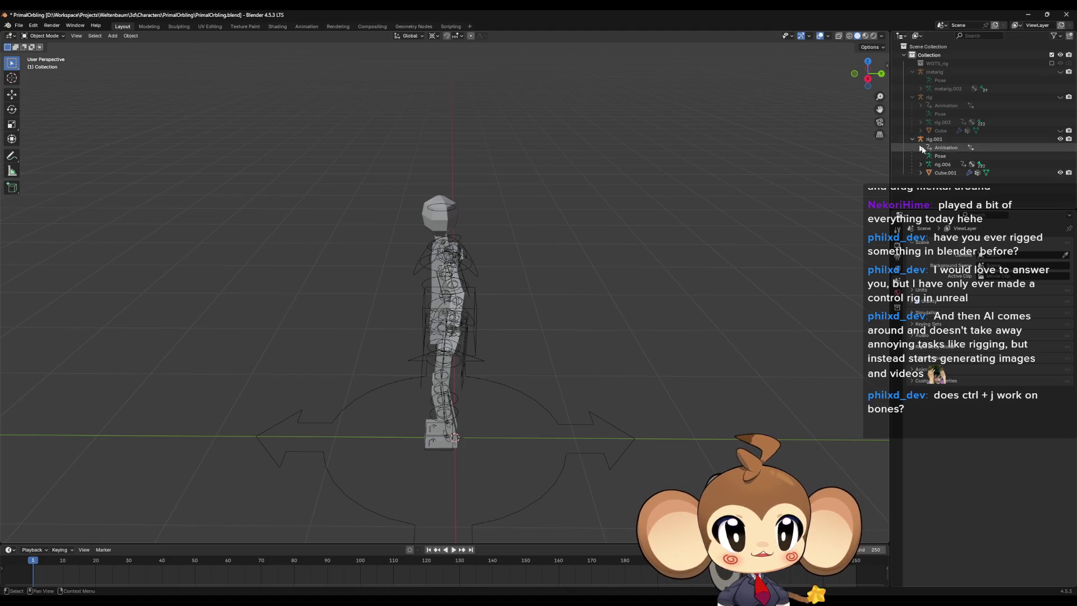
left_click(945, 172)
left_click(935, 140, "ctrl")
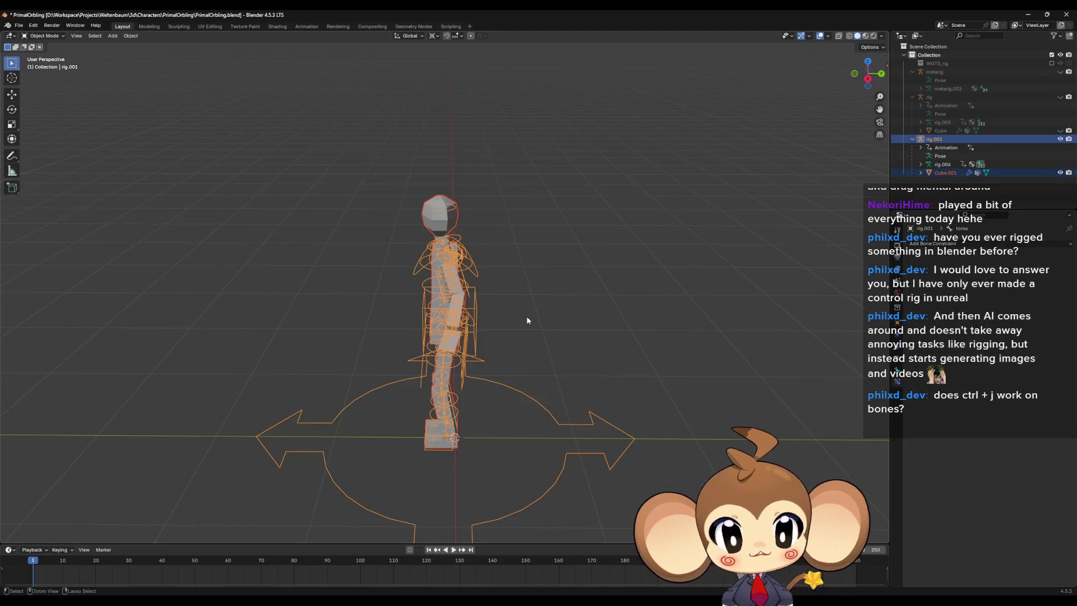
key("shift+d")
key("Escape")
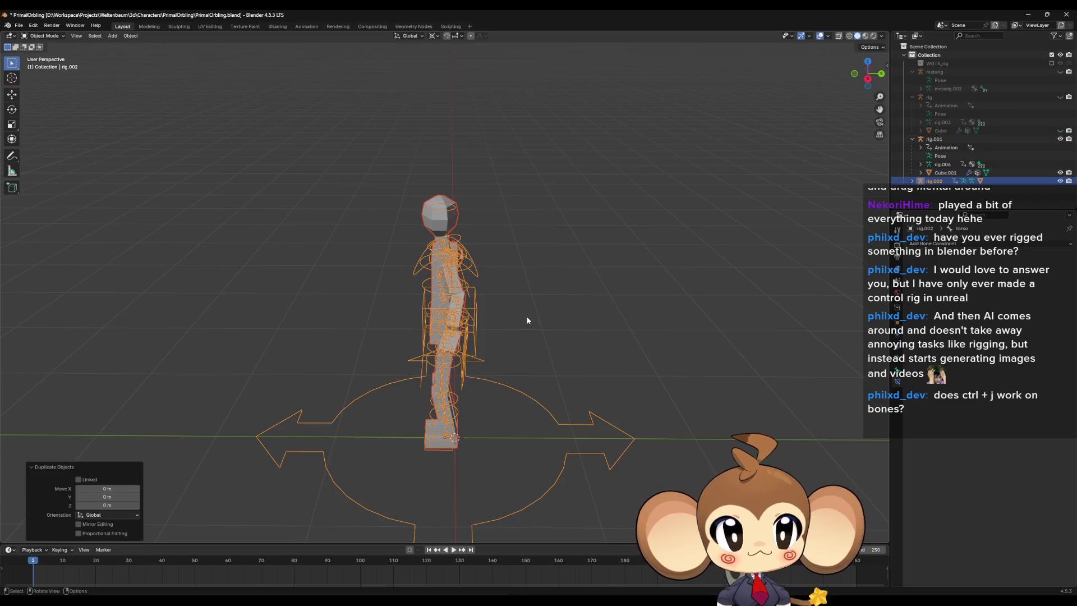
type("rz180")
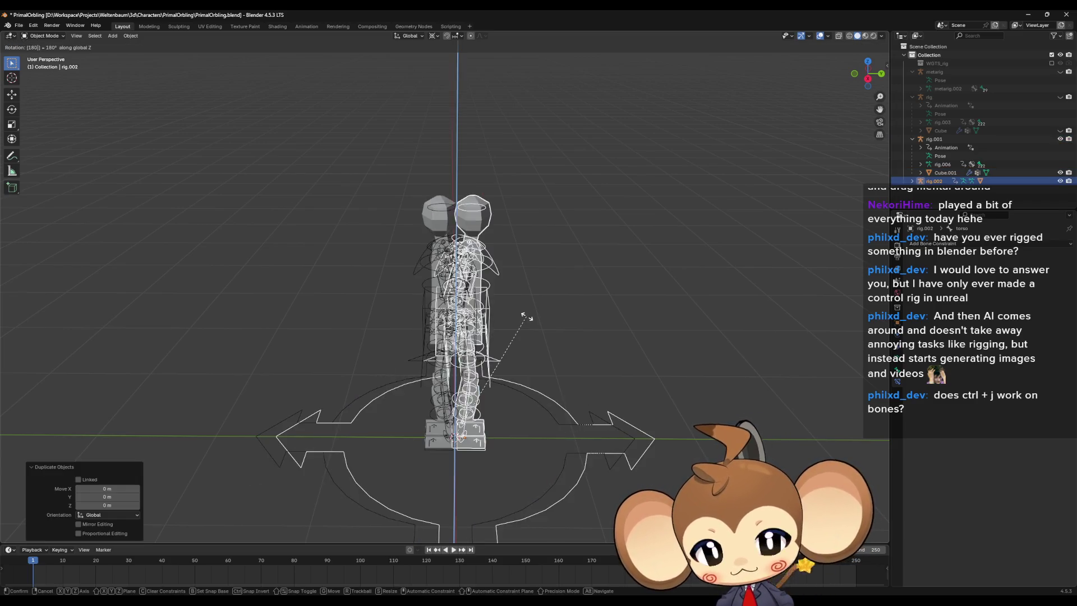
key("Return")
Step: Check both characters from above and in the Outliner, then undo the last change
middle_click_drag(494, 325, 579, 373)
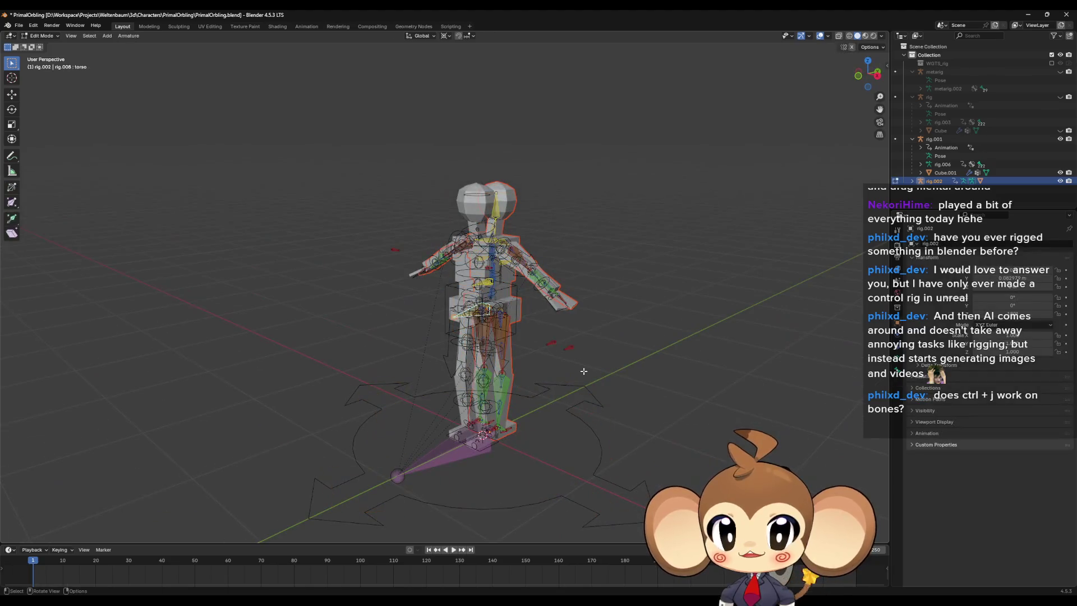
left_click(44, 36)
left_click(49, 49)
mouse_move(521, 471)
middle_mouse_down()
mouse_move(574, 298)
mouse_move(586, 359)
middle_mouse_up()
left_click(914, 173)
left_click(914, 180)
scroll(931, 177, "down", 1)
key("ctrl+z")
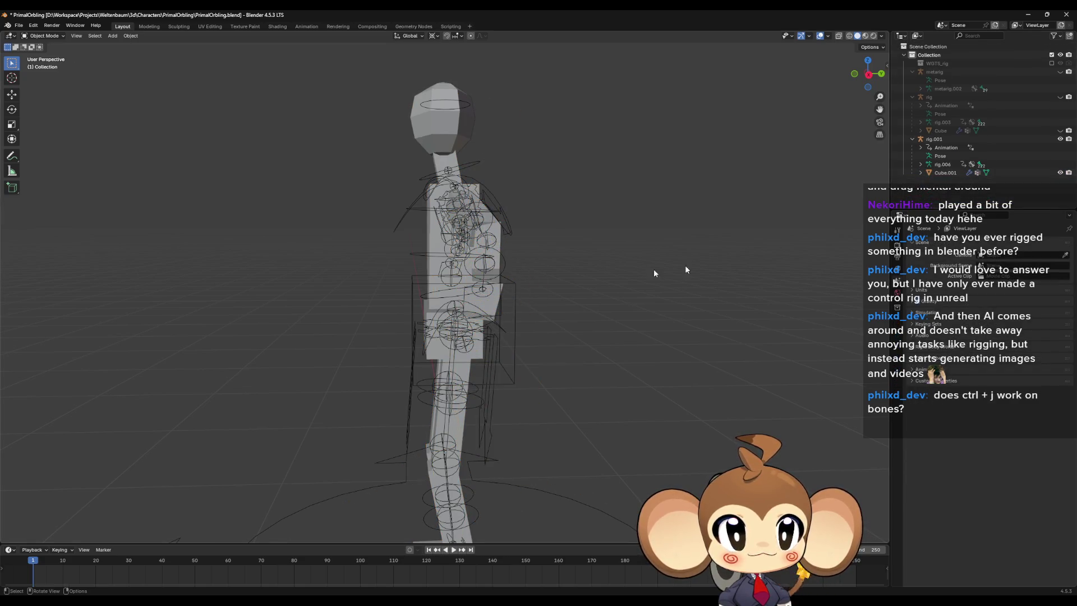
Step: Select rig.001 and switch it into Pose Mode
mouse_move(519, 277)
middle_mouse_down()
mouse_move(584, 334)
mouse_move(566, 293)
middle_mouse_up()
left_click(566, 293)
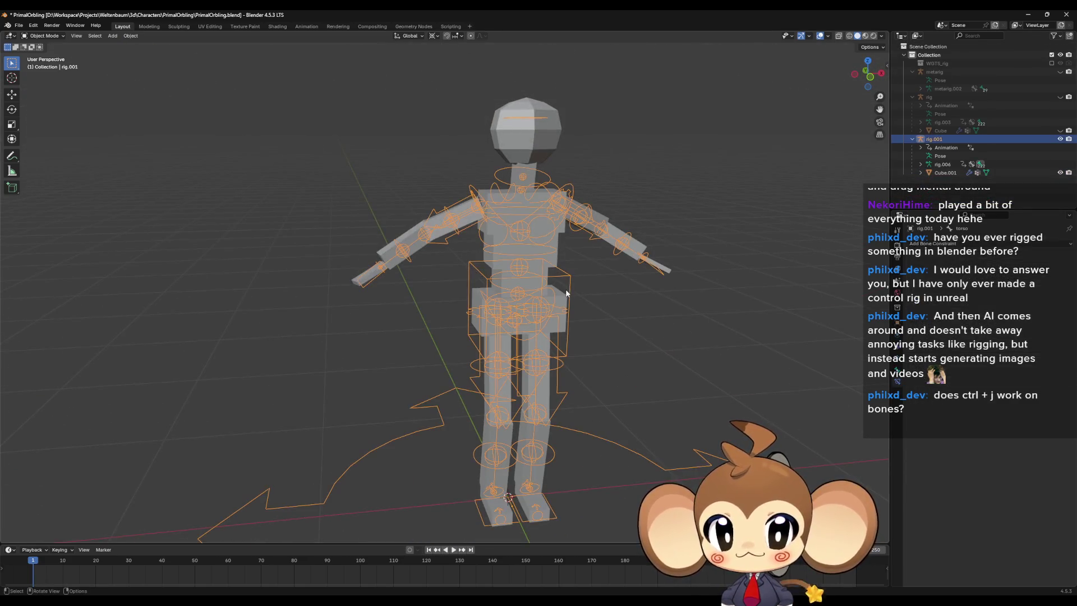
left_click(43, 36)
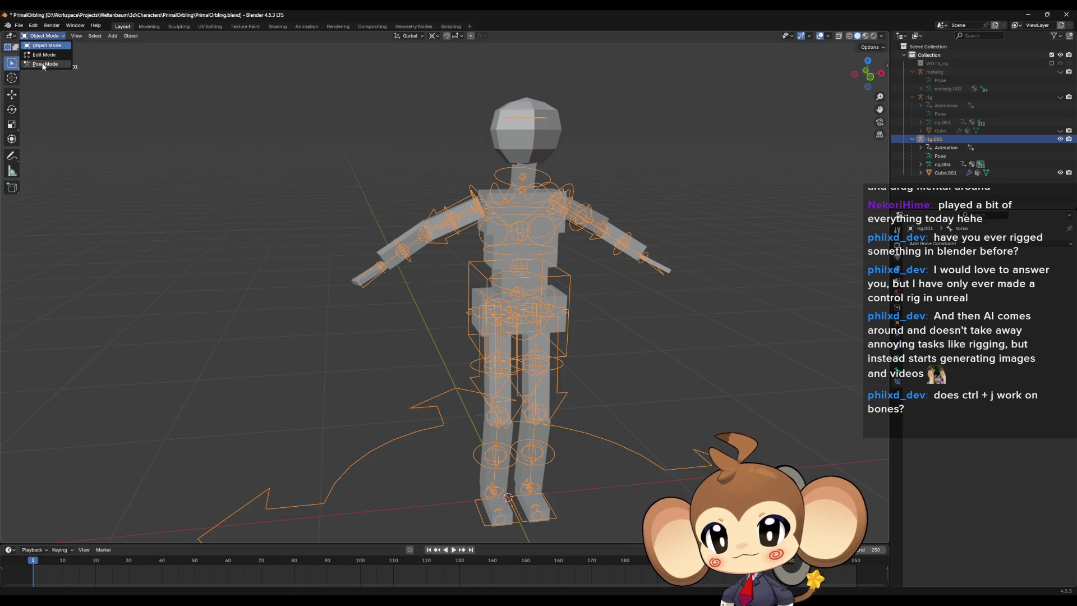
left_click(43, 64)
scroll(533, 269, "down", 3)
mouse_move(533, 269)
middle_mouse_down()
mouse_move(552, 300)
mouse_move(531, 269)
mouse_move(531, 331)
mouse_move(524, 312)
mouse_move(446, 300)
mouse_move(547, 296)
middle_mouse_up()
Step: Raise the hand_ik.R control above the head, moving it in the X–Z plane
left_click(386, 282)
mouse_move(386, 282)
middle_mouse_down()
mouse_move(439, 300)
mouse_move(421, 245)
middle_mouse_up()
scroll(427, 253, "down", 2)
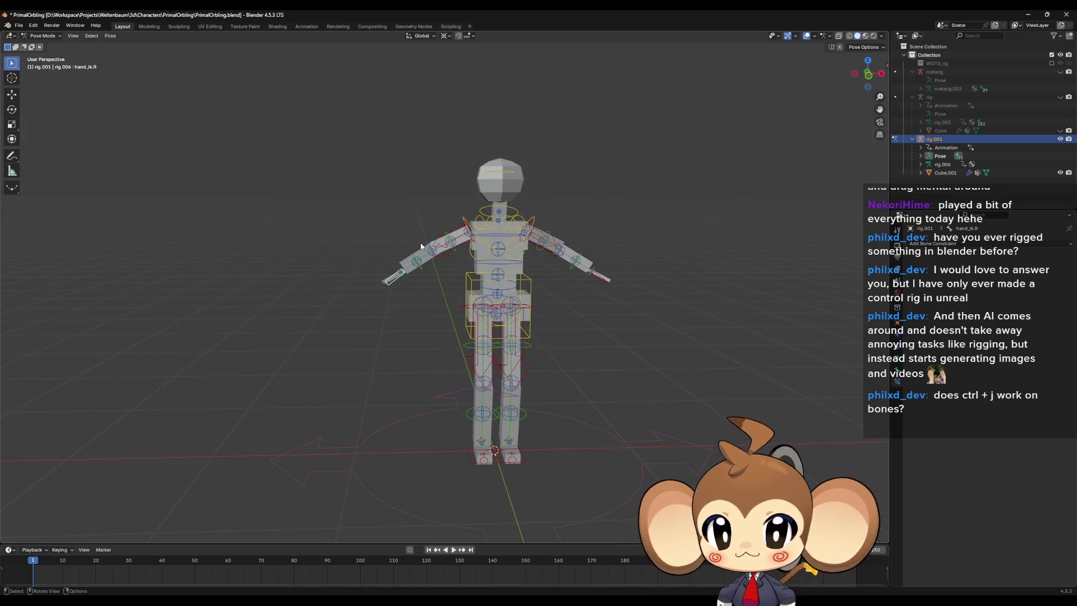
key("g")
key("shift+y")
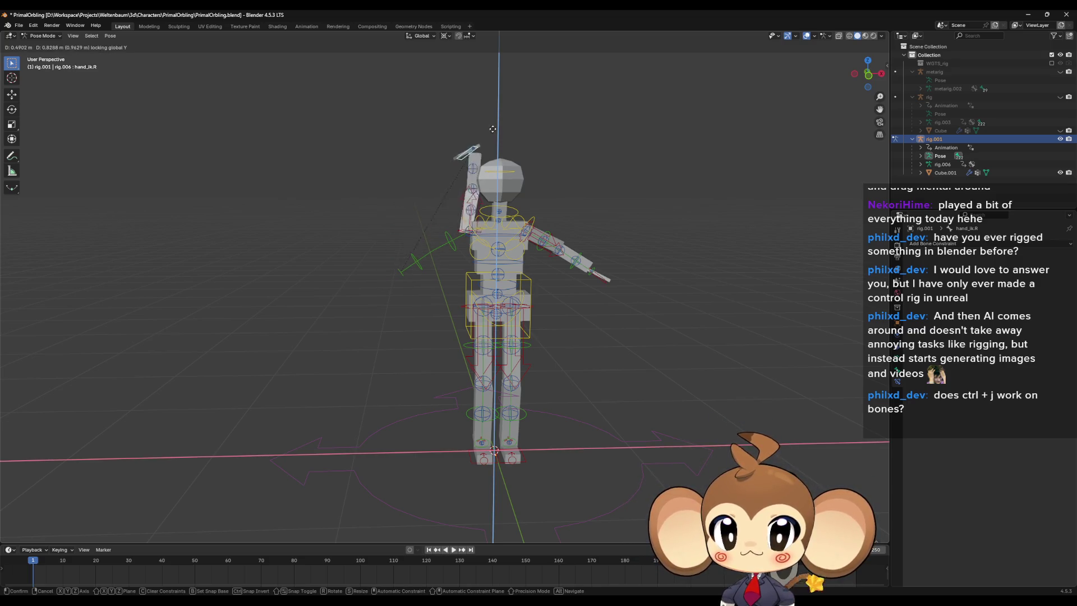
left_click(493, 129)
Step: Undo the hand move to level the arm, then select upper_arm_ik.R
scroll(505, 131, "up", 5)
scroll(521, 135, "down", 4)
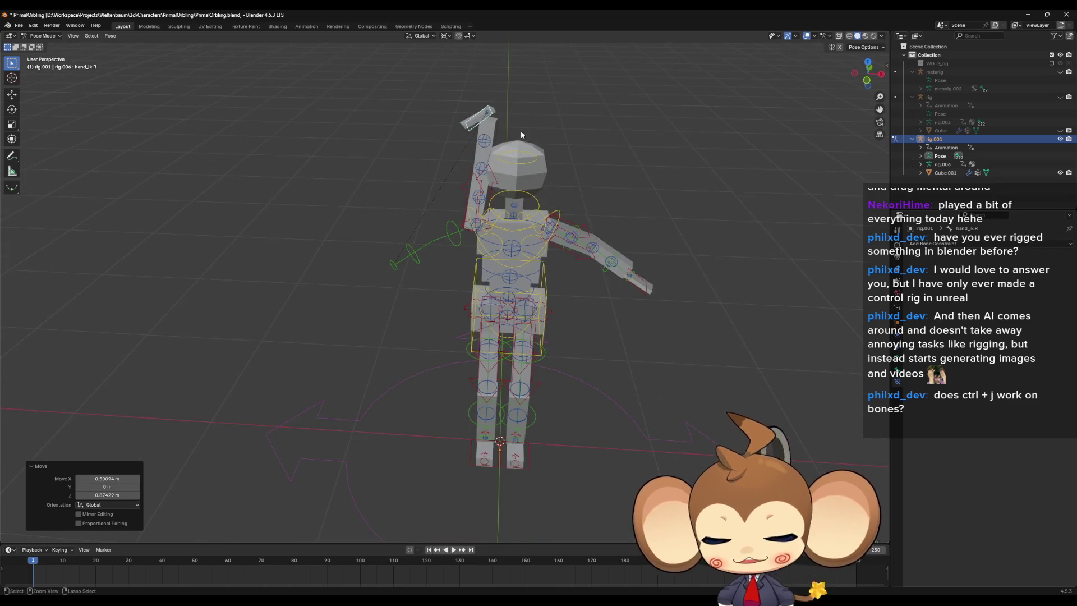
key("ctrl+z")
scroll(479, 310, "up", 5)
mouse_move(478, 309)
middle_mouse_down()
mouse_move(486, 408)
mouse_move(468, 359)
mouse_move(473, 335)
middle_mouse_up()
scroll(459, 390, "down", 3)
left_click(450, 363)
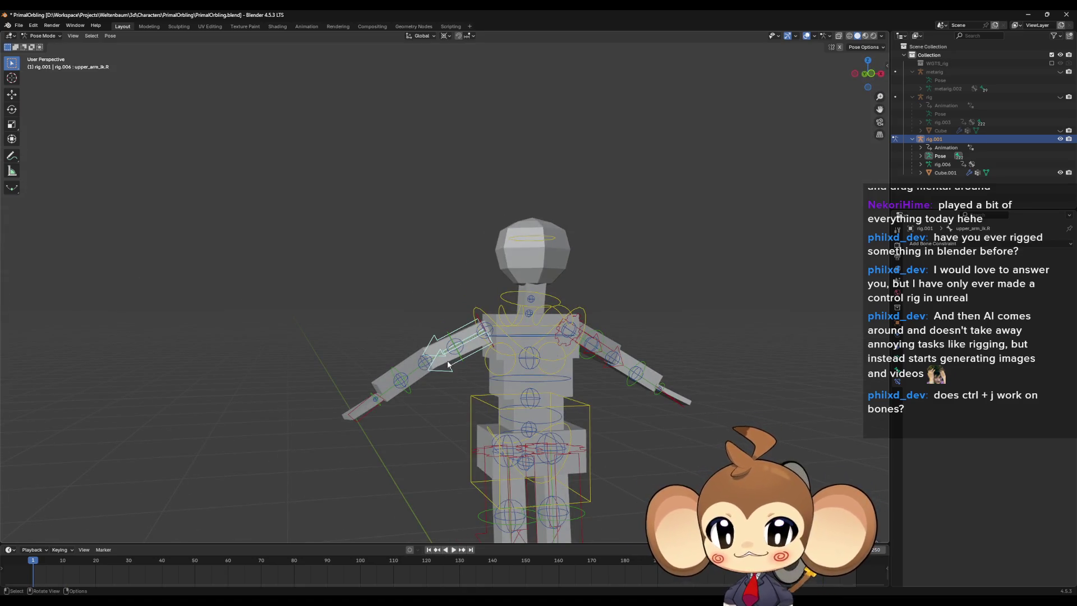
Step: Put rig.001 into Edit Mode and cancel a rename of upper_arm_ik.R
left_click(42, 36)
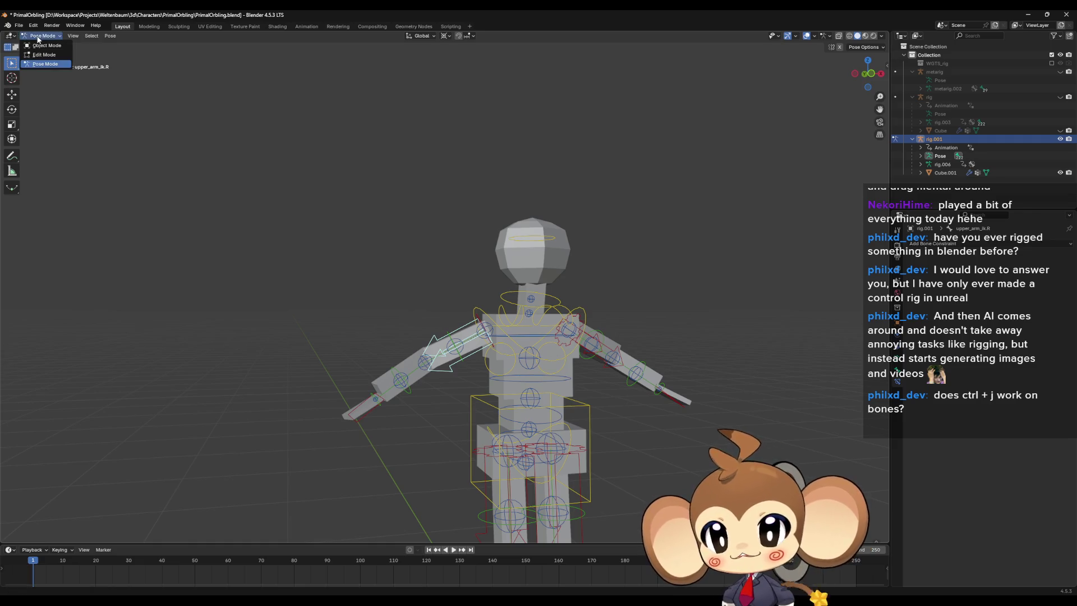
left_click(49, 56)
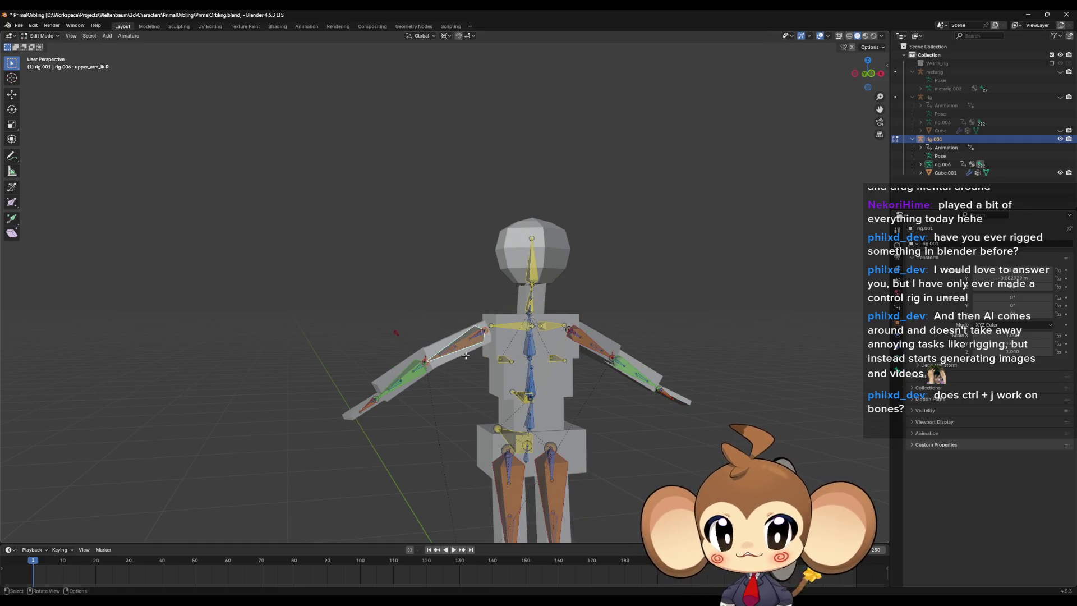
middle_click_drag(463, 359, 466, 372)
key("F2")
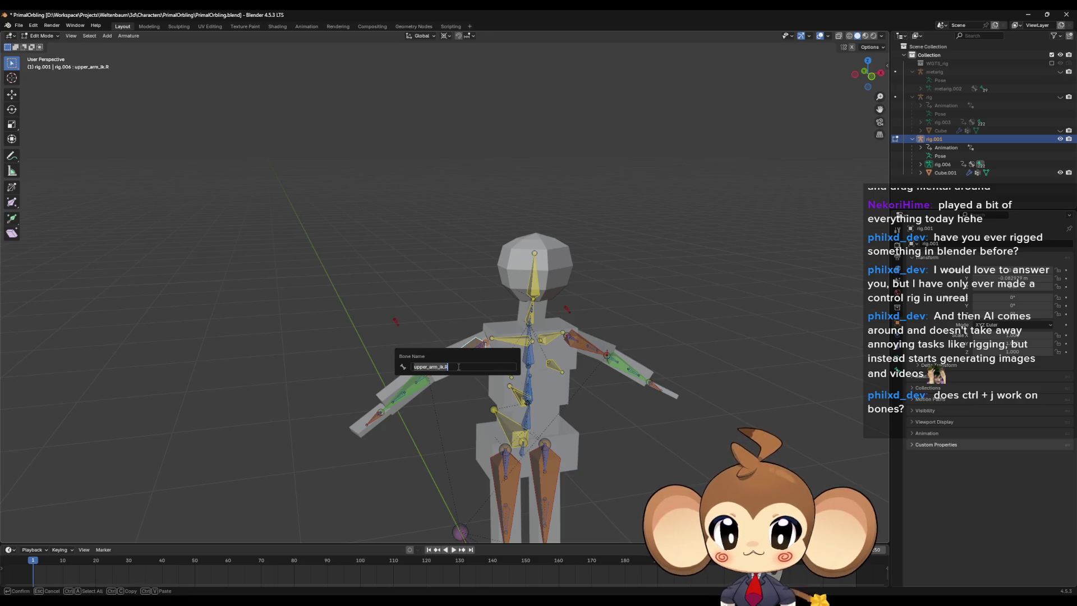
key("Return")
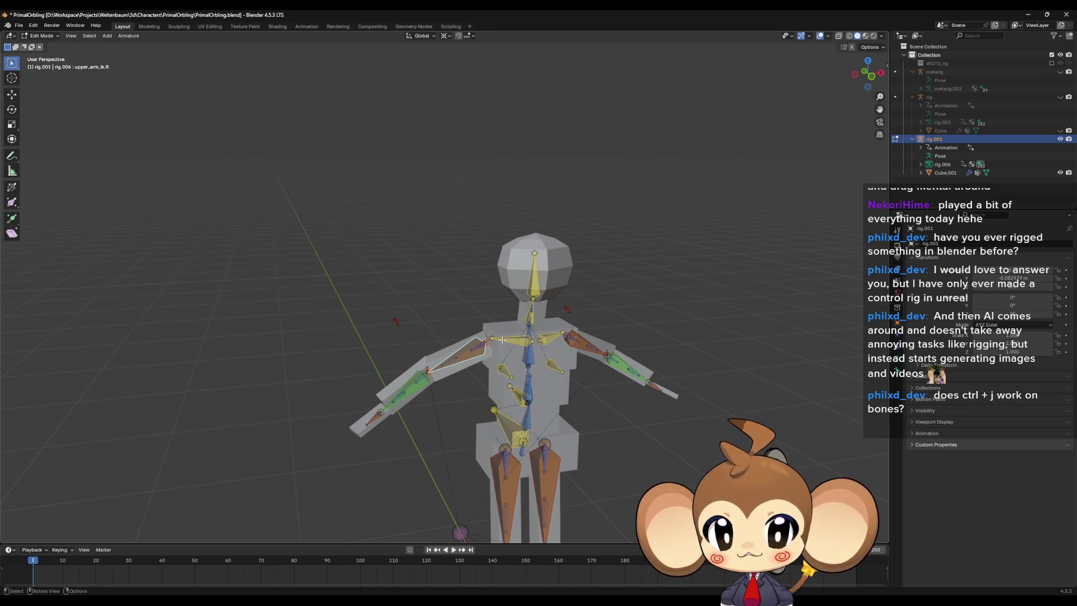
Step: Bring up the bone delete menu twice and dismiss it without deleting anything
key("x")
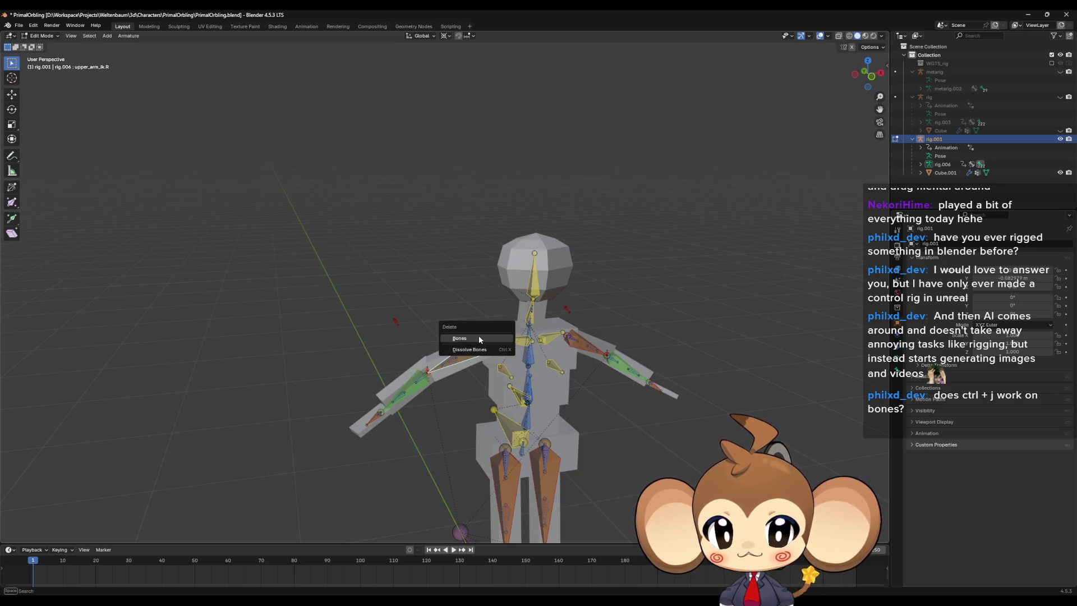
left_click(485, 348)
key("x")
left_click(453, 343)
Step: In Pose Mode, test-move the hand_ik.R control, then undo the move
key("Tab")
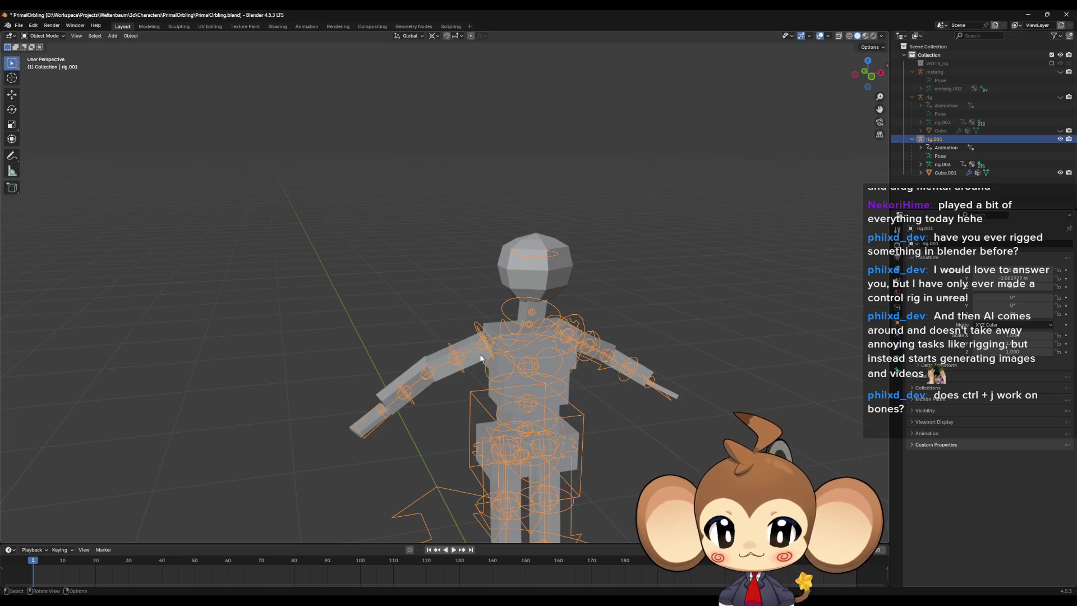
left_click(43, 36)
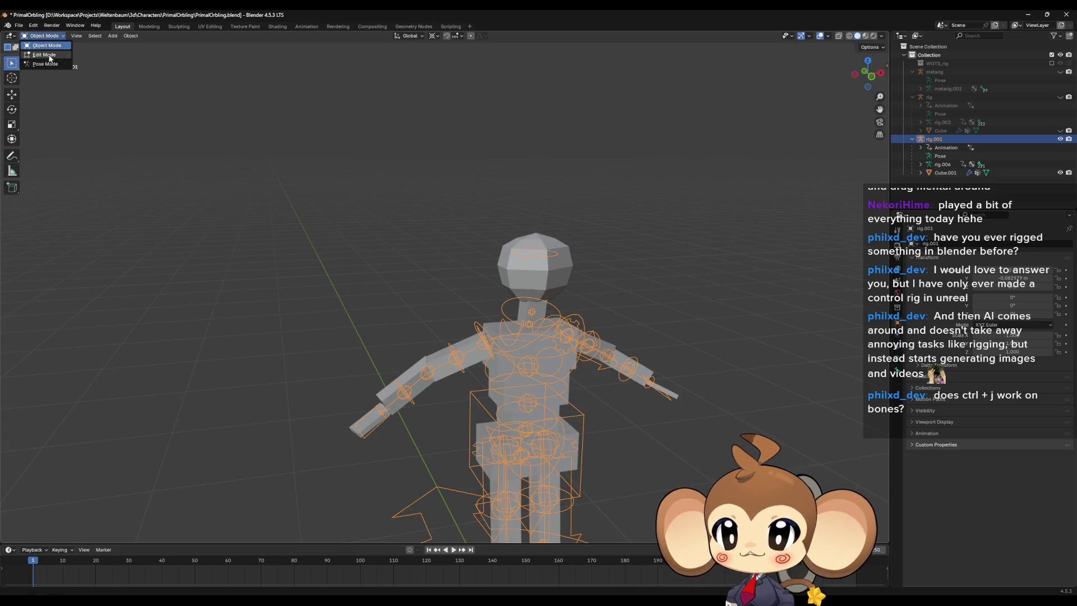
left_click(43, 66)
middle_click_drag(163, 172, 337, 392)
left_click(348, 406)
key("g")
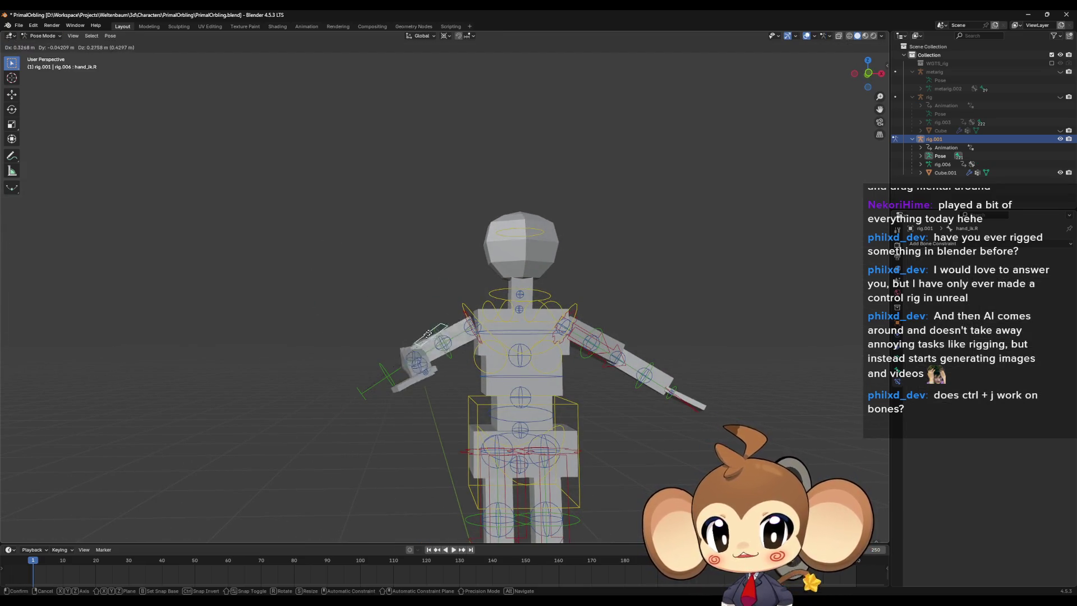
left_click(415, 287)
key("ctrl+z")
key("ctrl+z")
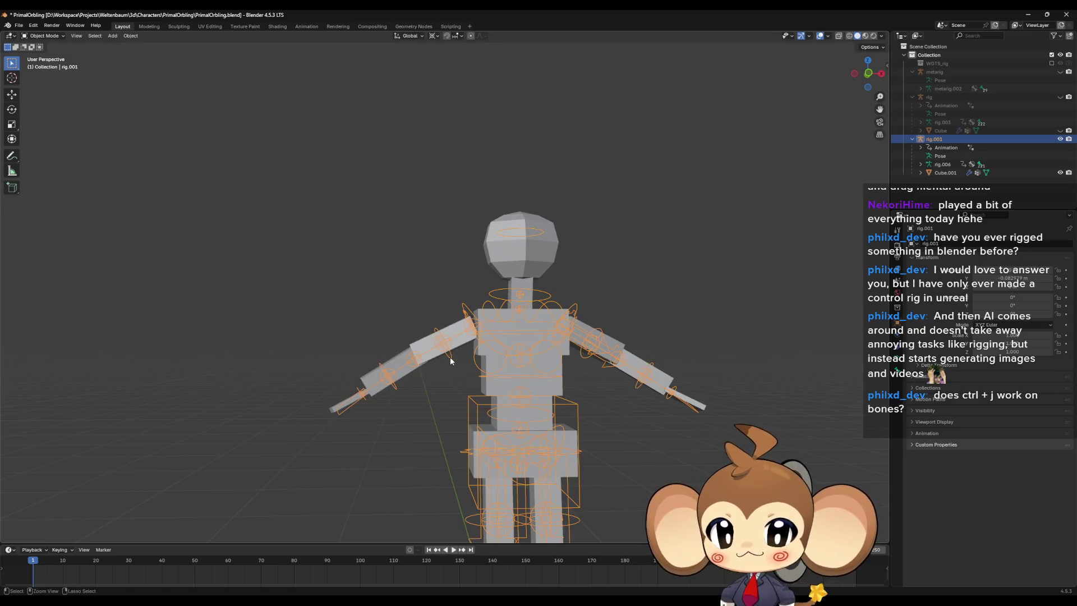
Step: In Edit Mode, select upper_arm_ik.R, forearm_fk.R and upper_arm_fk.R in turn
key("Tab")
left_click(454, 362)
middle_click_drag(455, 362, 706, 383)
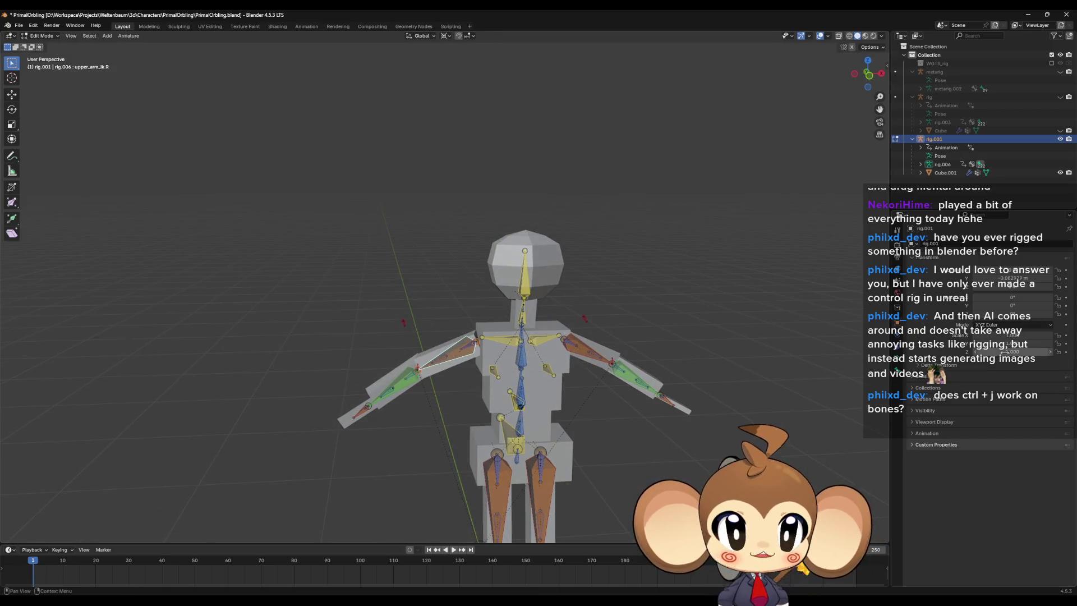
left_click(417, 372)
left_click(407, 378)
left_click(403, 387)
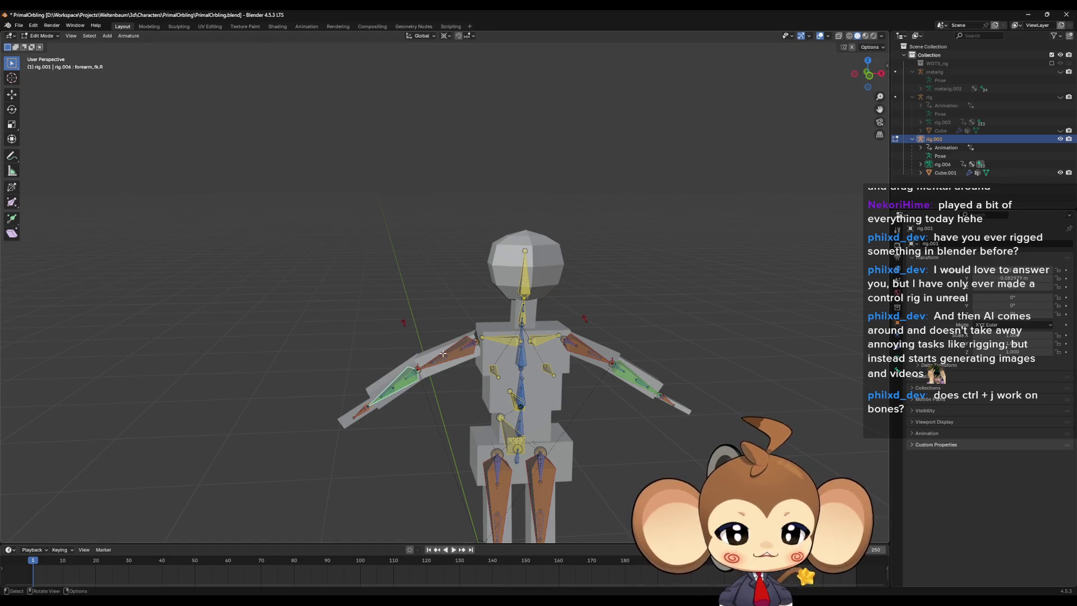
middle_click_drag(443, 353, 467, 369)
left_click(467, 370)
left_click(41, 36)
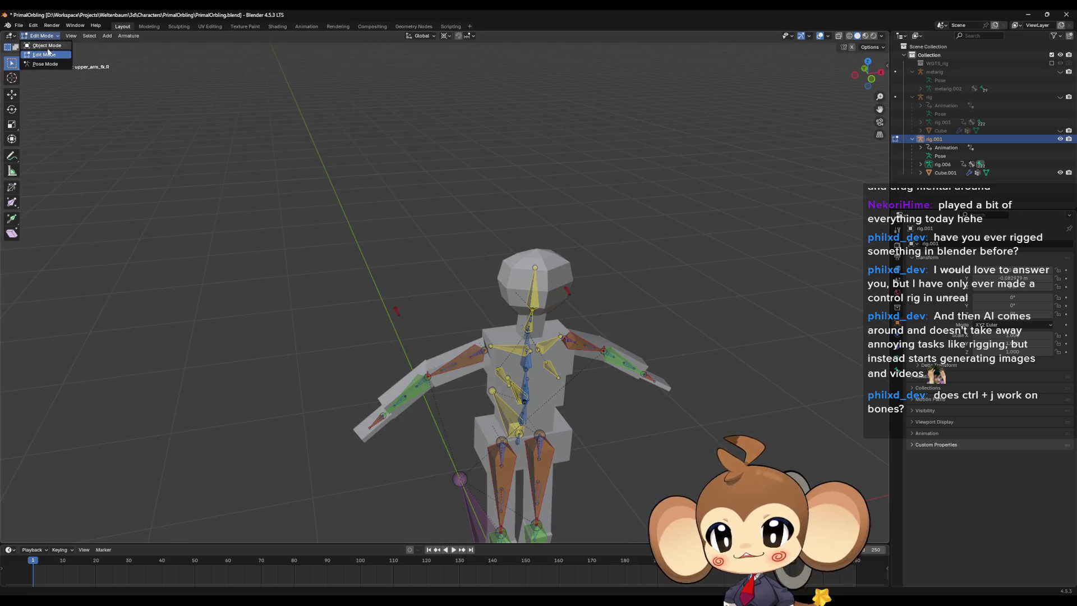
Step: Back in Pose Mode, select upper_arm_ik.R and inspect its Bone properties and bone collections
left_click(45, 65)
left_click(447, 383)
middle_click_drag(446, 383, 443, 359)
left_click(898, 366)
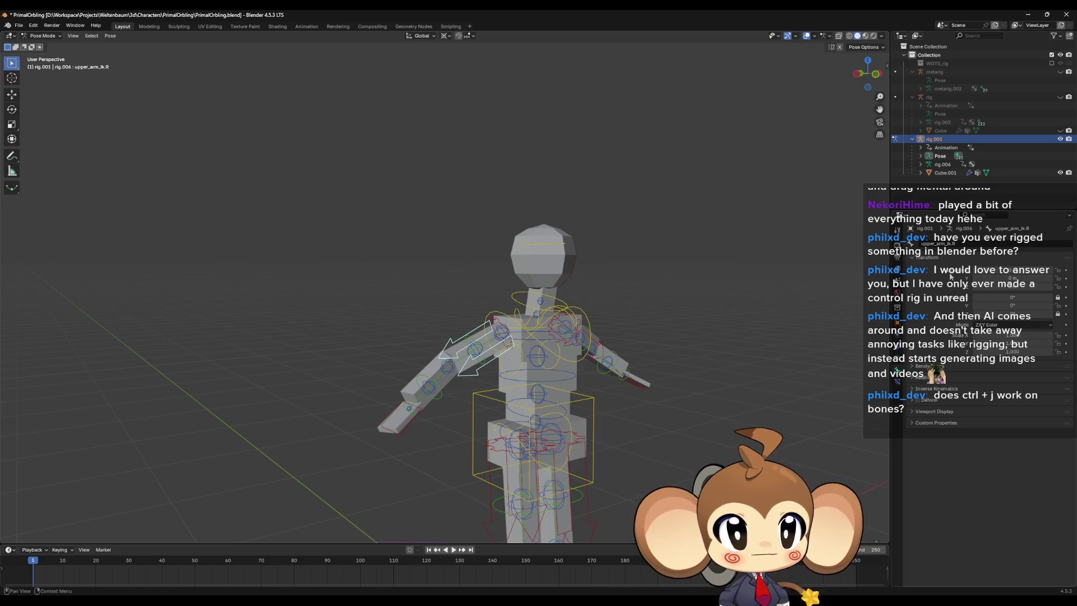
left_click(896, 352)
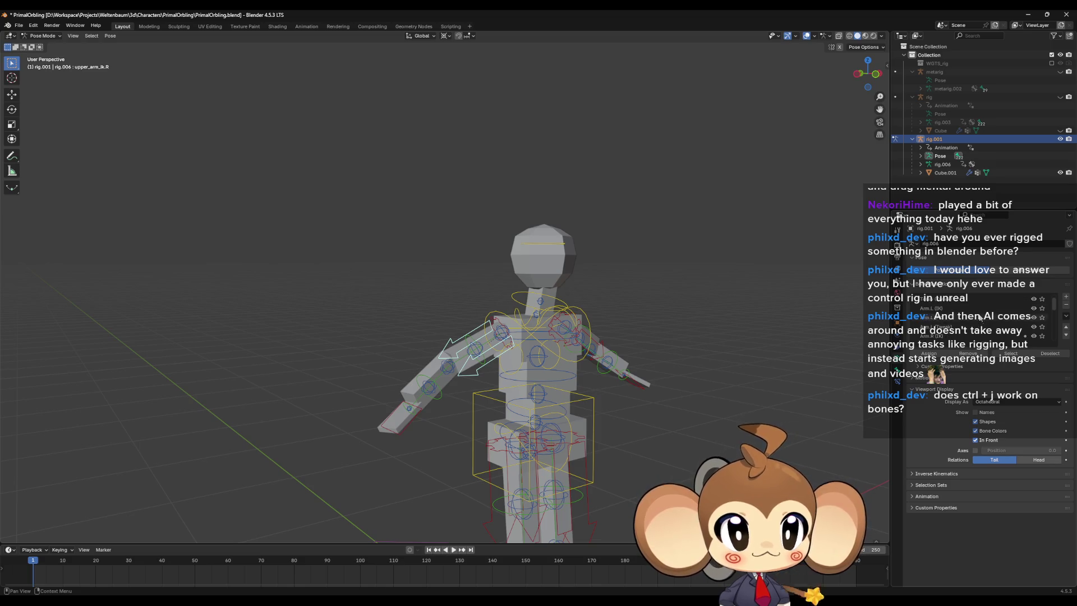
Step: Select the upper_arm_parent.R control
middle_click_drag(561, 393, 543, 408)
left_click(545, 409)
scroll(561, 407, "up", 5)
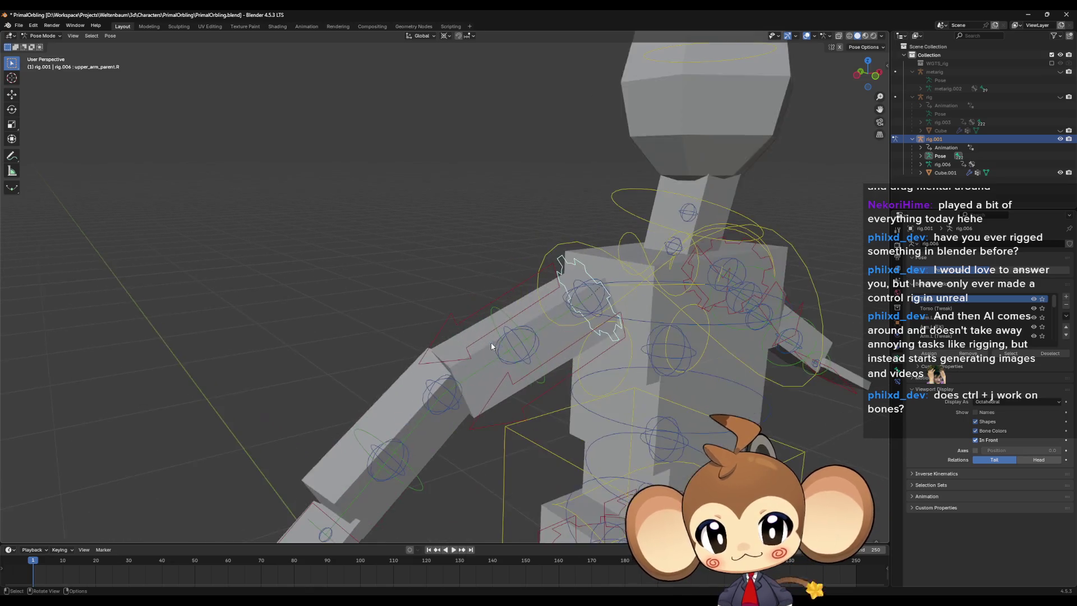
scroll(561, 404, "down", 5)
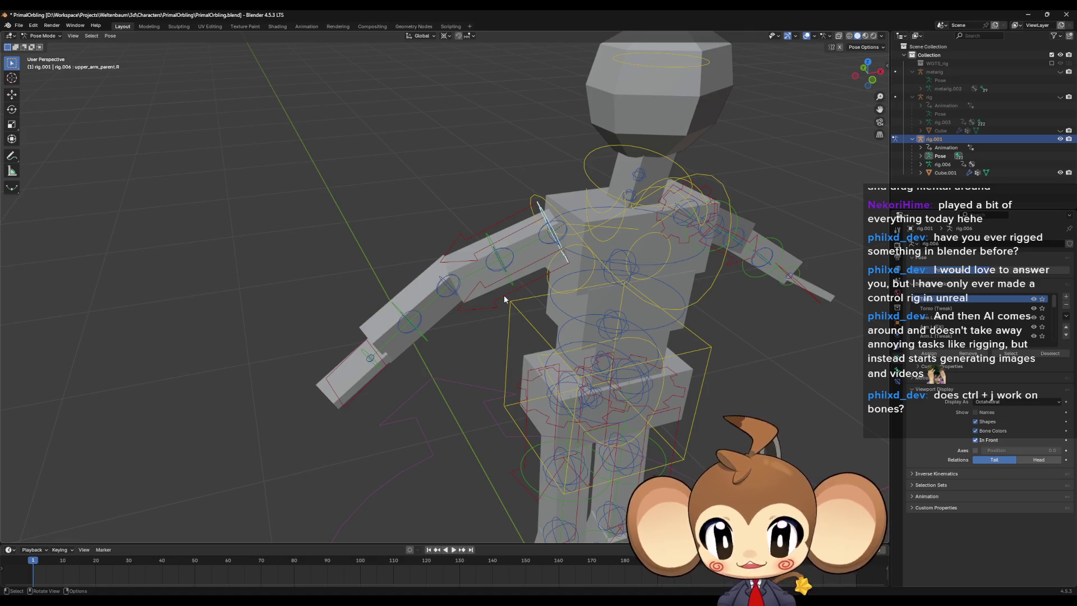
Step: Select forearm_tweak.R and look over its Object Constraint and Physics settings
mouse_move(519, 223)
middle_mouse_down()
mouse_move(503, 271)
mouse_move(465, 320)
mouse_move(649, 258)
middle_mouse_up()
left_click(505, 263)
left_click(465, 297)
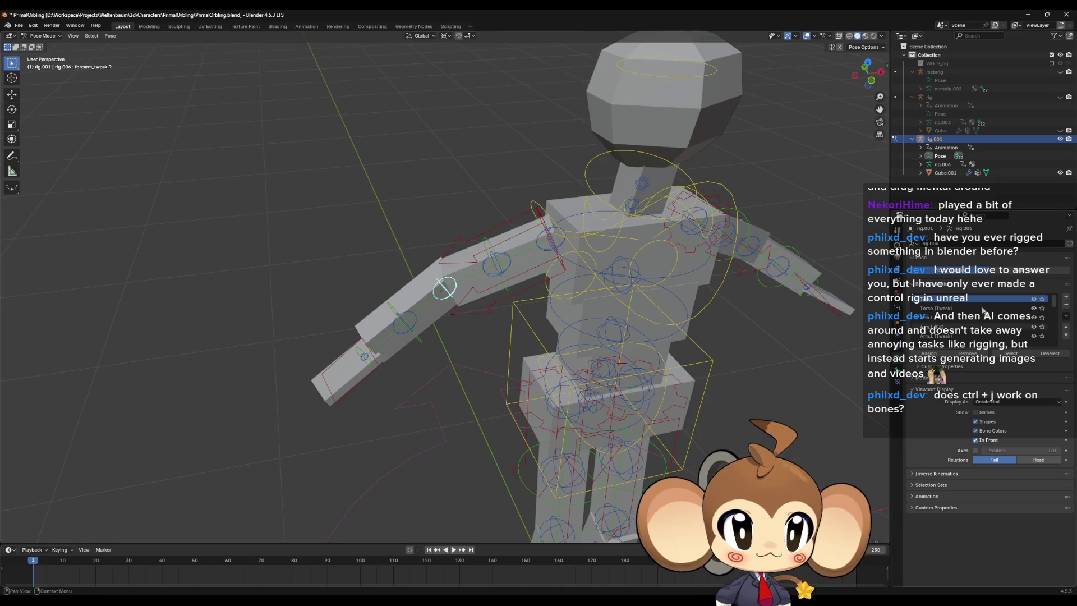
scroll(953, 319, "down", 3)
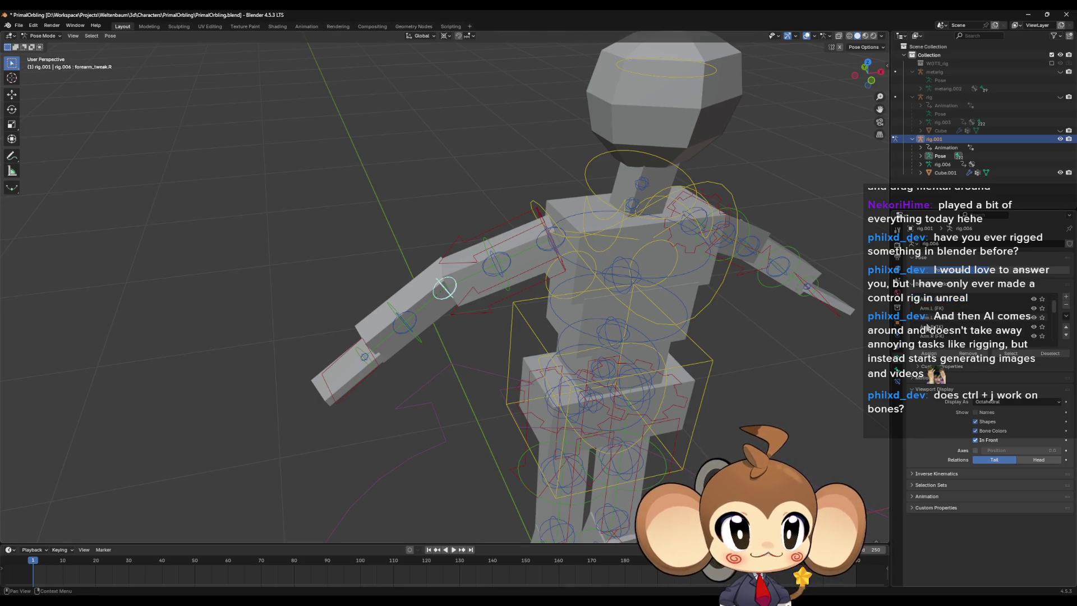
left_click(900, 350)
left_click(898, 340)
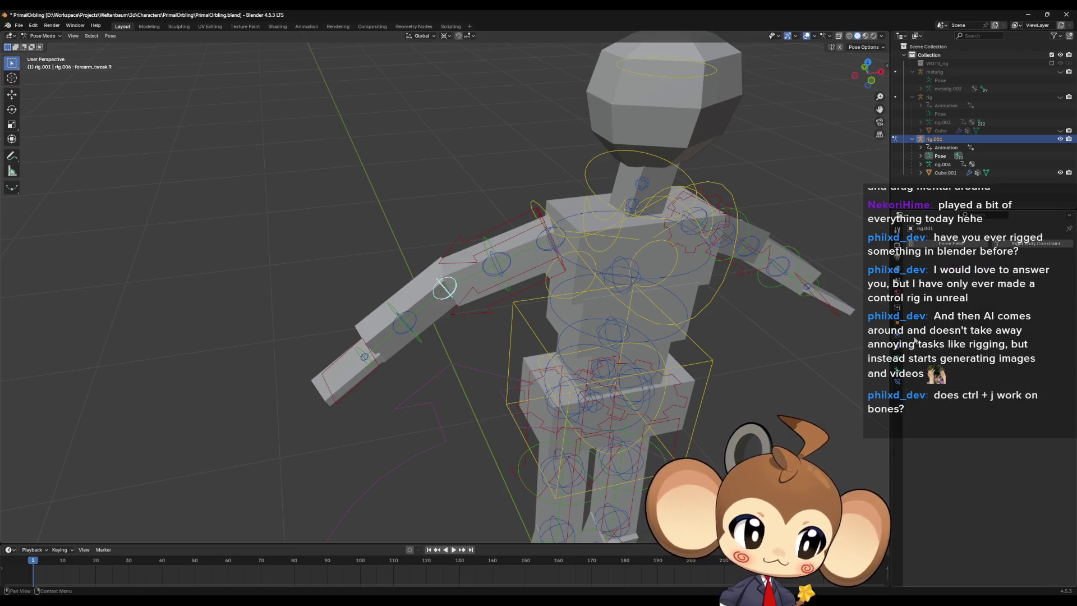
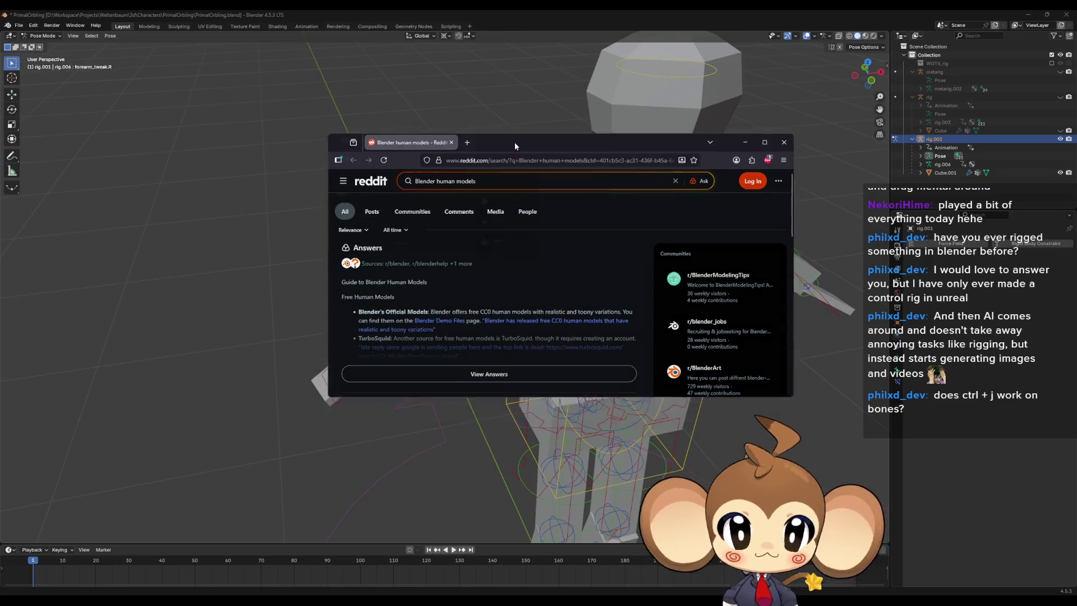
Step: Maximize the Reddit results for Blender human models and skim them, then switch to the Demo Files page
double_click(513, 142)
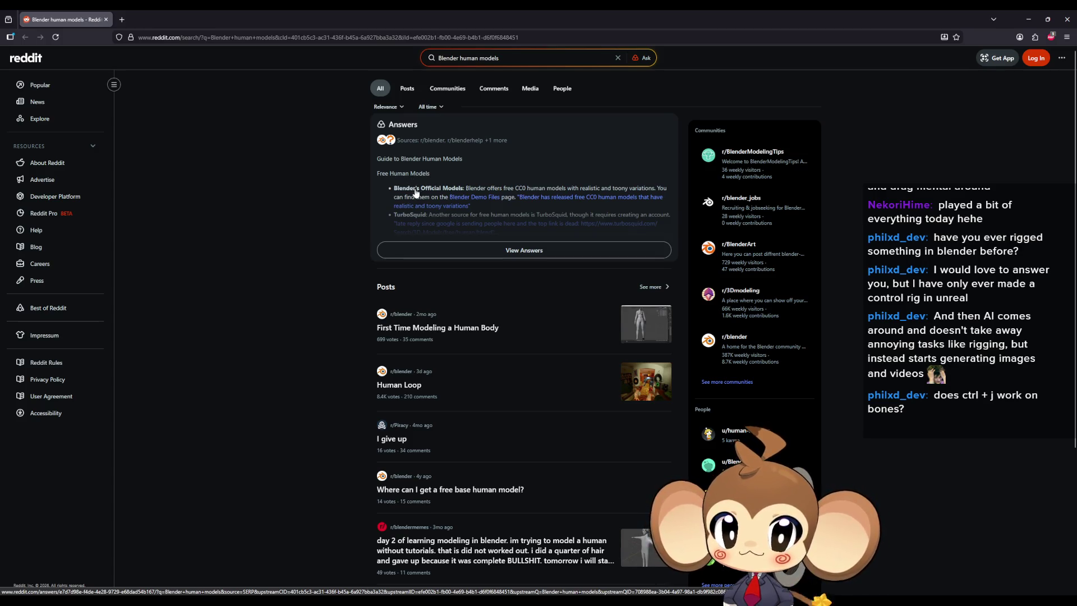
scroll(446, 212, "down", 1)
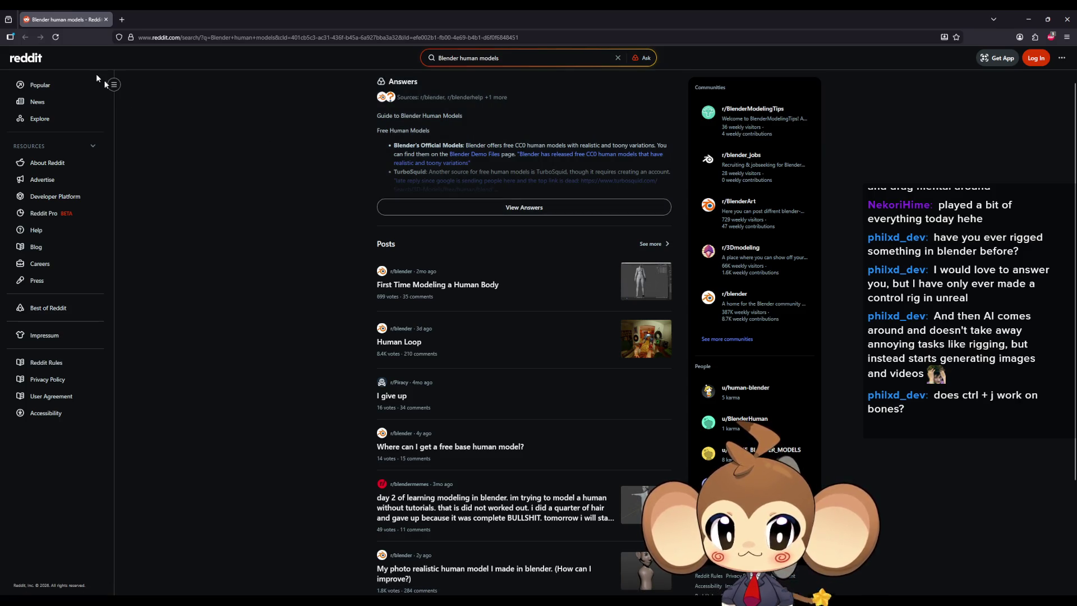
key("alt+Tab")
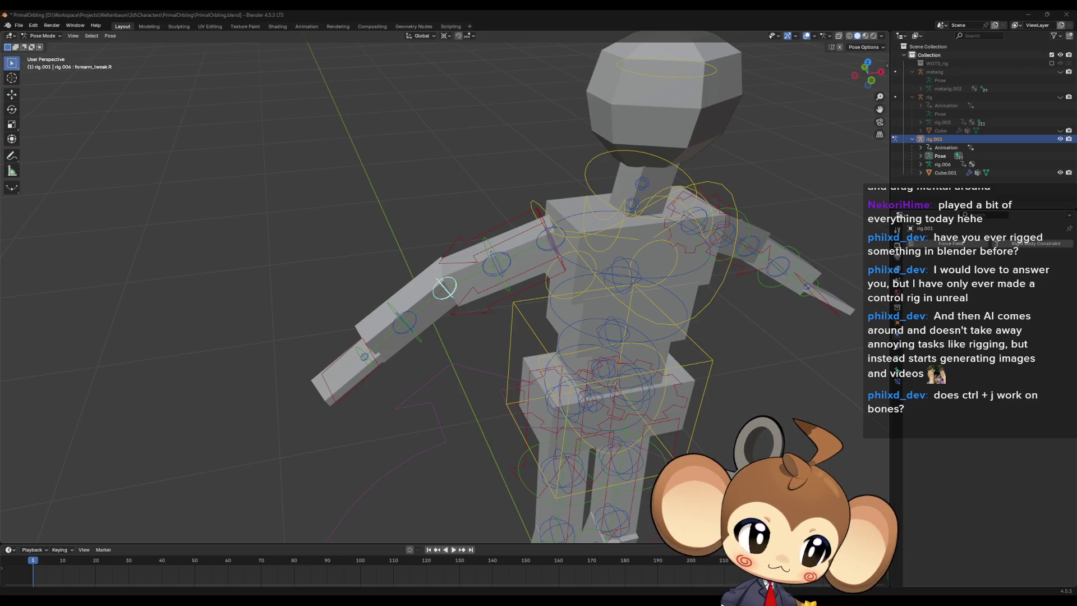
key("alt+Tab")
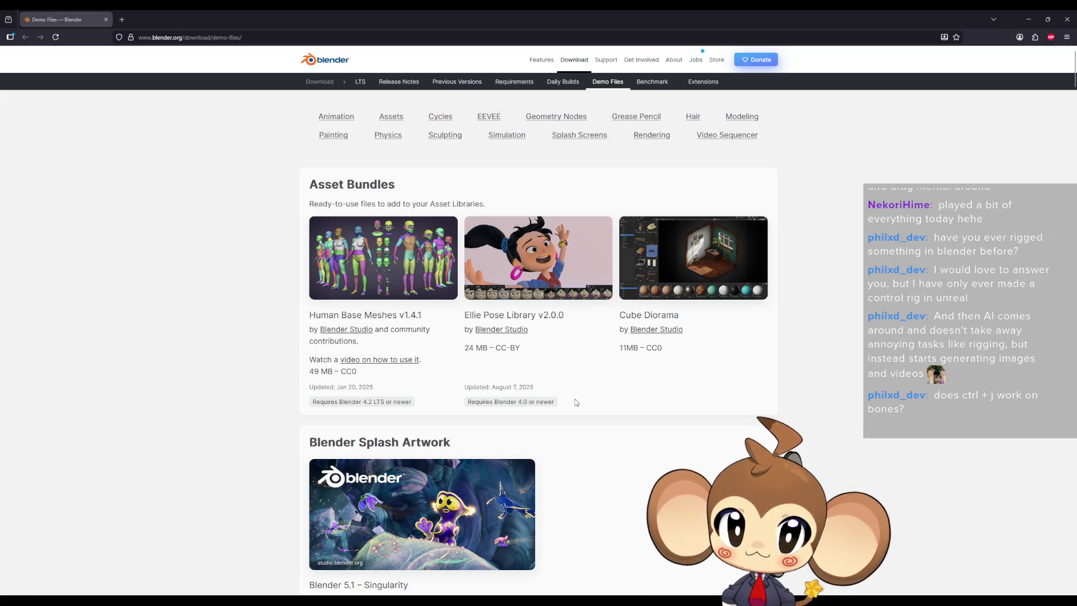
Step: Scroll through the Demo Files asset bundles, then bring the CharMorph repository window over Blender
scroll(576, 402, "down", 4)
scroll(576, 403, "up", 4)
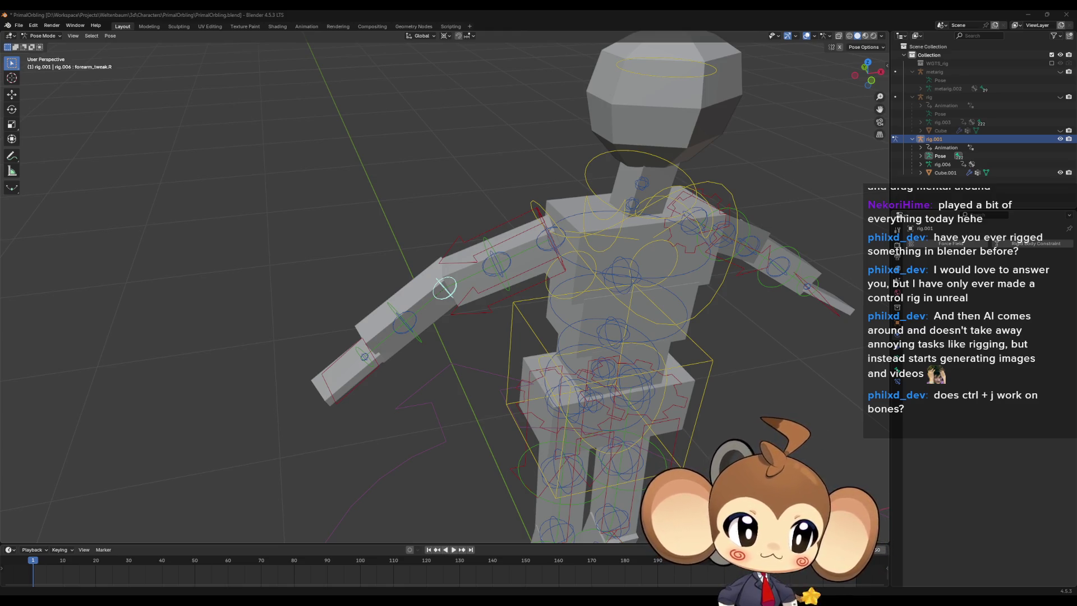
left_click_drag(1076, 197, 560, 190)
Step: Maximize the CharMorph GitHub page, read down to its README, then return to Blender
double_click(560, 189)
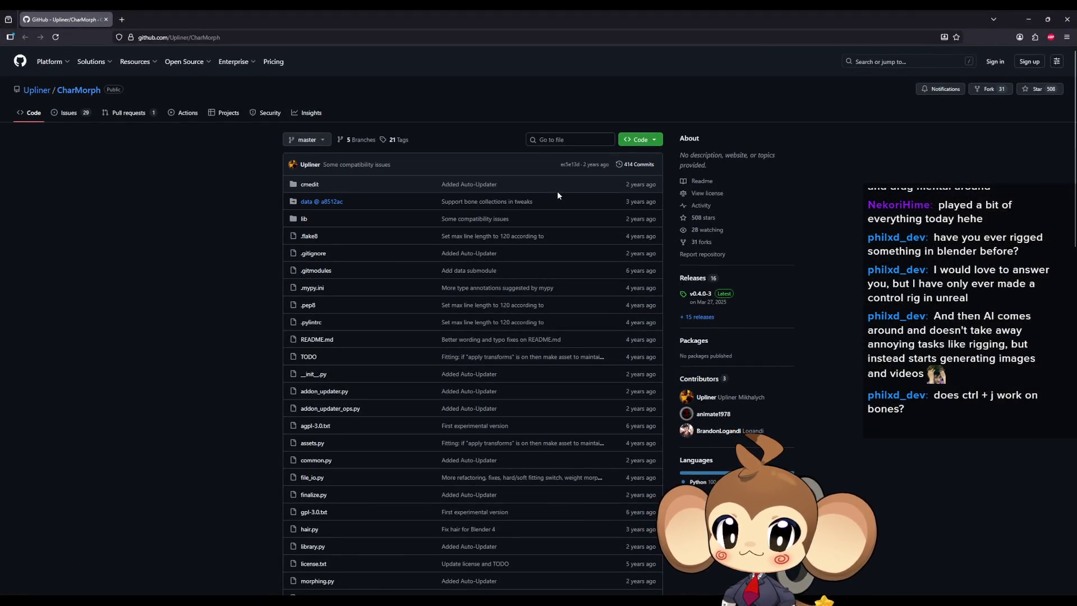
scroll(432, 237, "down", 2)
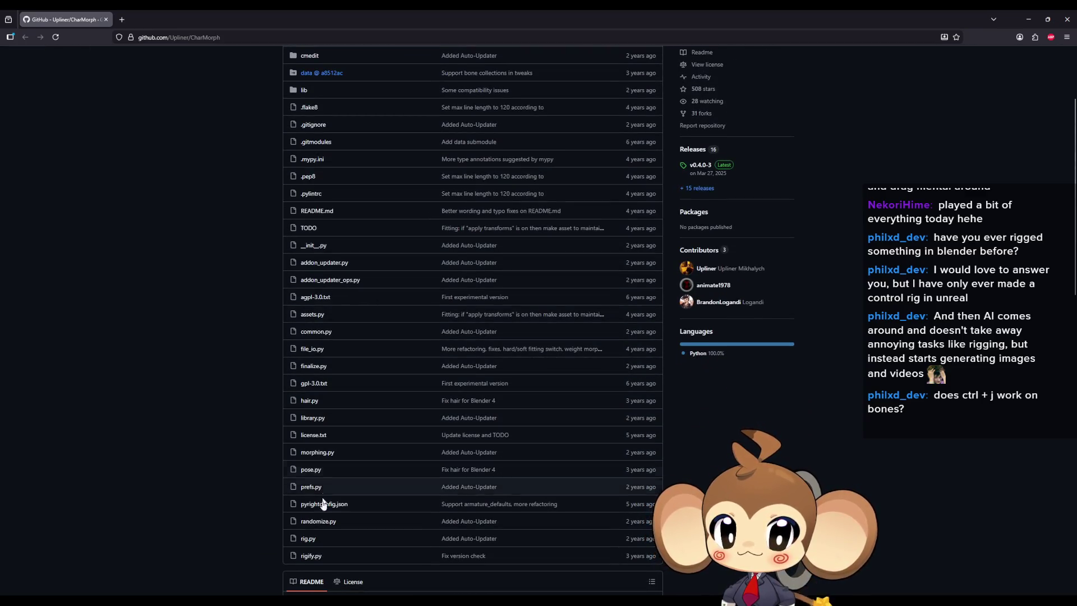
scroll(325, 542, "down", 3)
scroll(326, 539, "down", 1)
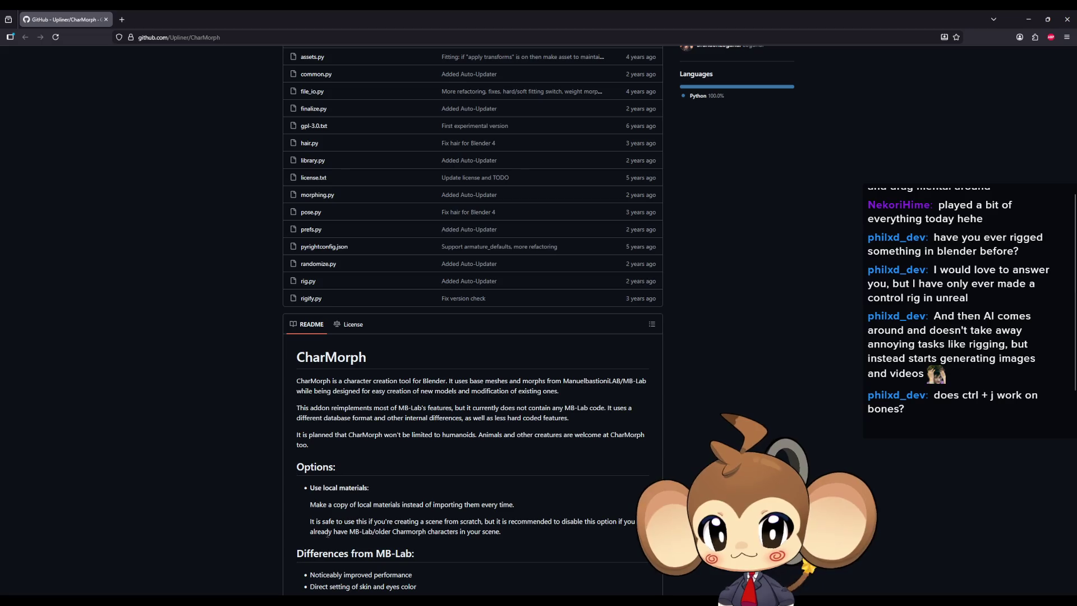
key("alt+Tab")
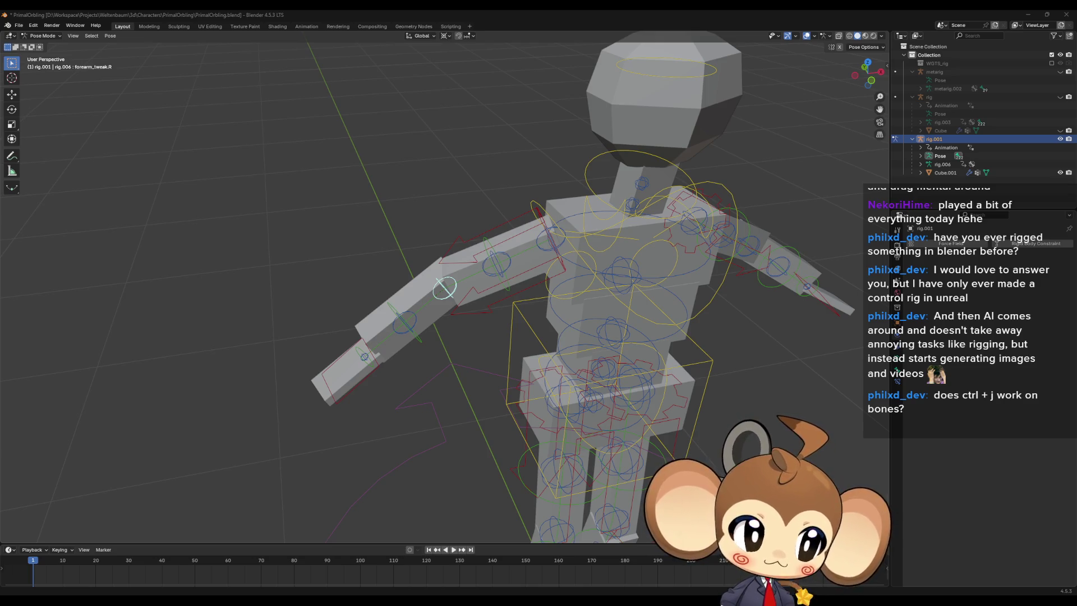
key("alt+Tab")
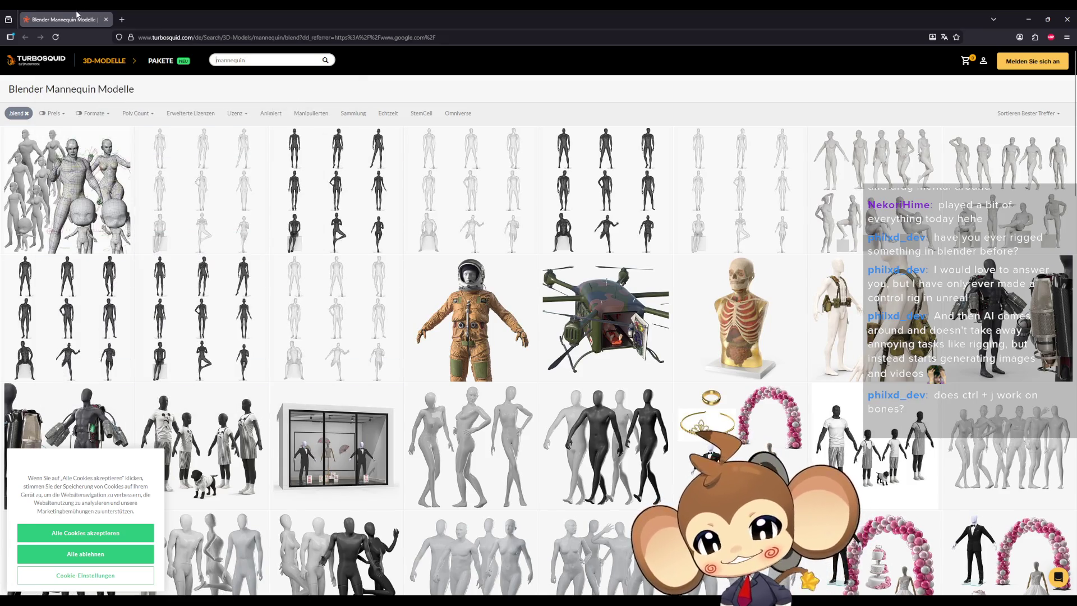
key("alt+Tab")
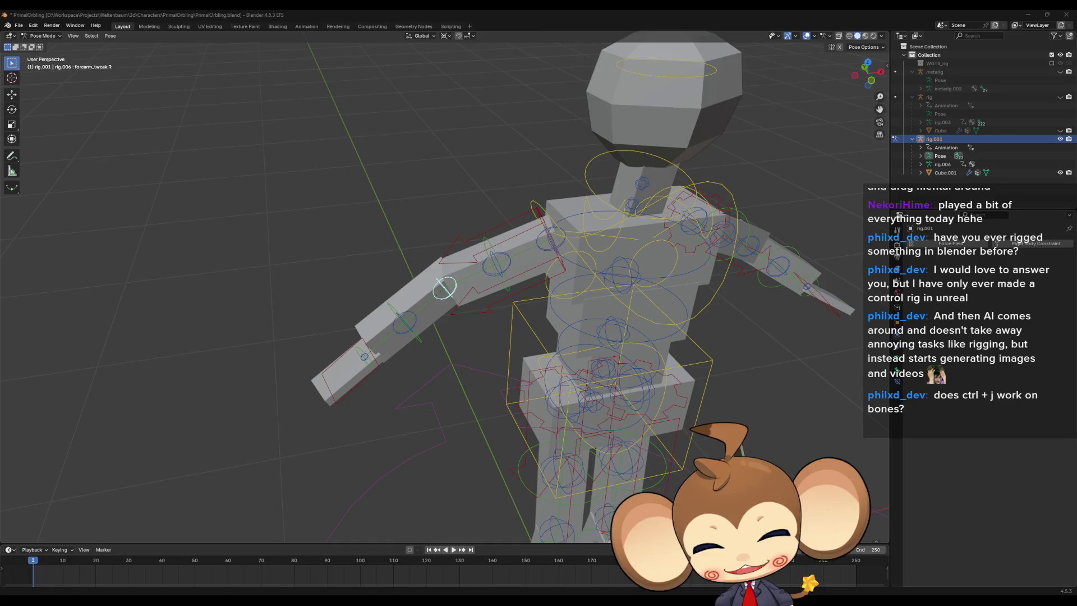
left_click(492, 271)
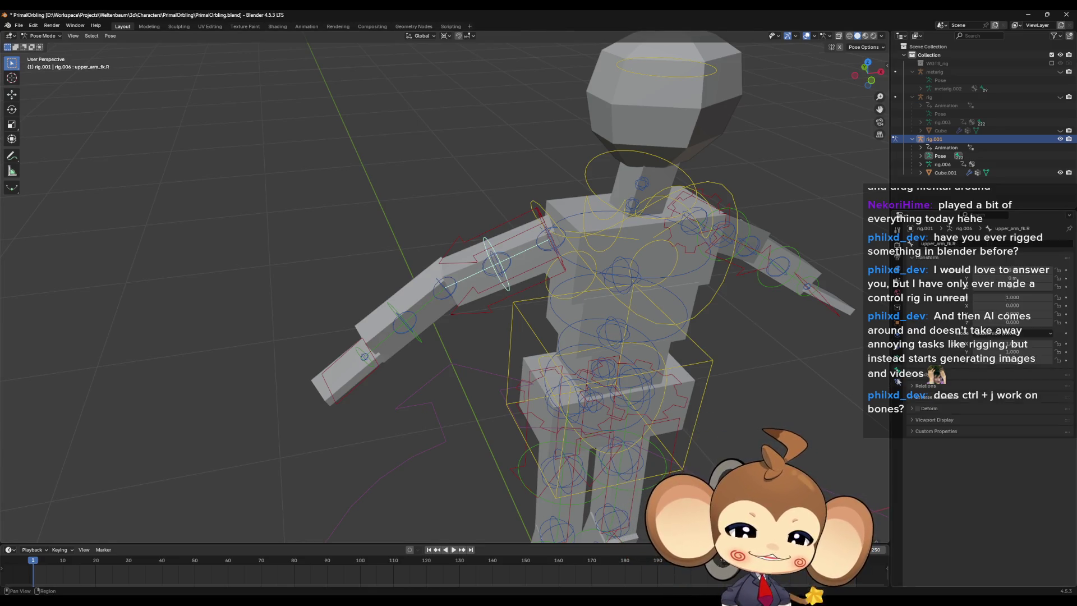
Step: Select the upper_arm_tweak.R.001 bone and show its Bone properties
left_click(898, 370)
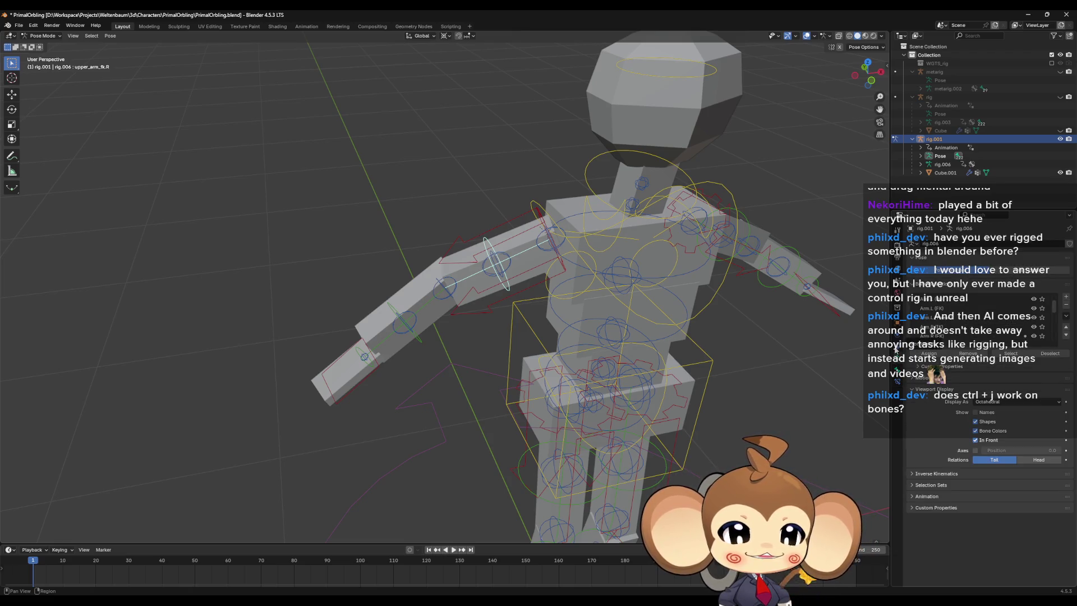
left_click(897, 347)
left_click(497, 268)
left_click(897, 381)
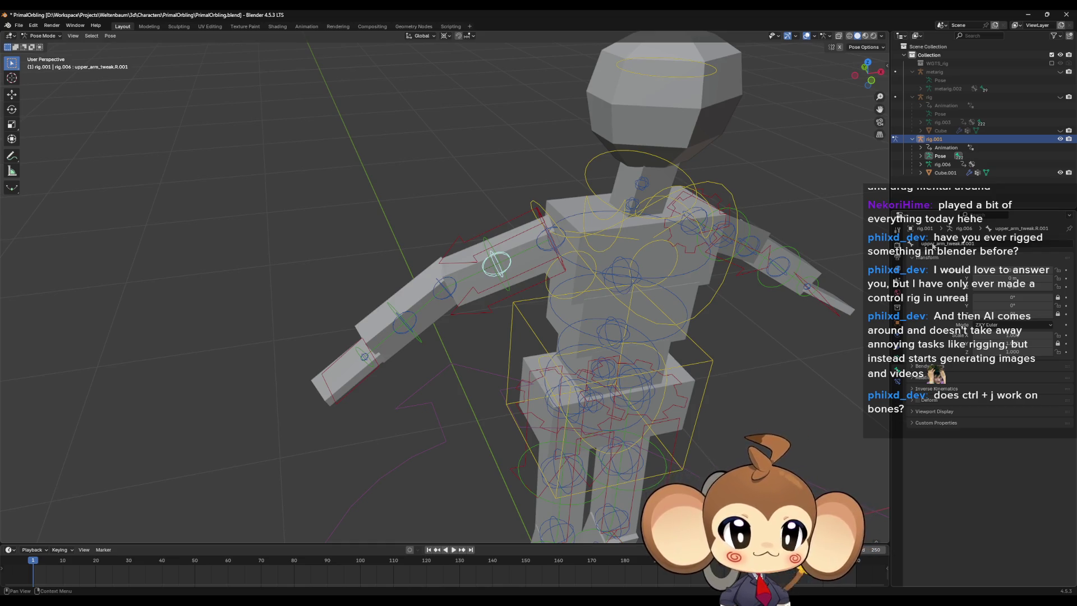
Step: Inspect the Transform, Bendy Bones, Deform and Viewport Display panels, then select the neighbouring tweak bone
left_click(911, 257)
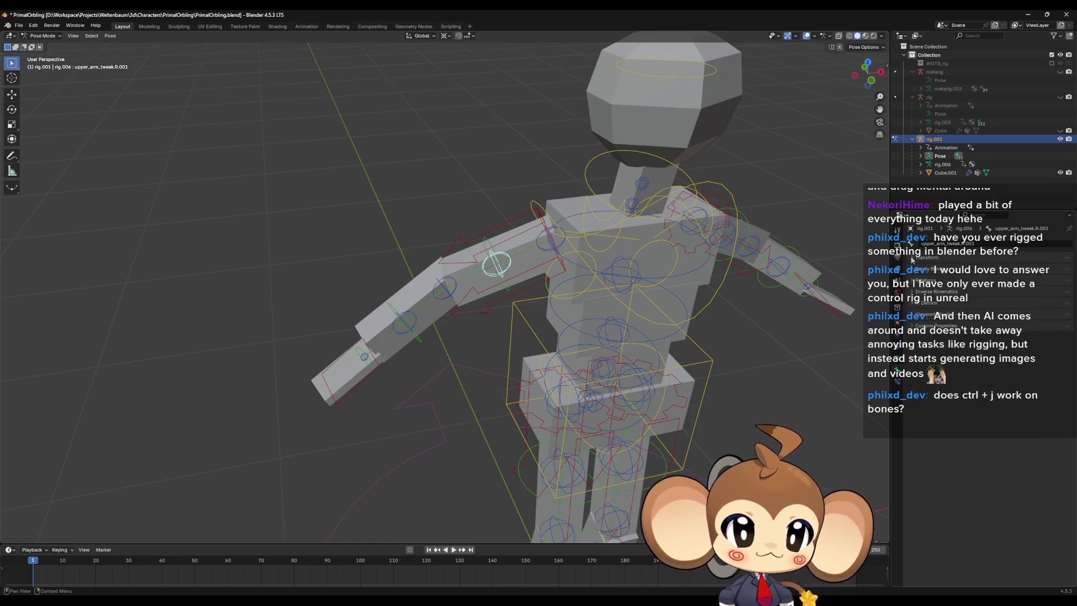
left_click(913, 270)
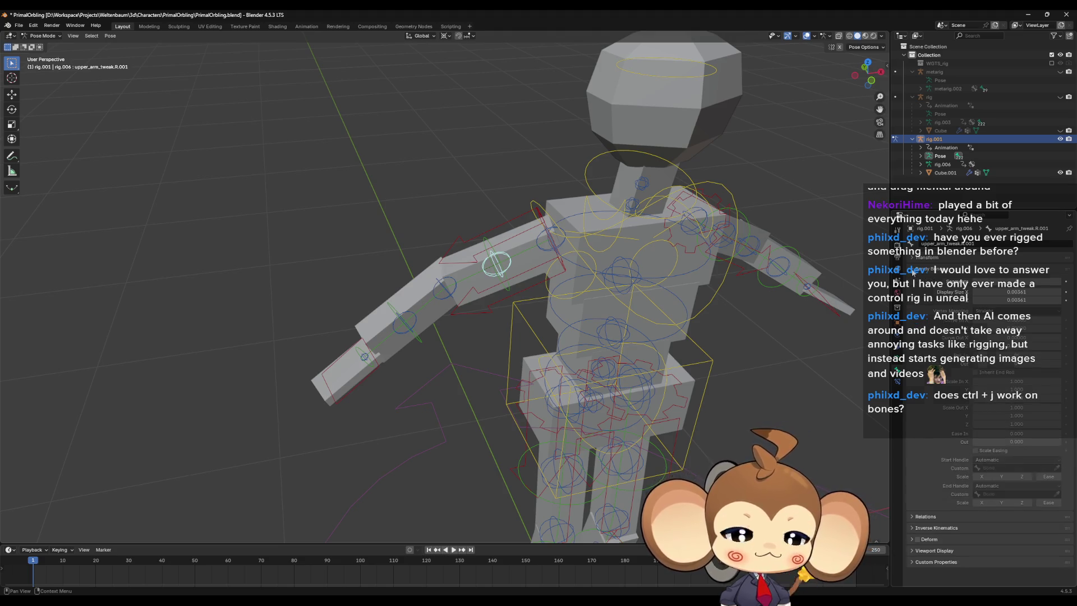
left_click(913, 270)
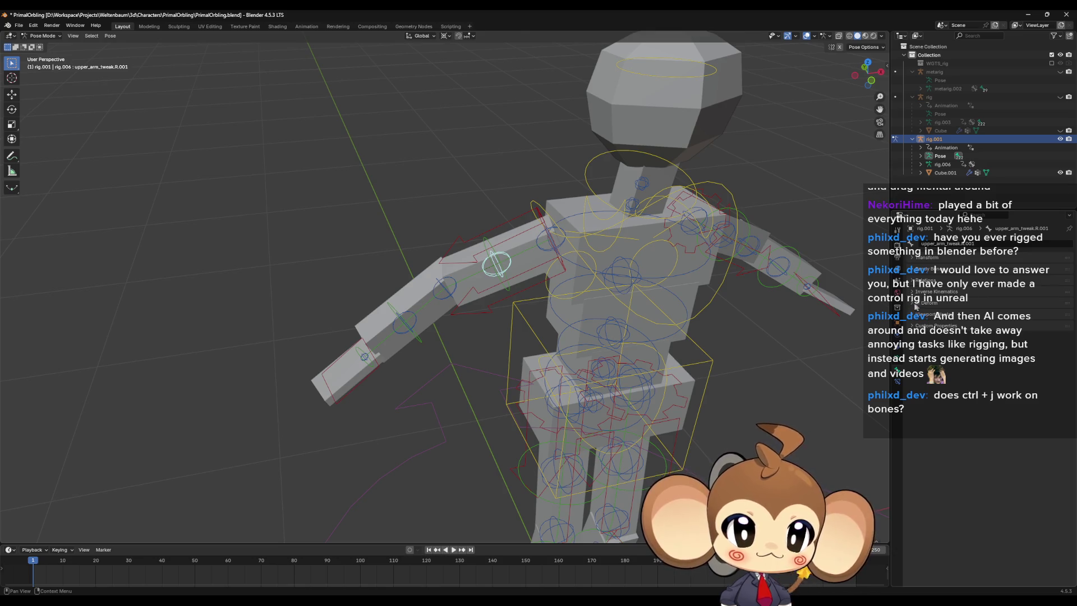
left_click(914, 303)
left_click(912, 303)
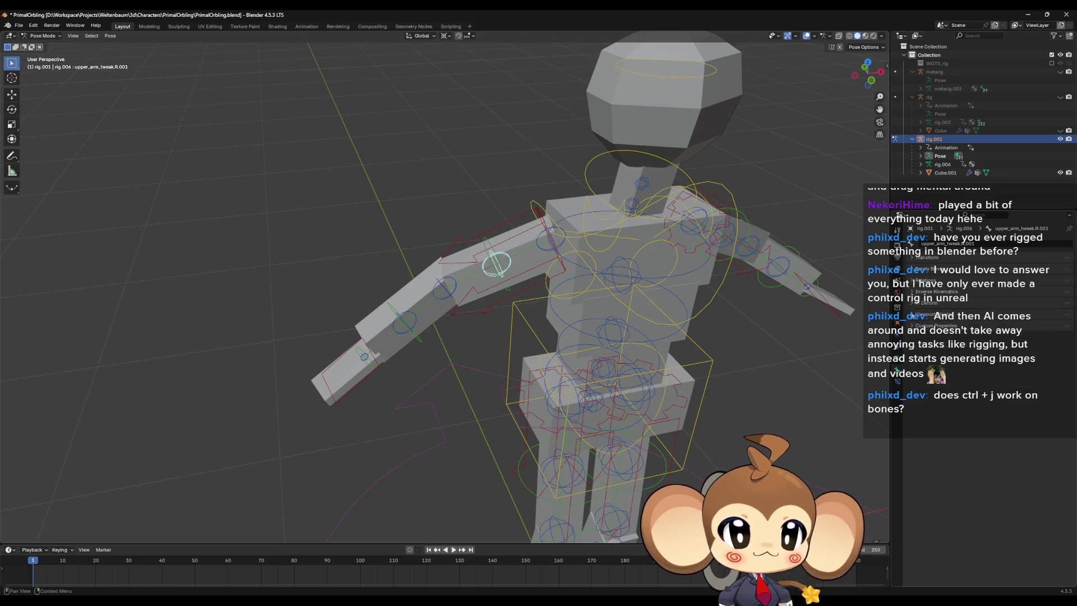
left_click(913, 315)
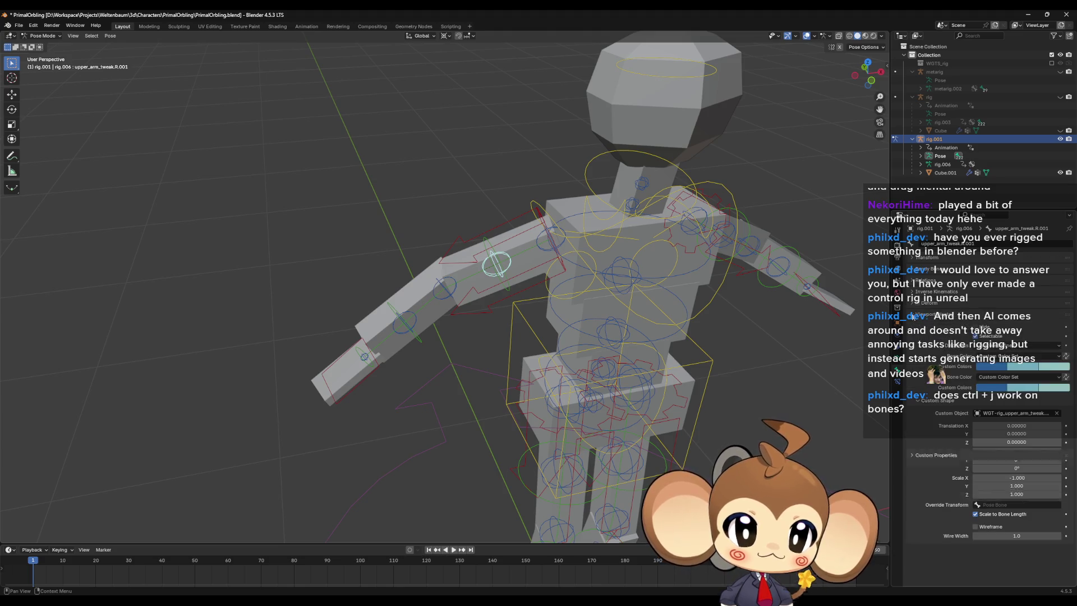
left_click(913, 316)
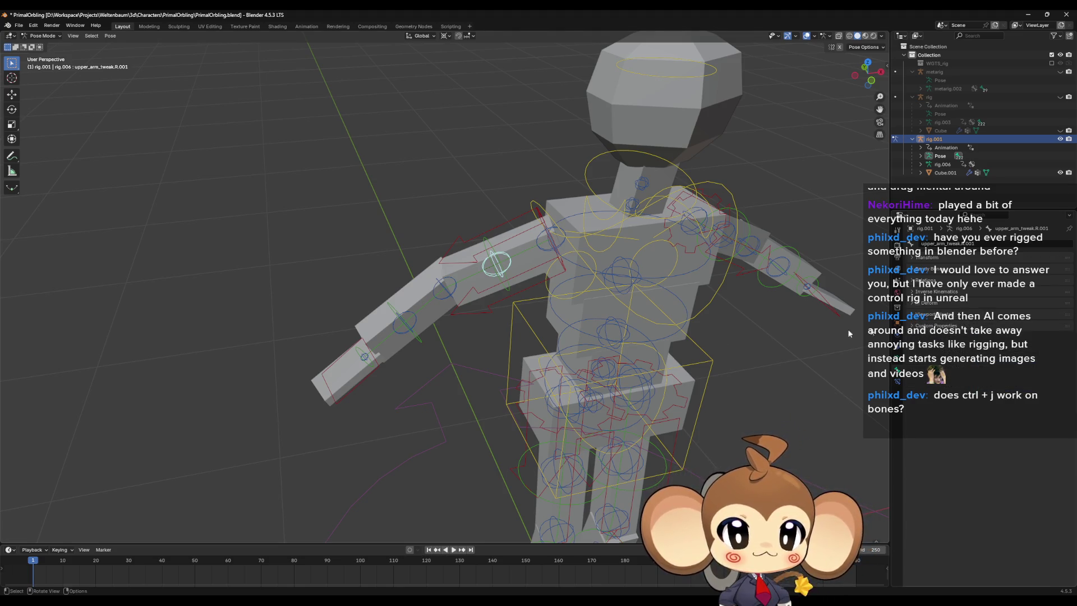
left_click(542, 250)
mouse_move(547, 236)
middle_mouse_down()
mouse_move(566, 242)
mouse_move(536, 238)
middle_mouse_up()
Step: Select the right hand IK bone and frame it in a frontal view
scroll(599, 318, "down", 3)
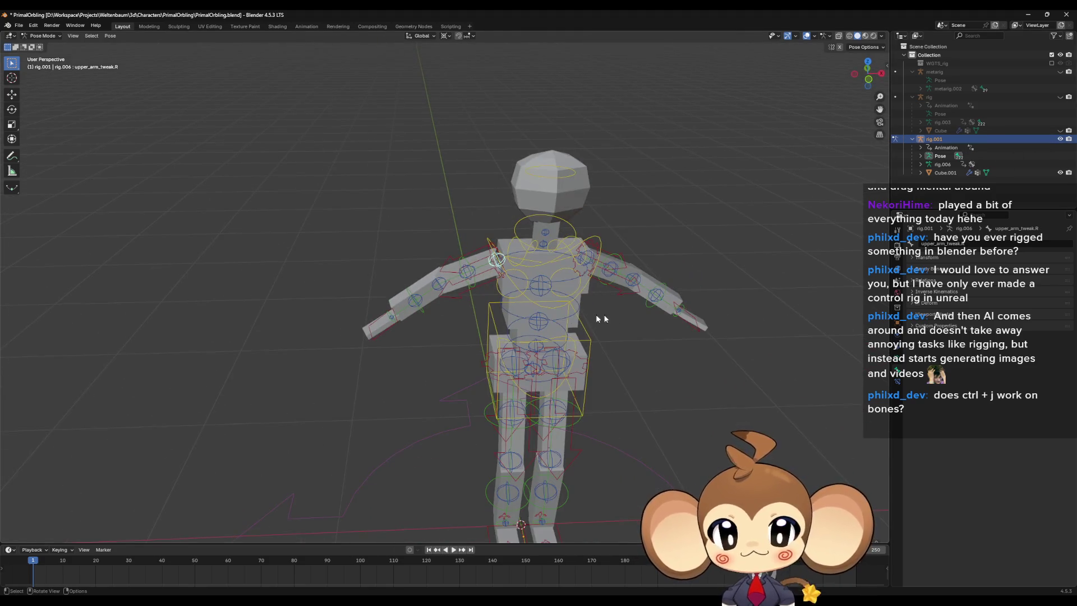
scroll(486, 361, "up", 2)
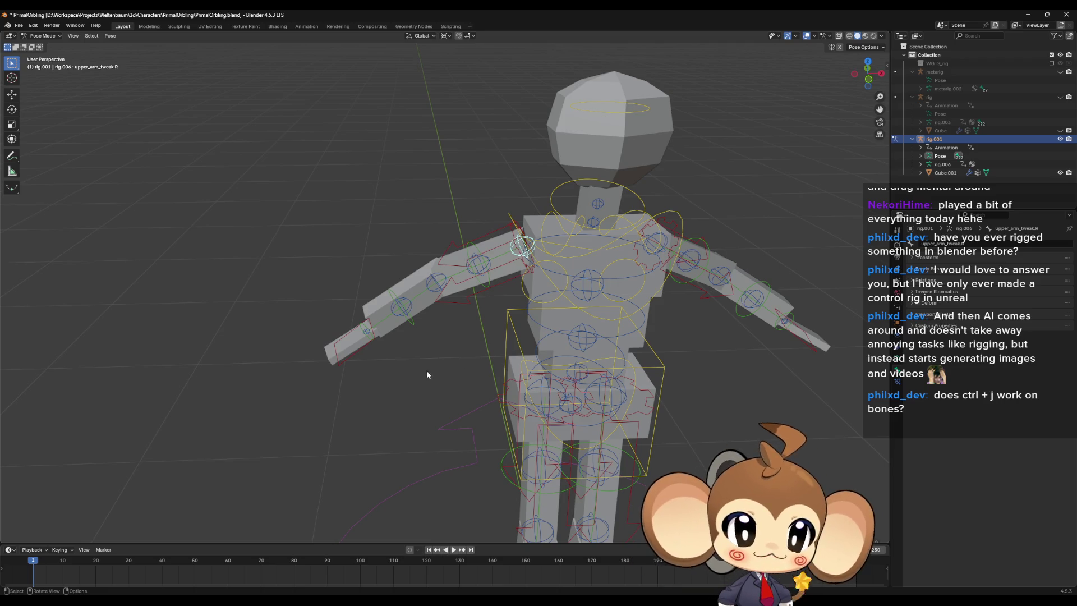
left_click(372, 334)
mouse_move(370, 347)
middle_mouse_down()
mouse_move(379, 344)
mouse_move(387, 359)
middle_mouse_up()
scroll(387, 363, "down", 3)
scroll(398, 317, "up", 5)
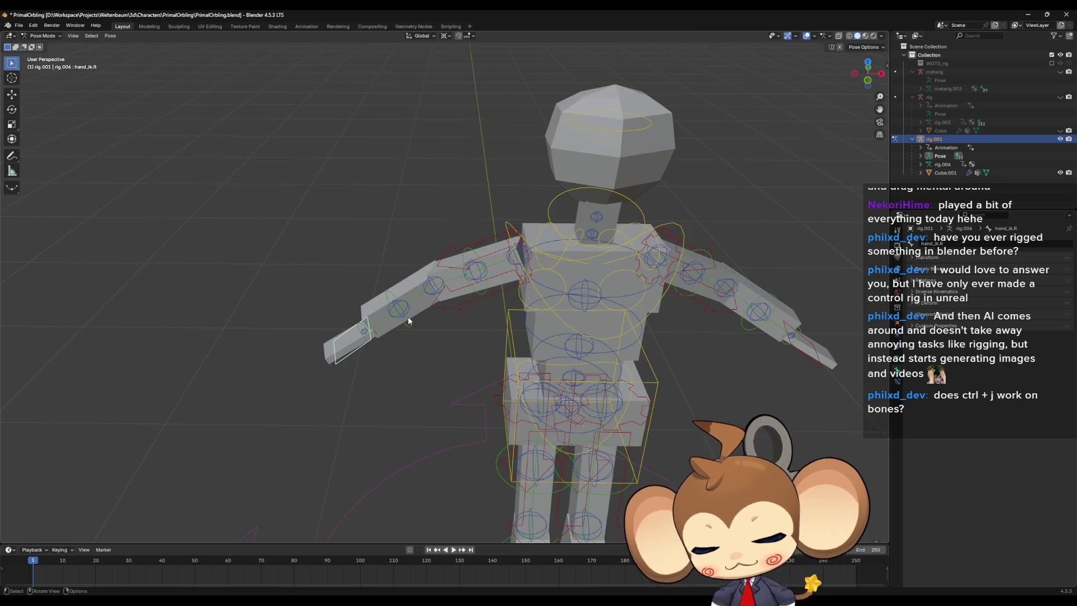
middle_click_drag(406, 318, 381, 270)
Step: Switch transform orientation to Local, try a small hand rotation, and undo it
left_click(420, 35)
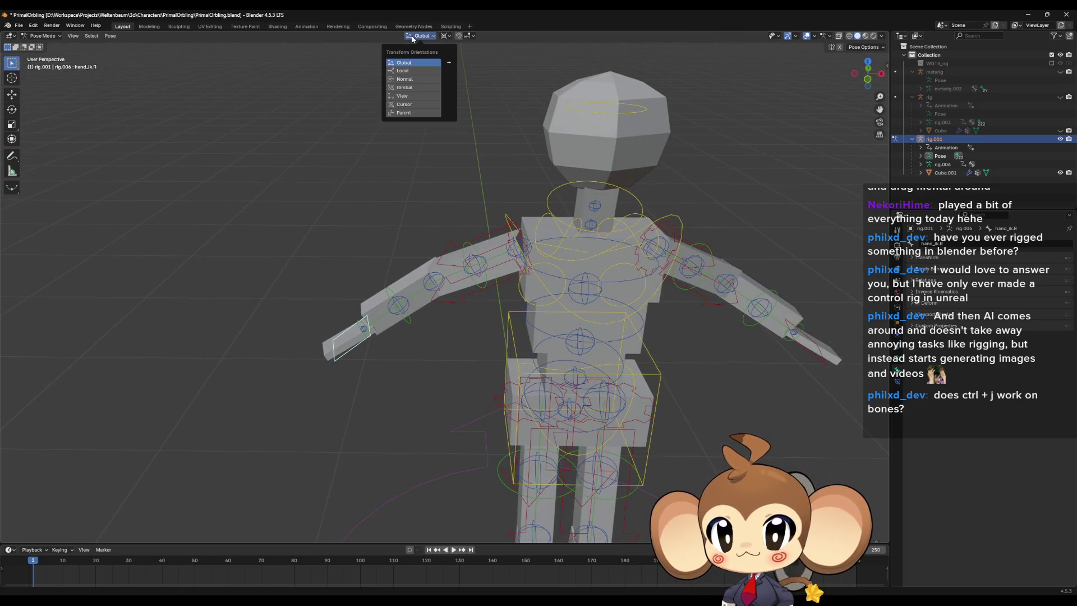
left_click(412, 72)
scroll(312, 337, "up", 1)
middle_click_drag(332, 343, 338, 333)
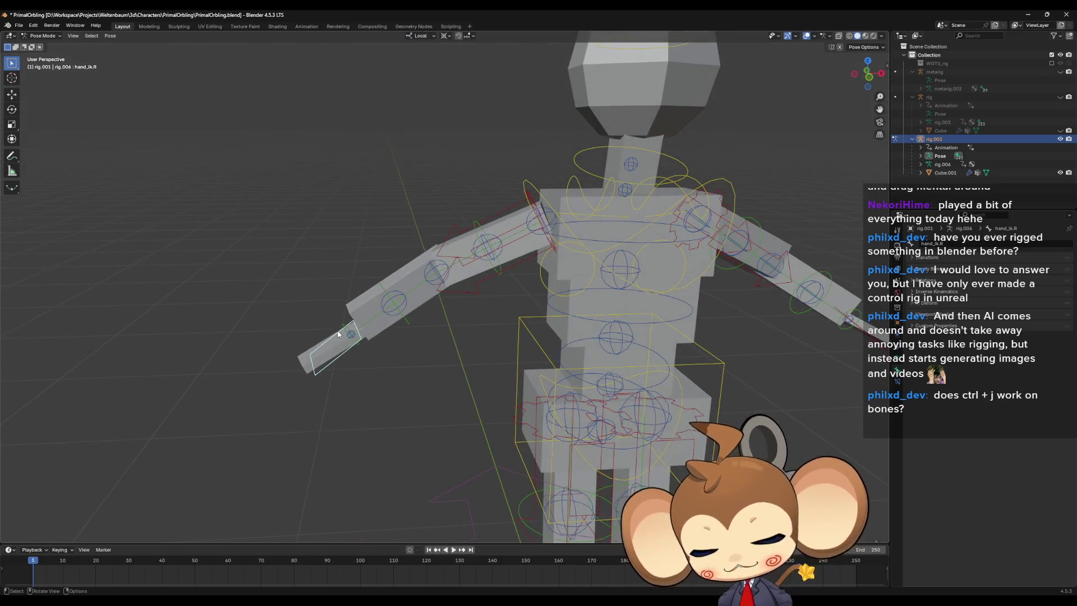
key("r")
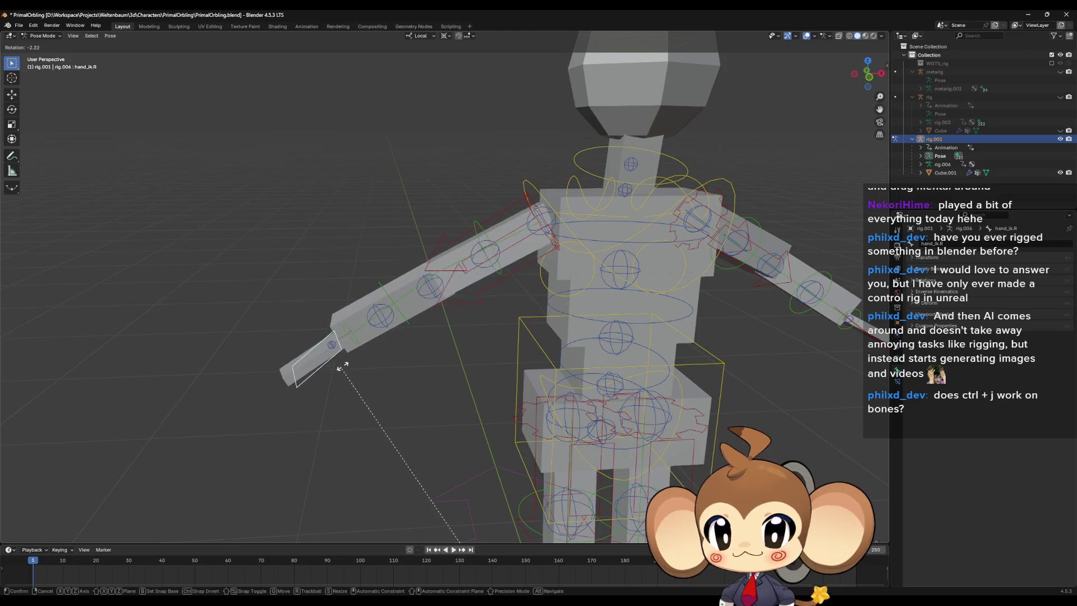
left_click(348, 368)
key("ctrl+z")
Step: Set the pivot point to Bounding Box Center and rotate the right hand bone
left_click(445, 35)
left_click(466, 57)
key("r")
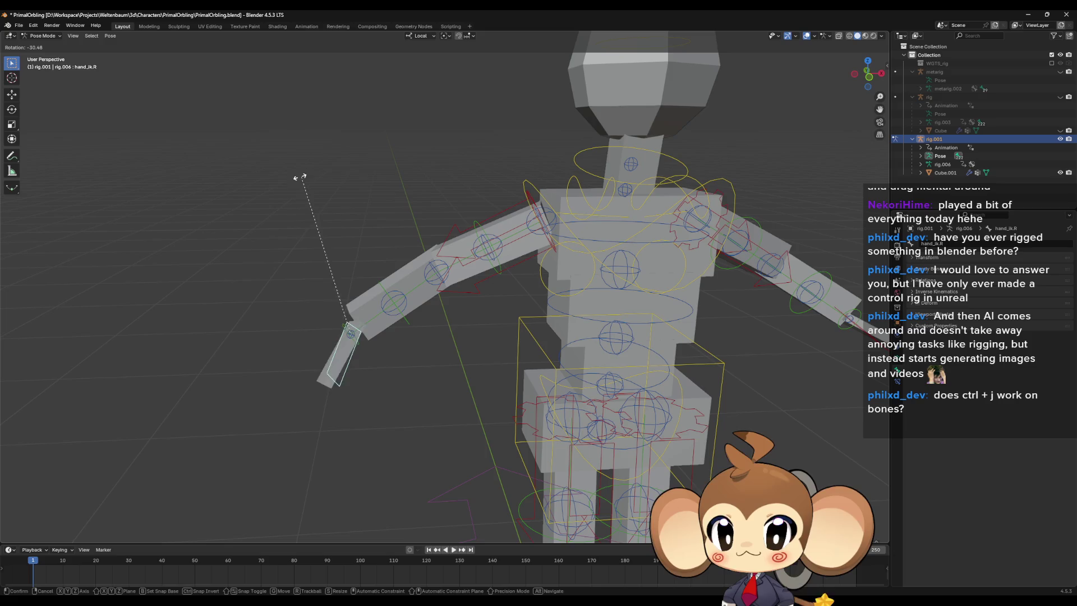
left_click(352, 233)
middle_click_drag(359, 237, 401, 266)
middle_click_drag(460, 299, 454, 325)
mouse_move(483, 284)
middle_mouse_down()
mouse_move(453, 298)
mouse_move(432, 331)
mouse_move(425, 305)
middle_mouse_up()
Step: Move the hand excluding its local Y axis, then undo the moves back toward rest
key("g")
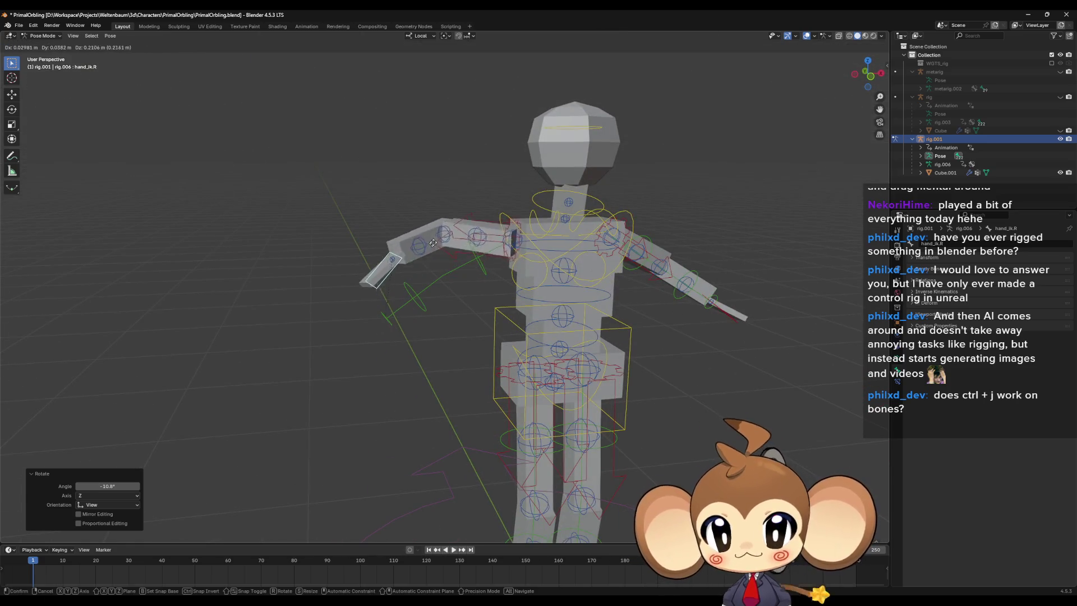
left_click(432, 258)
key("g")
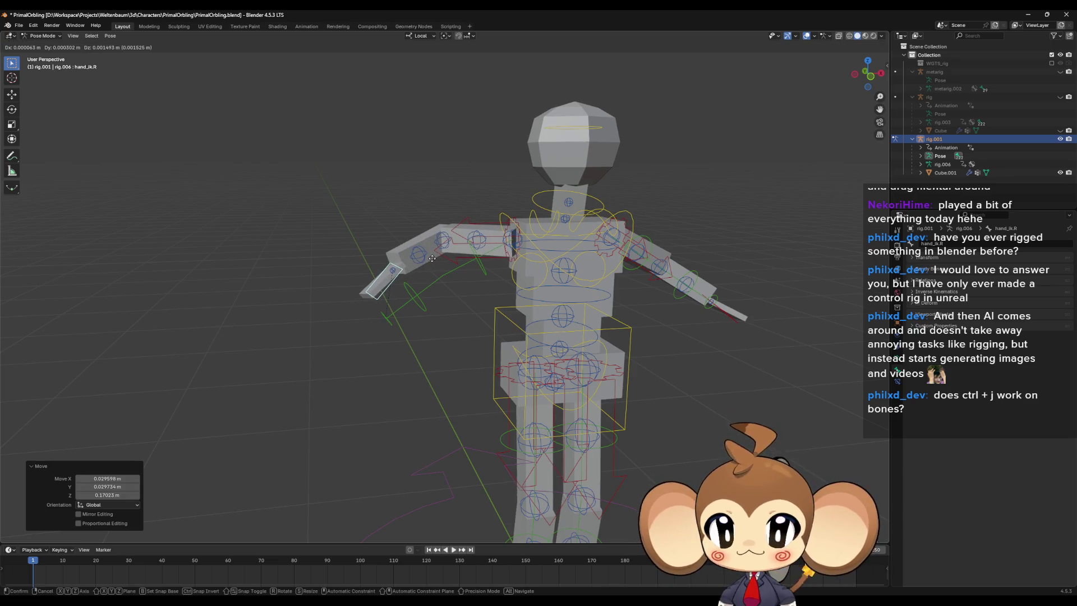
key("y")
key("y")
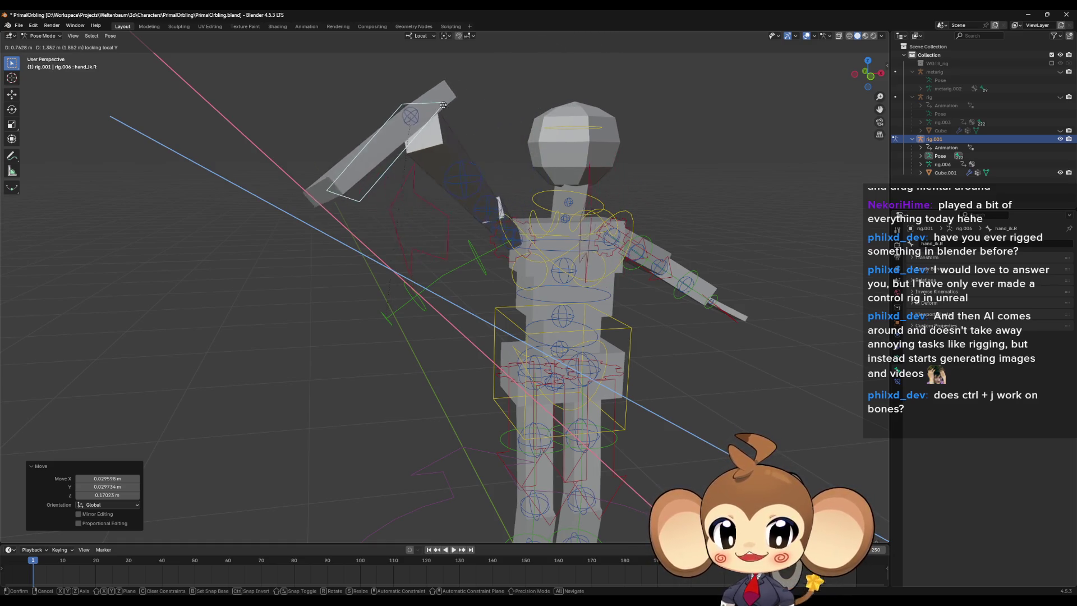
left_click(429, 98)
key("ctrl+z")
key("ctrl+z")
key("ctrl+z")
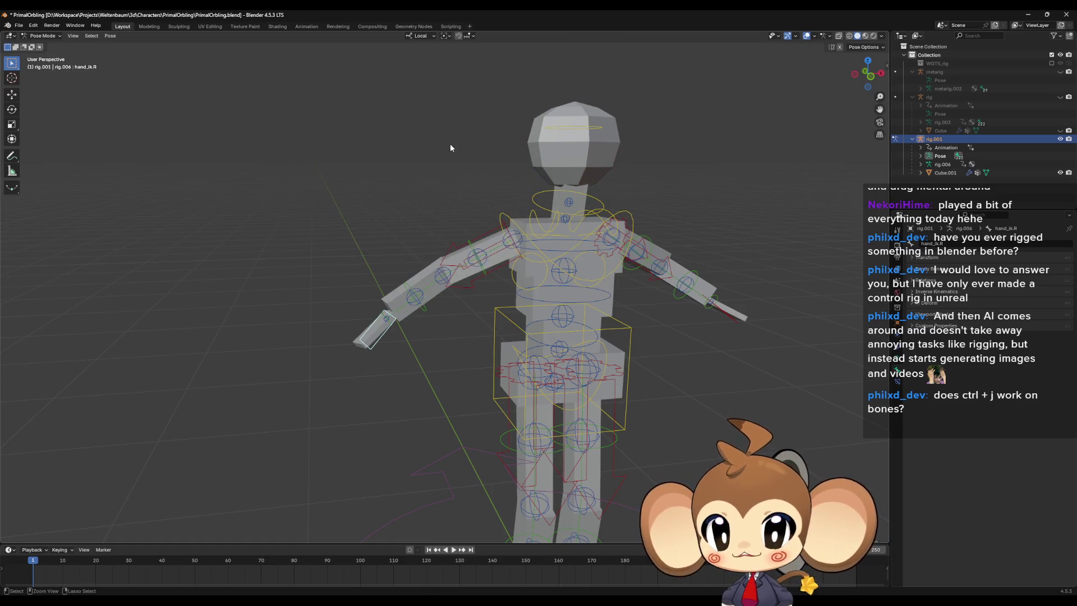
key("ctrl+z")
key("ctrl+z")
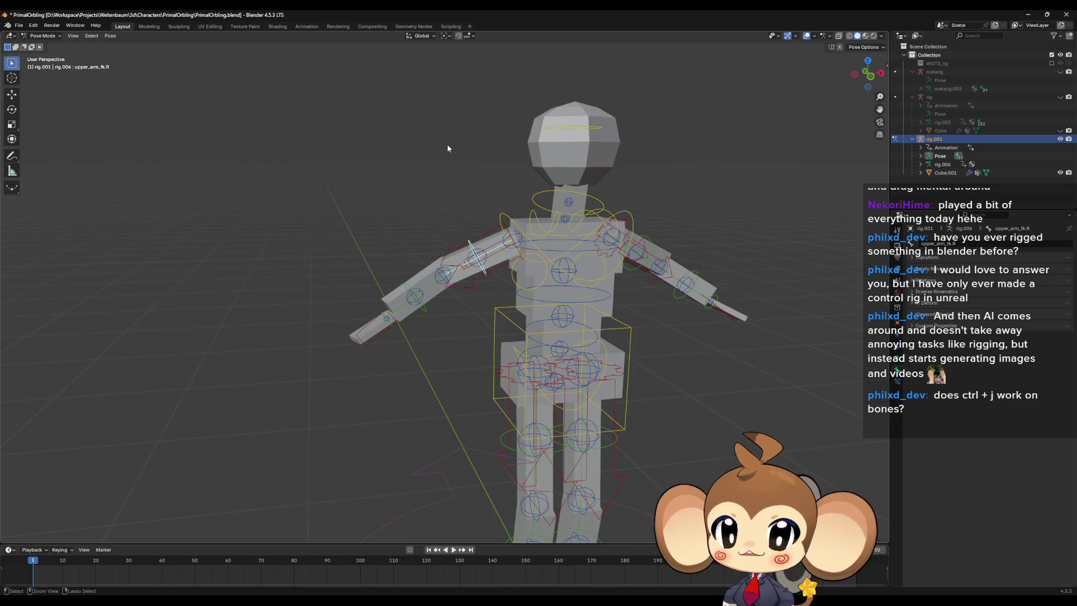
Step: Raise hand_ik.R beside the head with a move excluding Y
left_click(368, 338)
key("g")
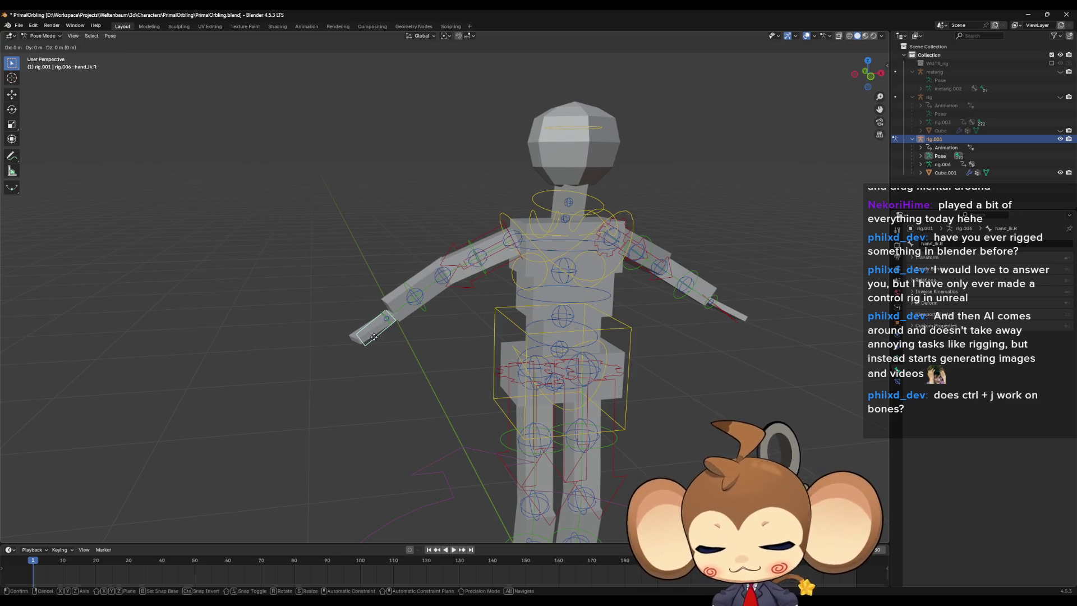
key("shift+y")
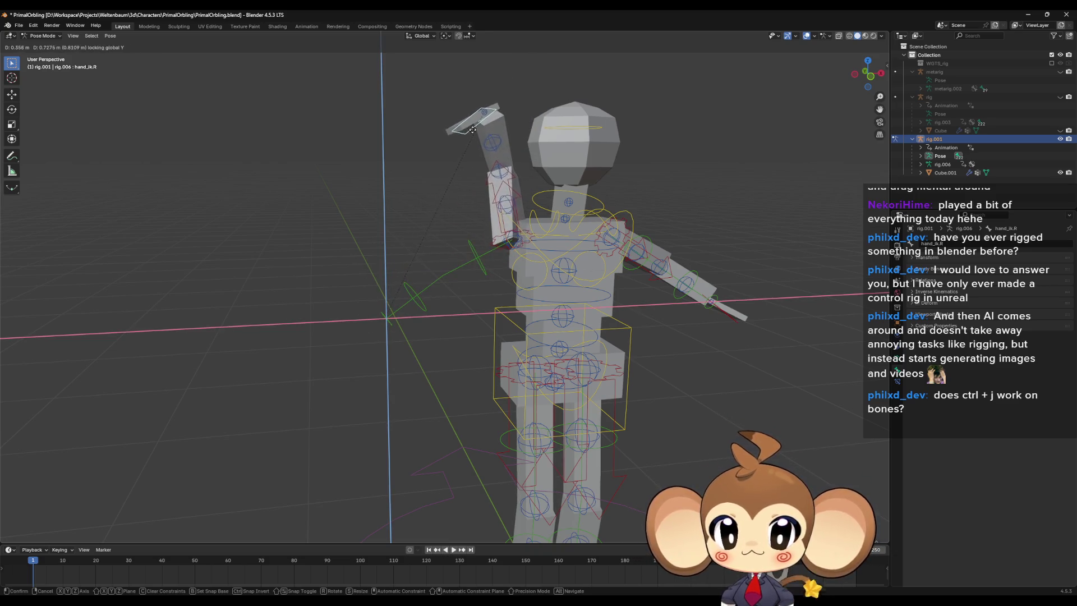
left_click(484, 146)
scroll(502, 162, "down", 3)
mouse_move(502, 162)
middle_mouse_down()
mouse_move(495, 211)
mouse_move(506, 195)
middle_mouse_up()
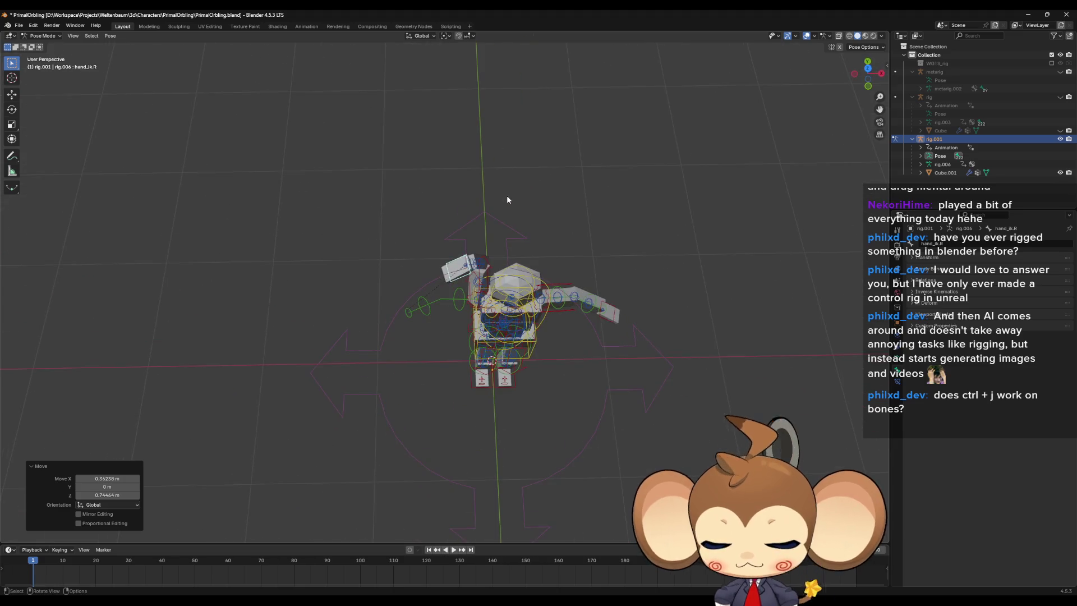
Step: Rotate the hand control around the global Z axis
key("r")
key("z")
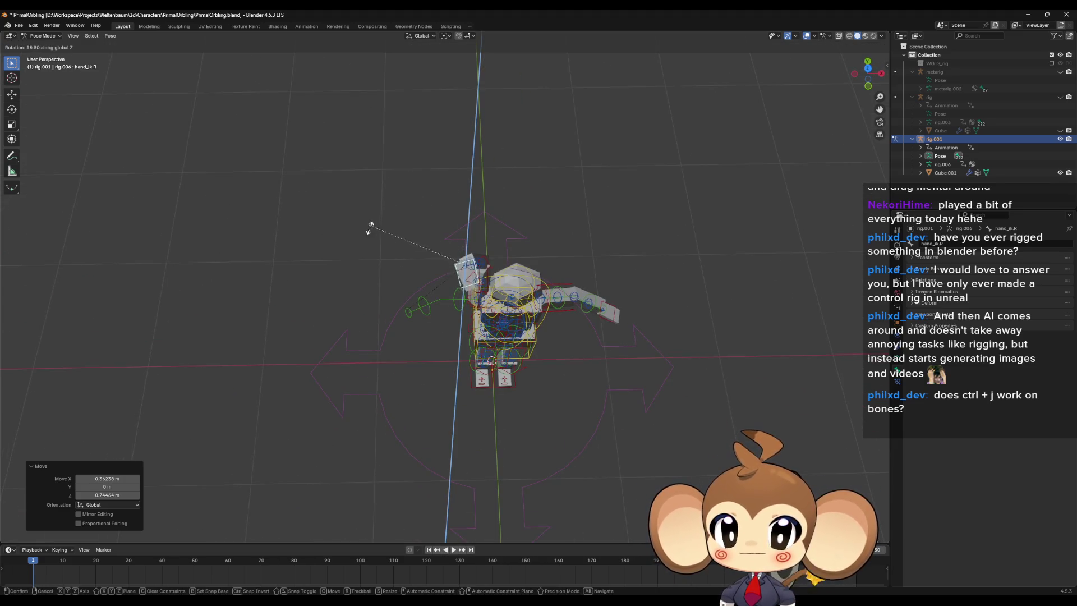
left_click(438, 276)
mouse_move(437, 276)
middle_mouse_down()
mouse_move(537, 257)
mouse_move(504, 213)
mouse_move(448, 203)
mouse_move(422, 221)
middle_mouse_up()
scroll(539, 243, "up", 3)
Step: Twist the hand, tilt it about 88° on X, and place it above the head
key("r")
left_click(494, 207)
key("r")
key("x")
left_click(354, 361)
mouse_move(354, 361)
middle_mouse_down()
mouse_move(483, 246)
mouse_move(477, 264)
middle_mouse_up()
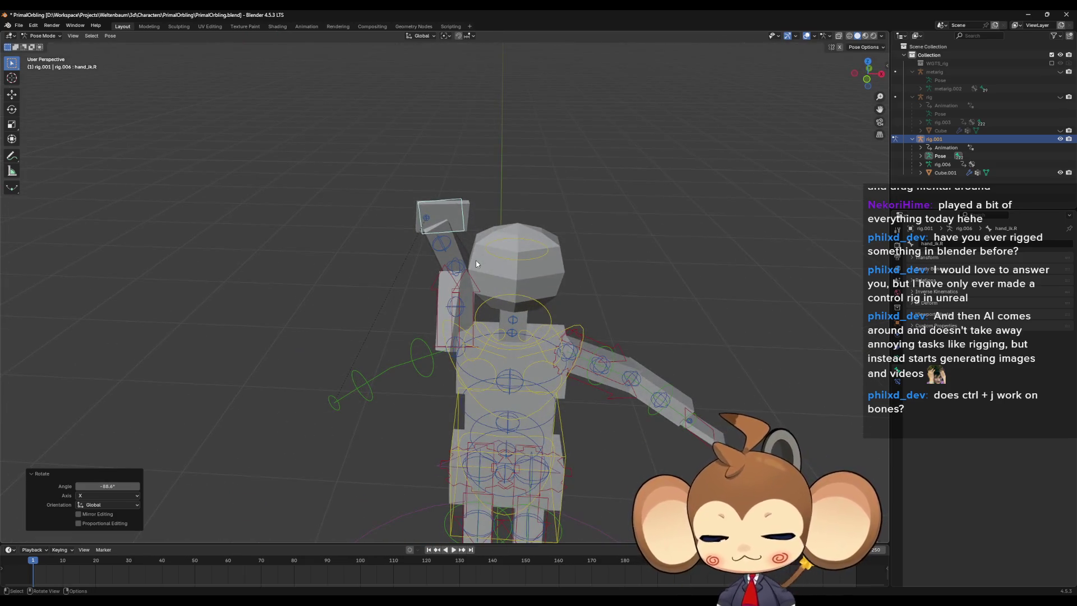
key("g")
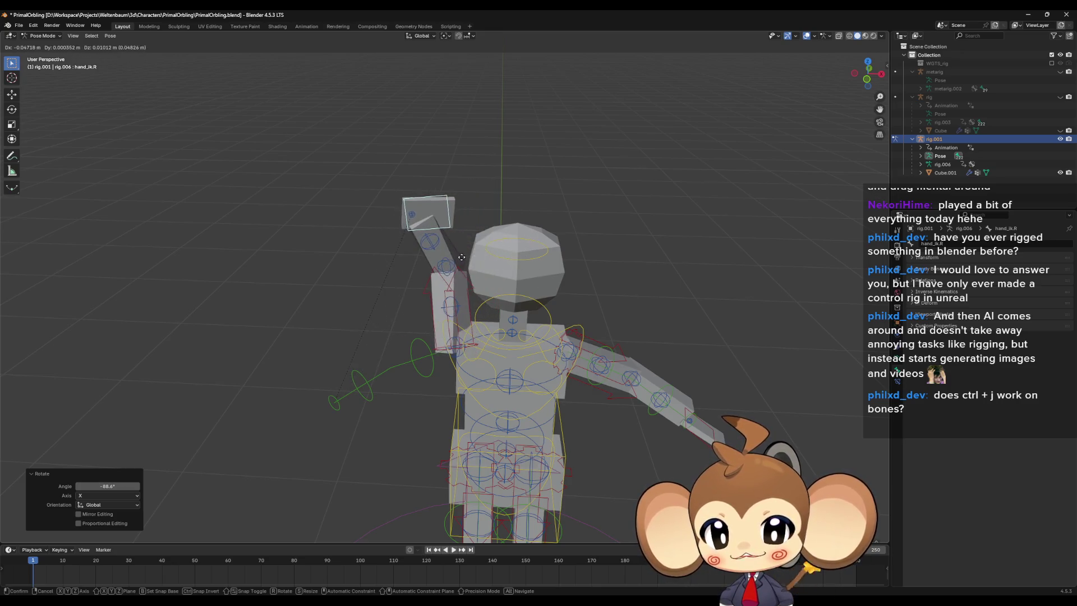
left_click(465, 249)
Step: Move forearm_tweak.R to shape the elbow, discarding the last attempt
left_click(397, 272)
key("g")
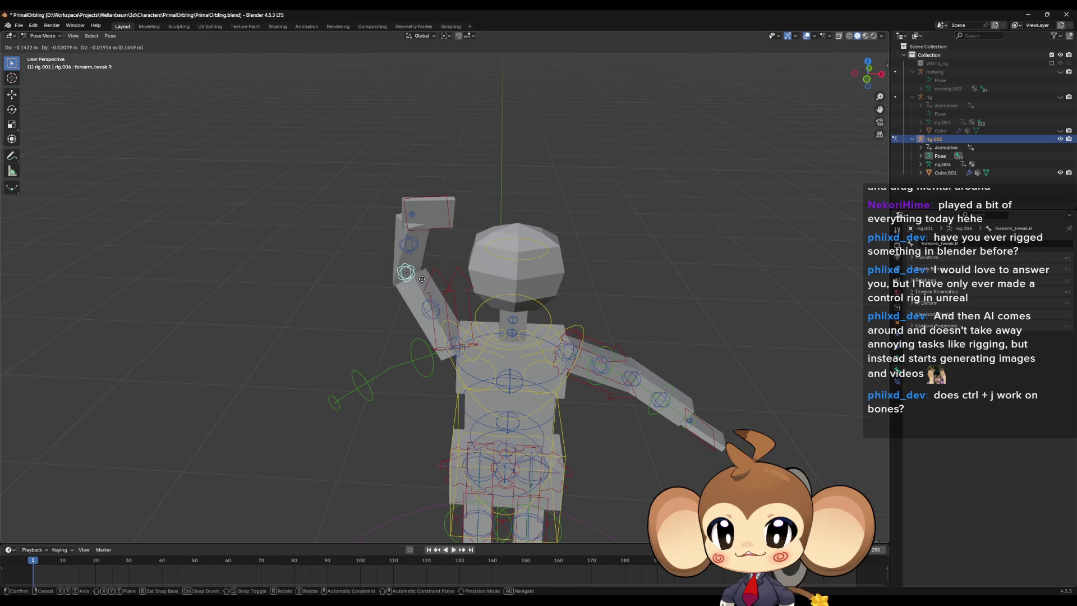
left_click(413, 278)
mouse_move(426, 274)
middle_mouse_down()
mouse_move(528, 255)
mouse_move(482, 267)
mouse_move(474, 205)
middle_mouse_up()
key("g")
left_click(529, 256)
key("g")
left_click(481, 267)
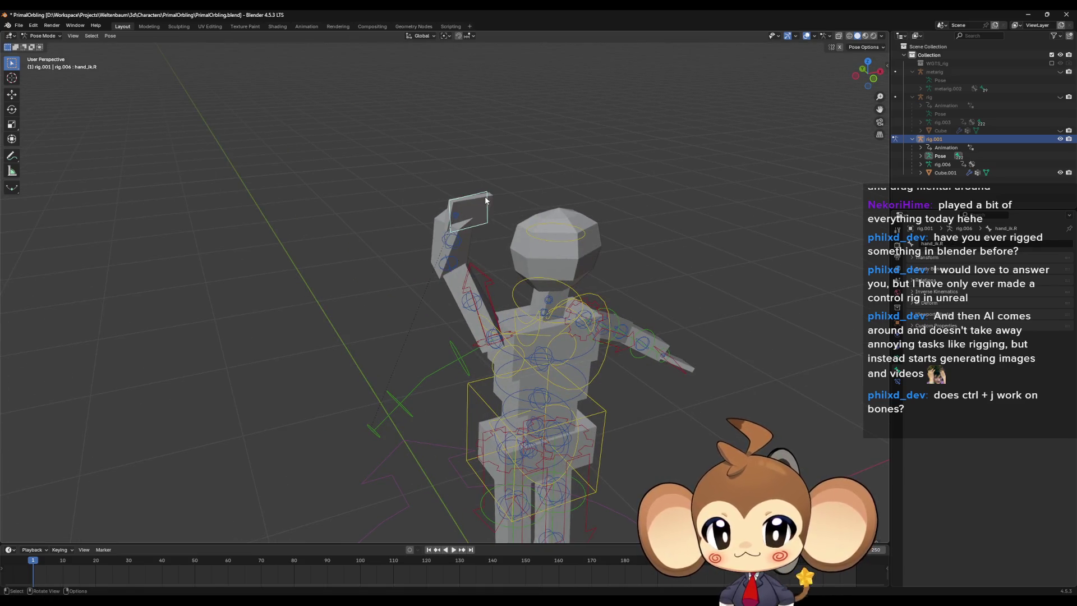
Step: Shift the hand up and right, then start moving the forearm tweak again
left_click(475, 205)
key("g")
left_click(549, 170)
mouse_move(549, 170)
middle_mouse_down()
mouse_move(493, 208)
mouse_move(492, 242)
middle_mouse_up()
left_click(493, 208)
key("g")
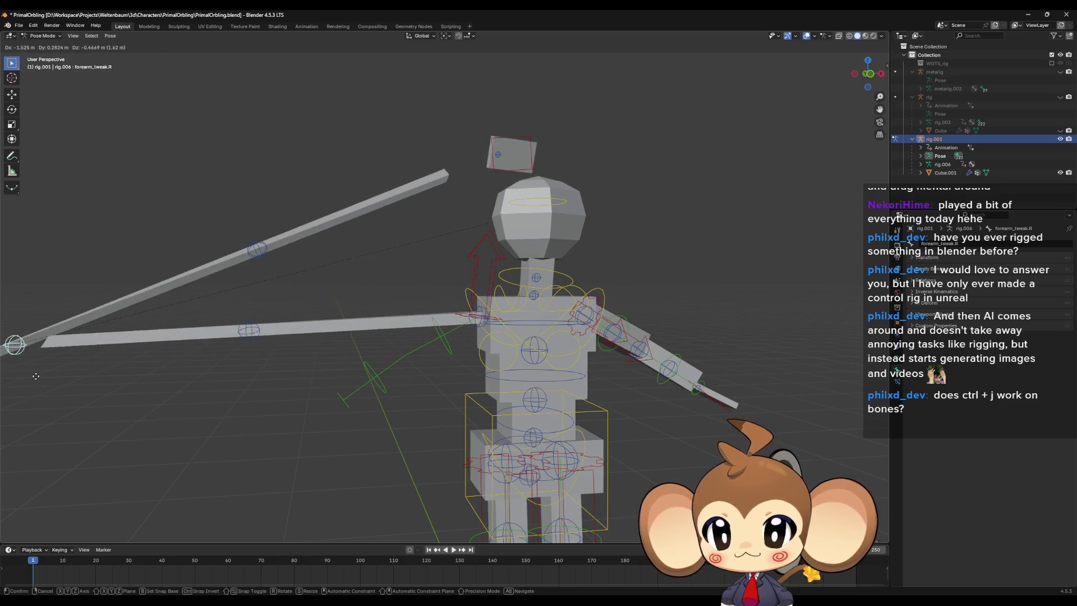
Step: Undo the stretched forearm moves, restoring the right arm's straight T-pose
key("Return")
scroll(665, 359, "down", 5)
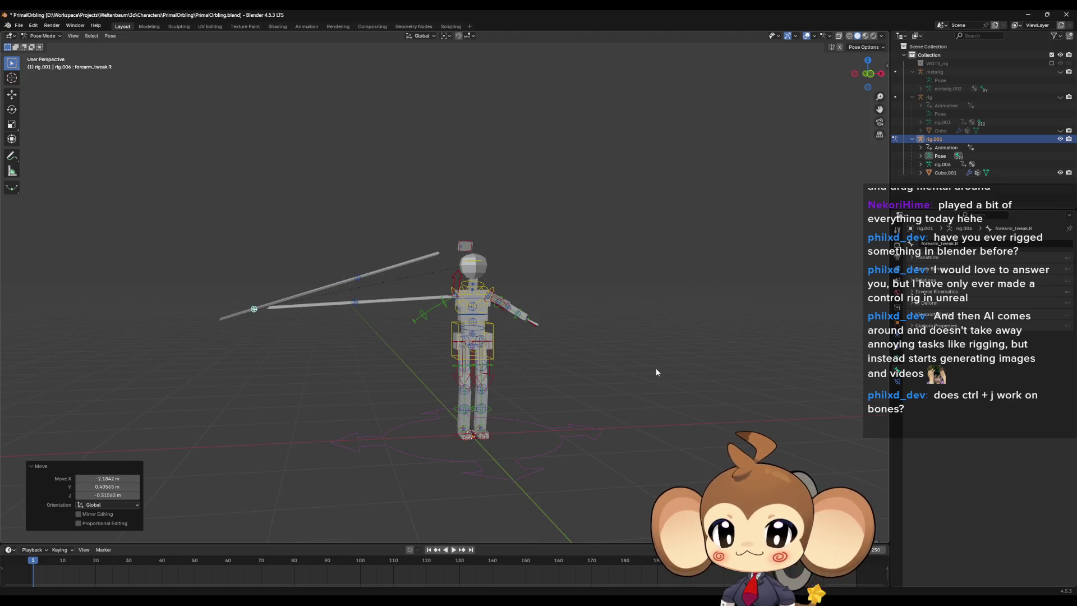
left_click(611, 284)
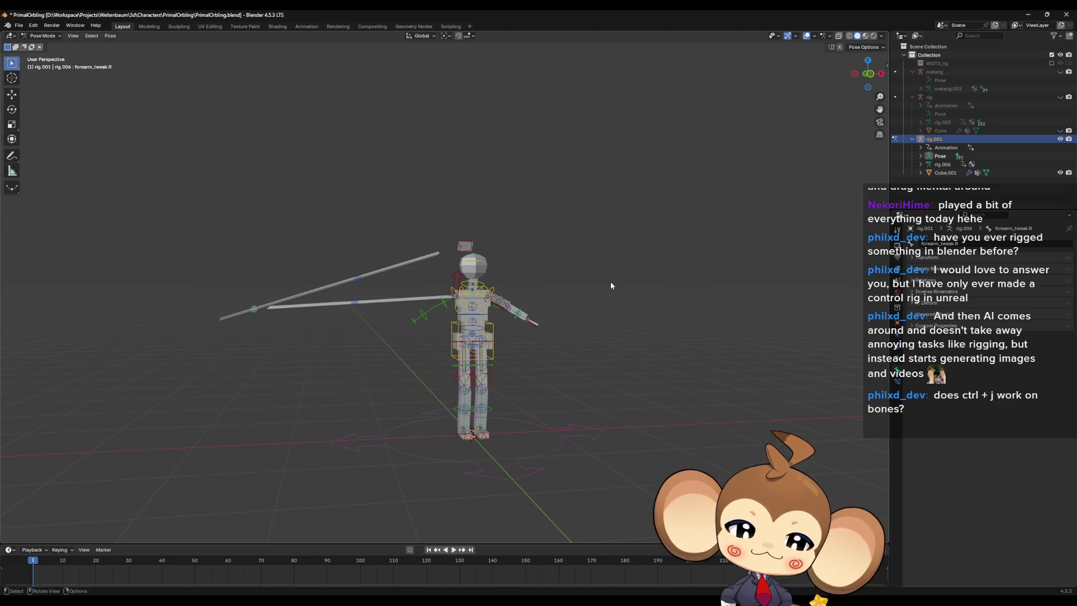
key("ctrl+z")
key("ctrl+z")
key("ctrl+z")
key("ctrl+z")
key("ctrl+z")
key("ctrl+z")
key("ctrl+z")
key("ctrl+z")
middle_click_drag(557, 279, 1031, 309)
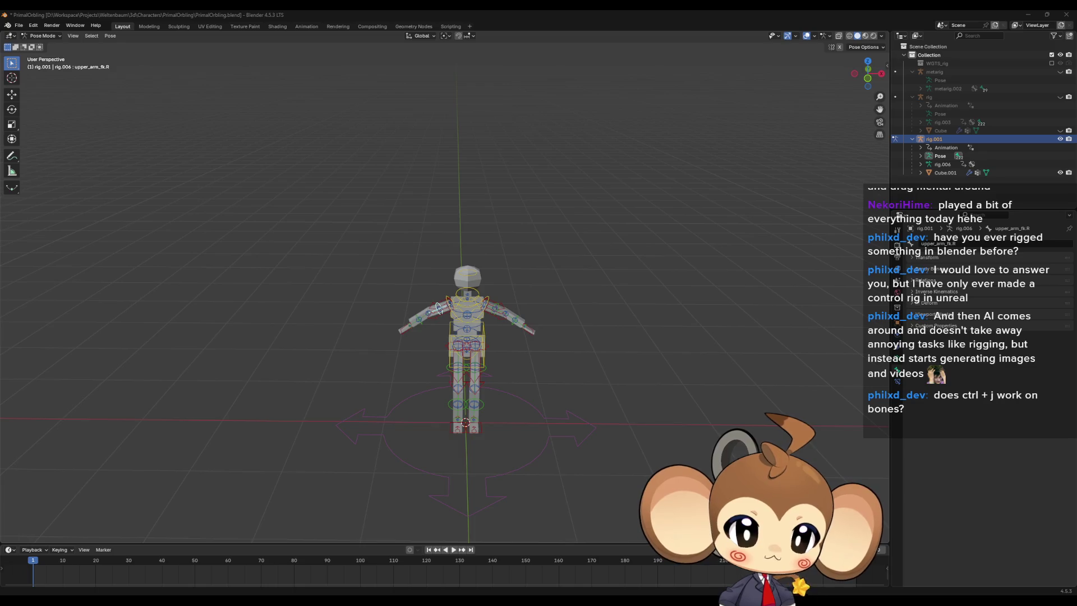
Step: Select hand_ik.R and show the N sidebar with the rig's properties
middle_click_drag(630, 192, 468, 324)
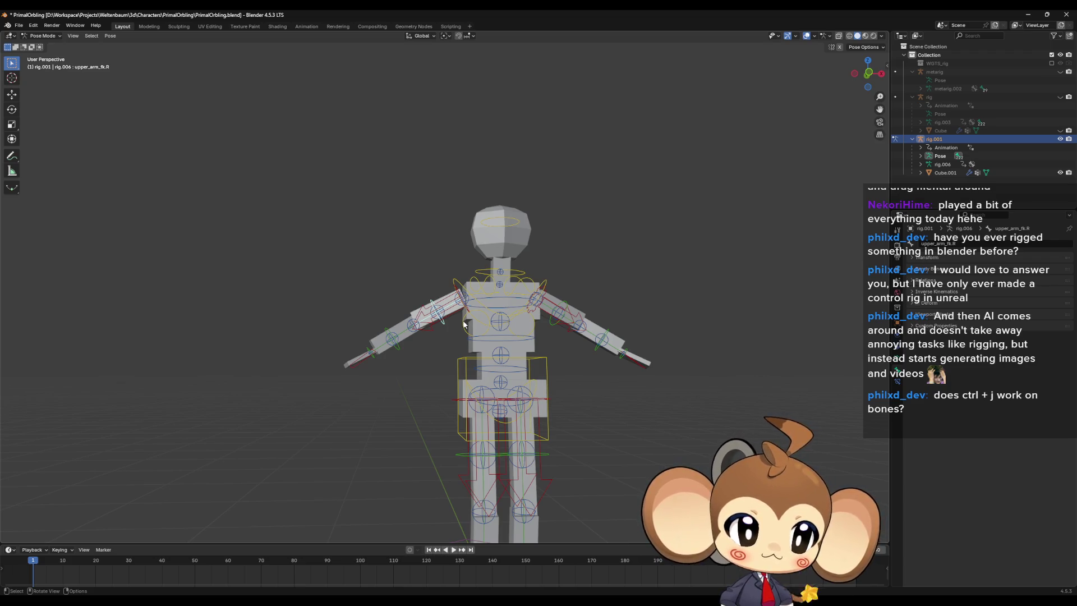
left_click(356, 360)
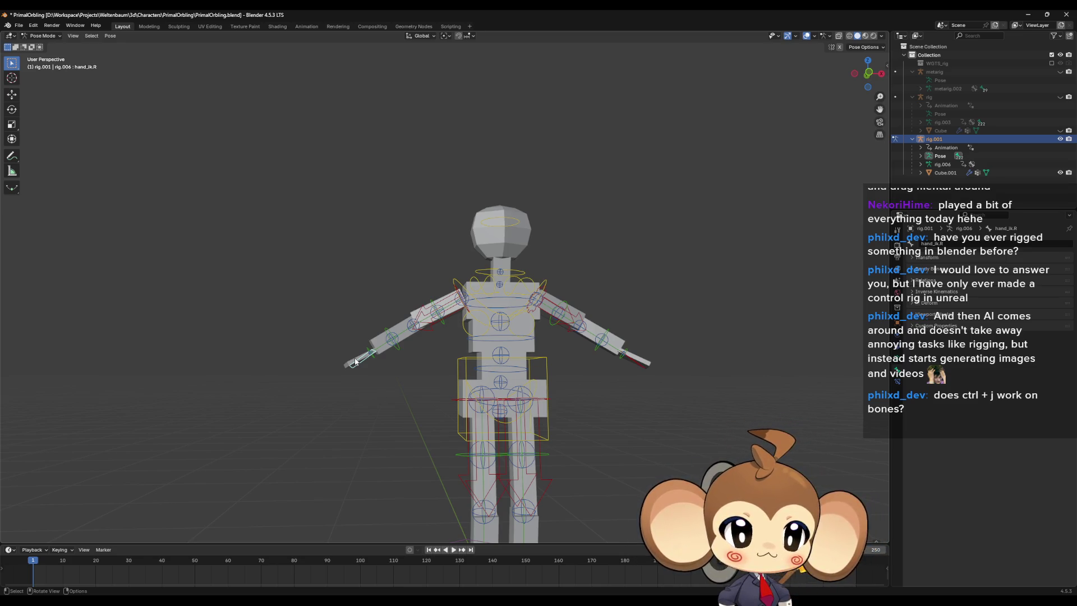
key("n")
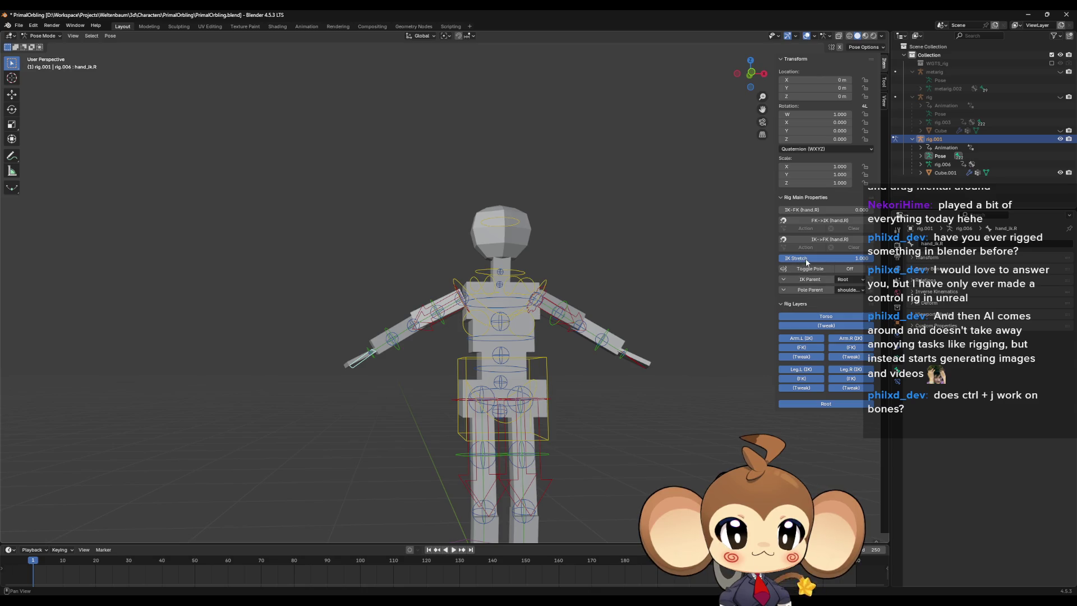
Step: Set IK Stretch to 0 for hand_ik.R and test it with an undone grab
left_click_drag(807, 261, 706, 260)
key("g")
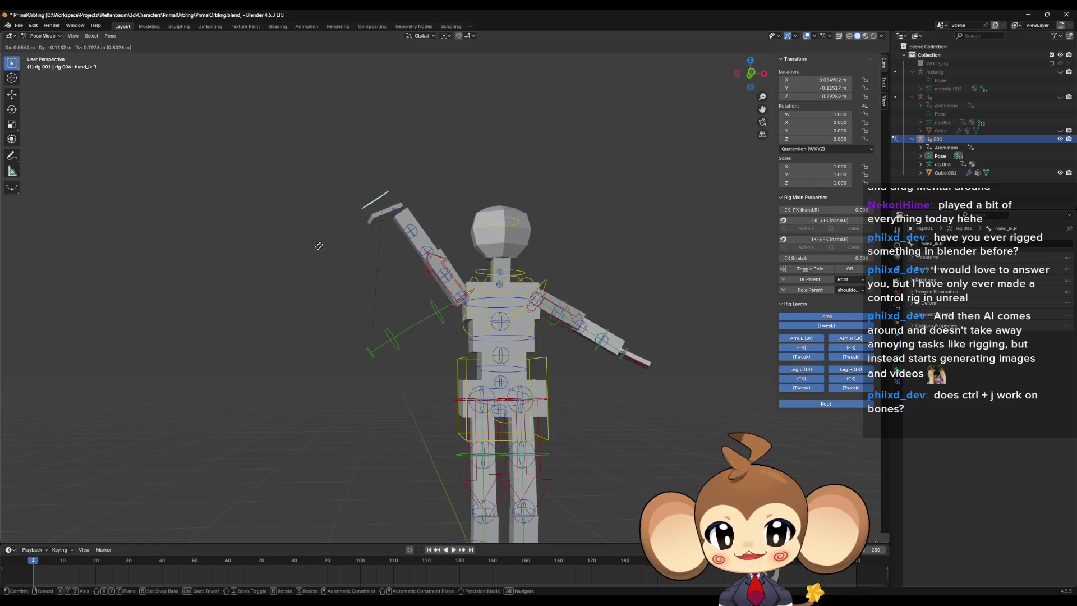
left_click(376, 368)
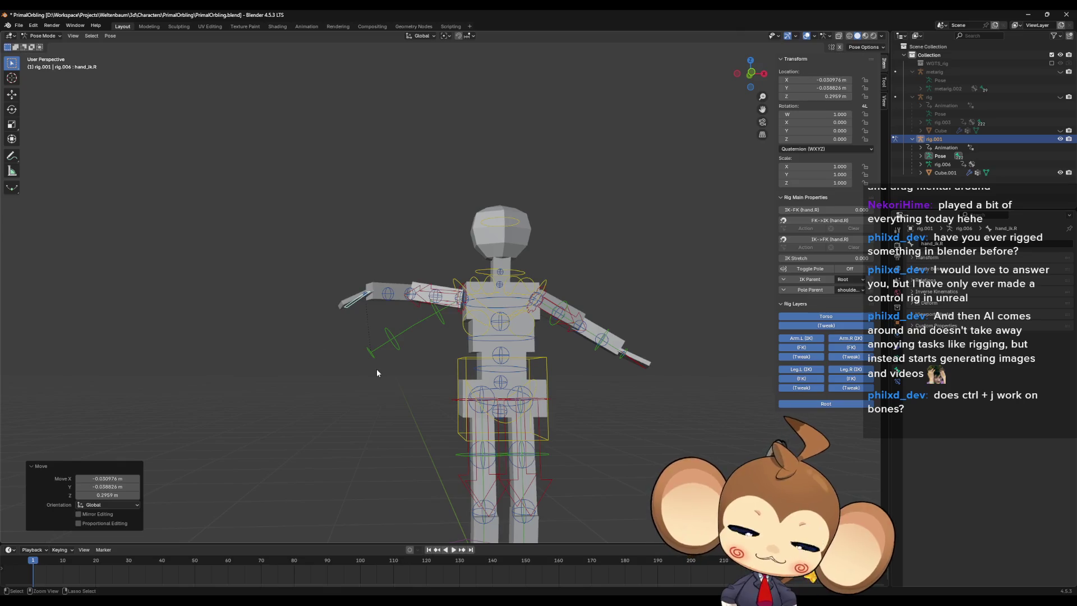
key("ctrl+z")
Step: Select foot_ik.R and set its IK Stretch to 0, then reselect the right hand
left_click(639, 368)
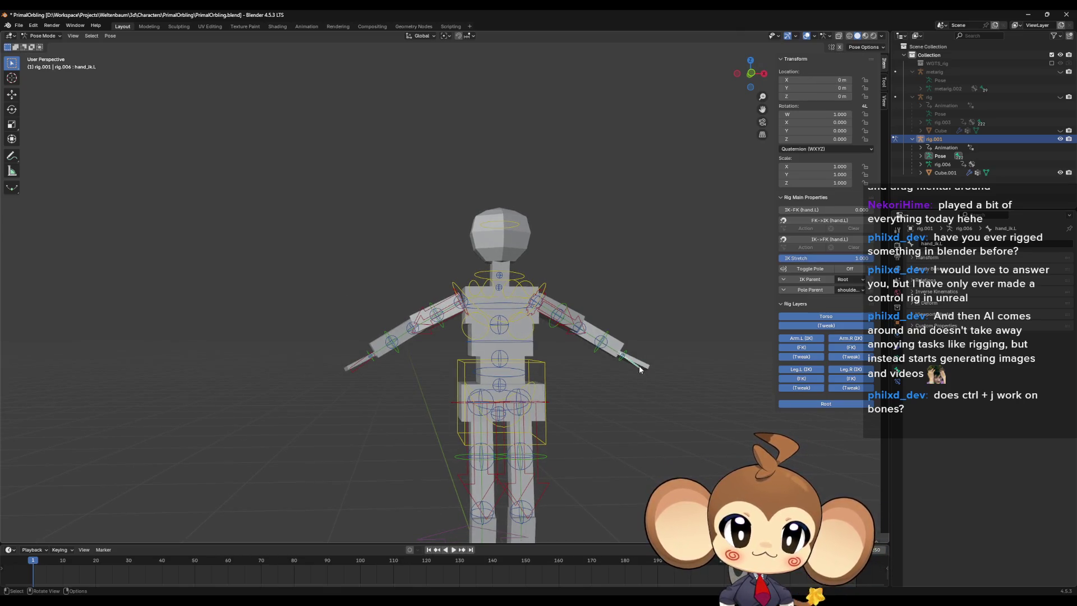
scroll(594, 418, "down", 4)
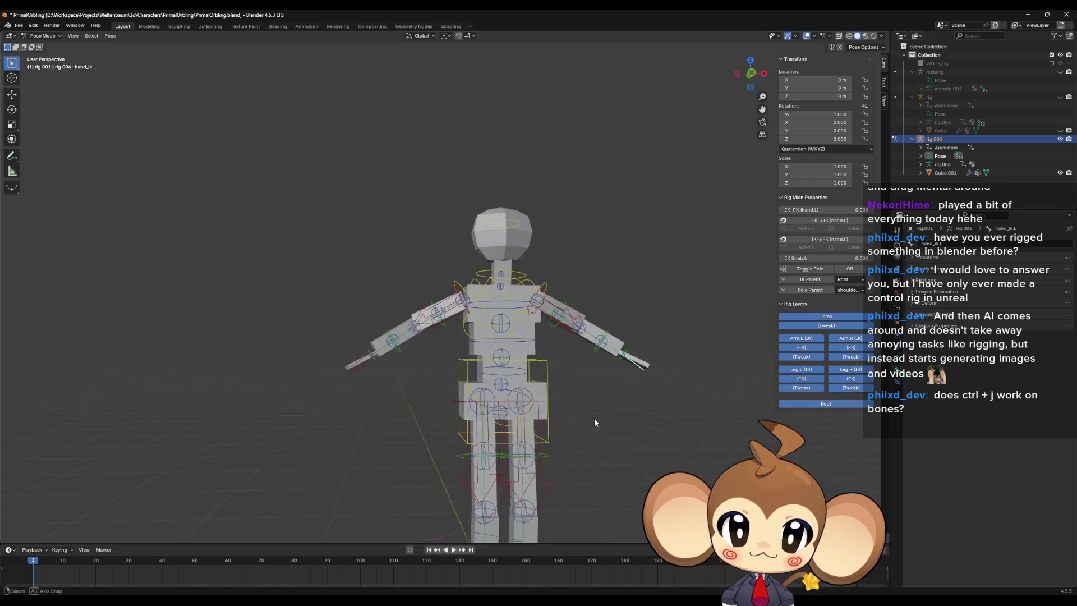
middle_click_drag(561, 452, 517, 474)
left_click(479, 474)
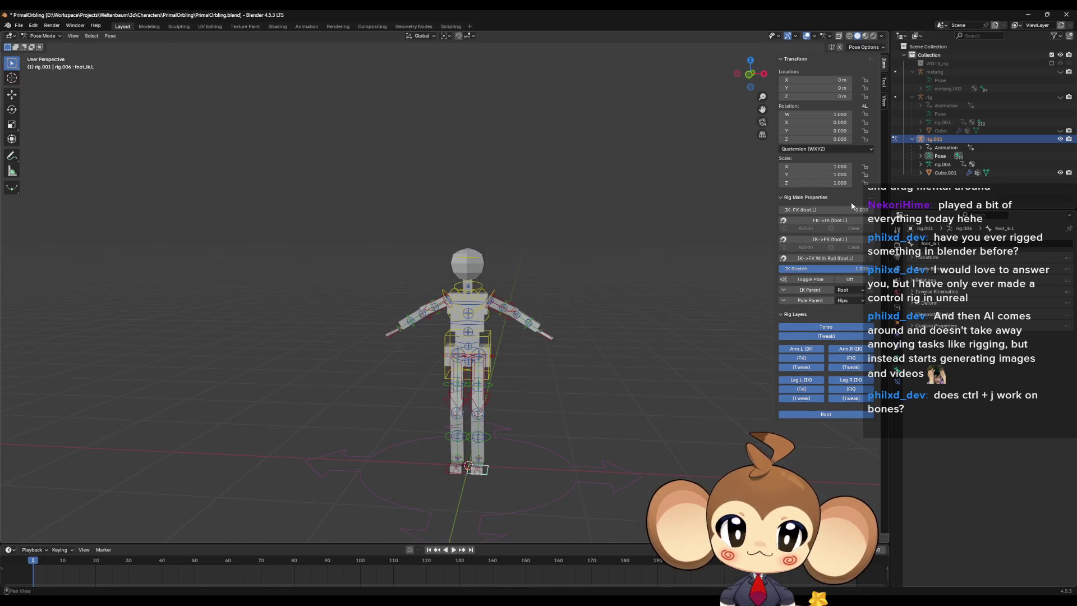
left_click(455, 469)
left_click_drag(844, 273, 785, 270)
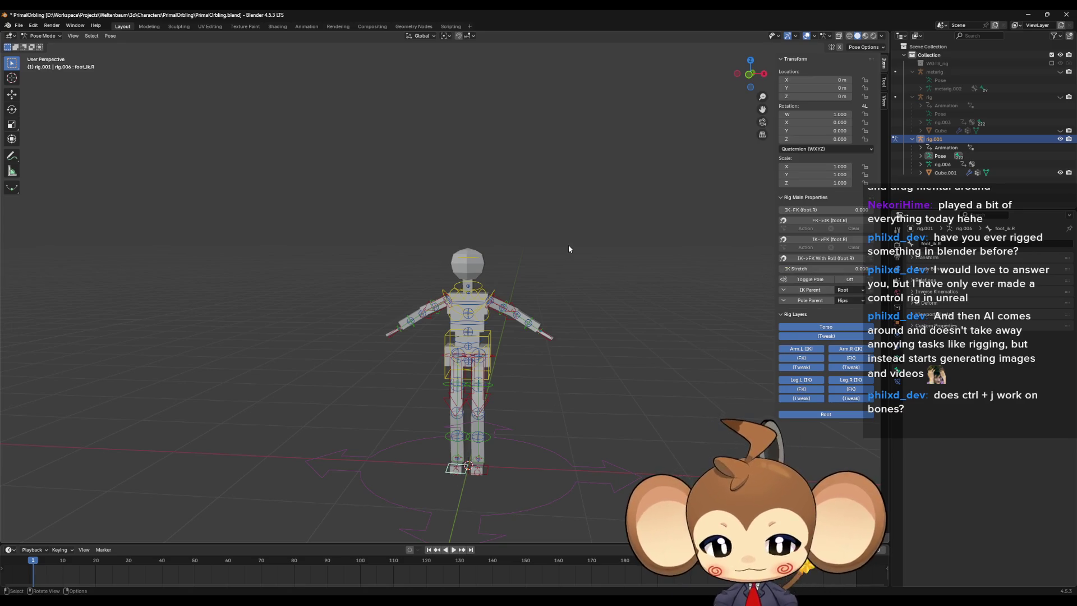
left_click(387, 333)
scroll(387, 334, "up", 3)
mouse_move(495, 369)
middle_mouse_down()
mouse_move(475, 365)
mouse_move(497, 341)
middle_mouse_up()
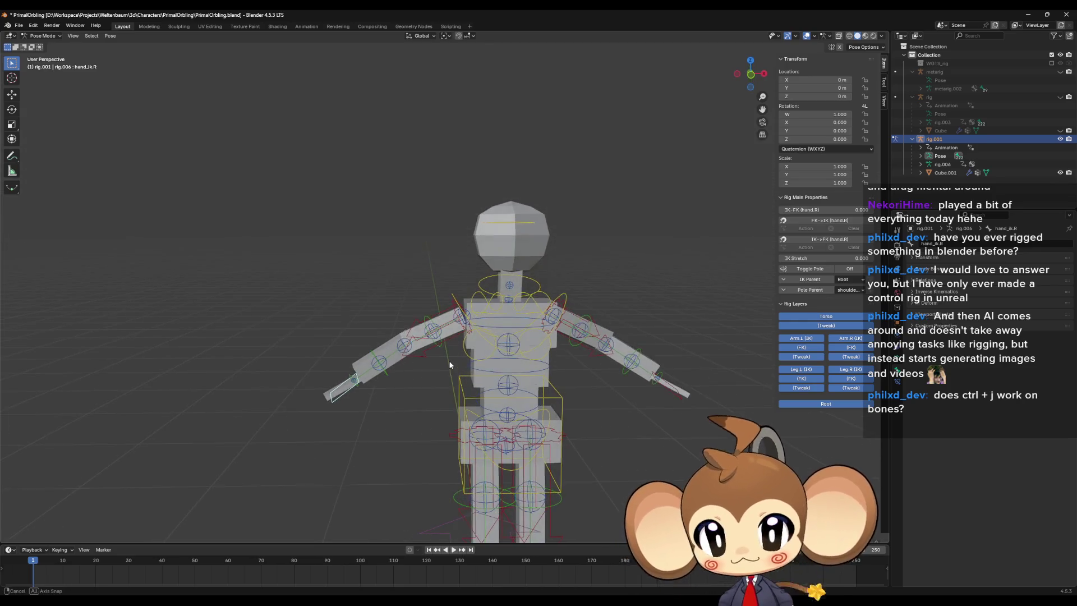
Step: Select the right hand IK control and try a Y-axis rotation, then undo it
left_click(507, 343, "shift")
key("shift+s")
key("Escape")
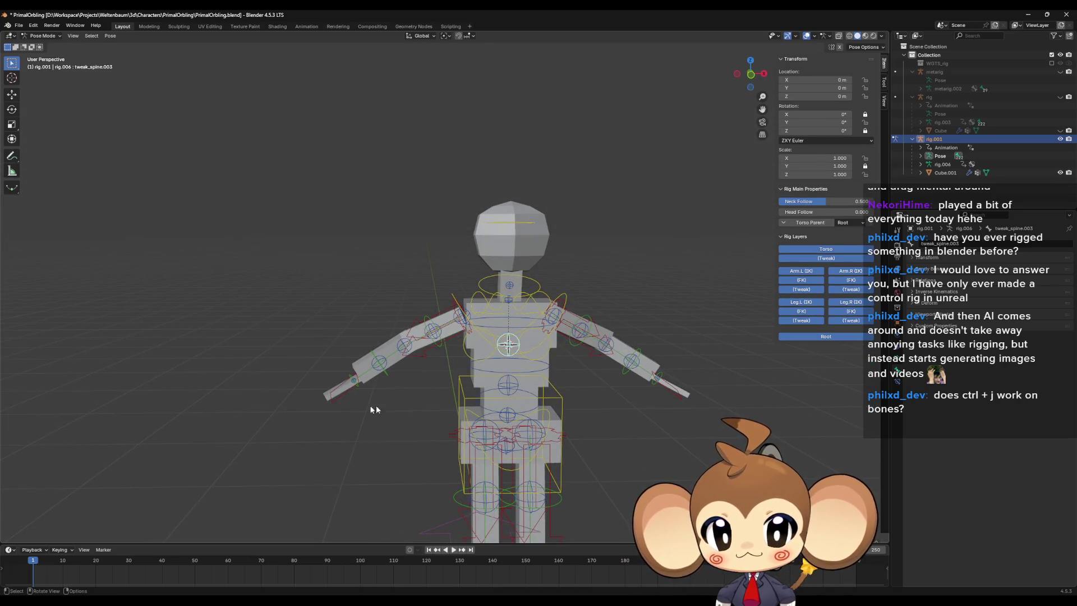
left_click(373, 386)
mouse_move(386, 398)
middle_mouse_down()
mouse_move(384, 382)
mouse_move(395, 391)
middle_mouse_up()
key("r")
key("y")
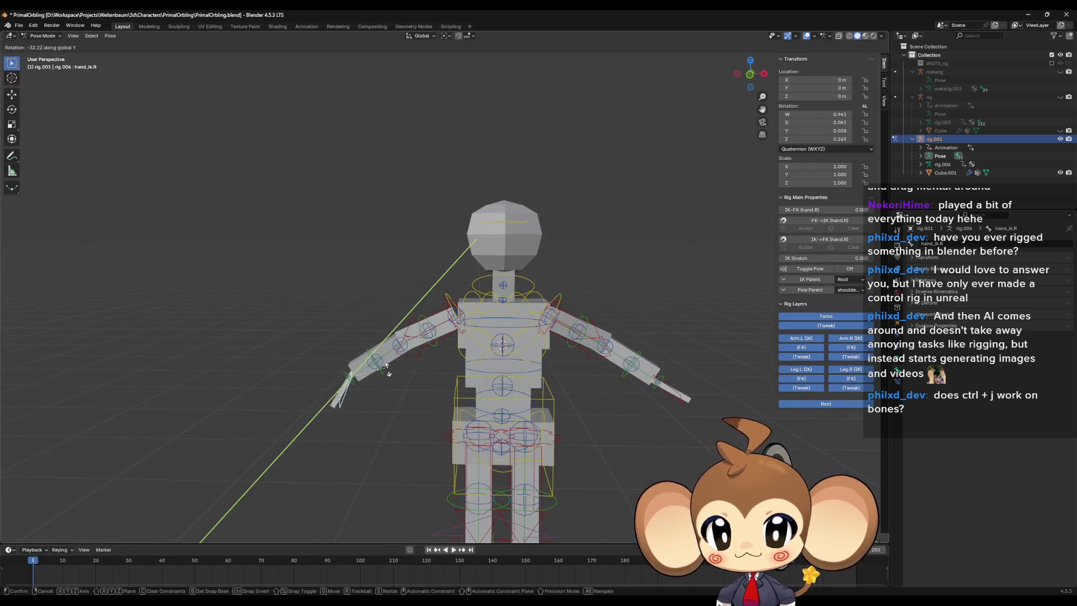
left_click(390, 375)
key("ctrl+z")
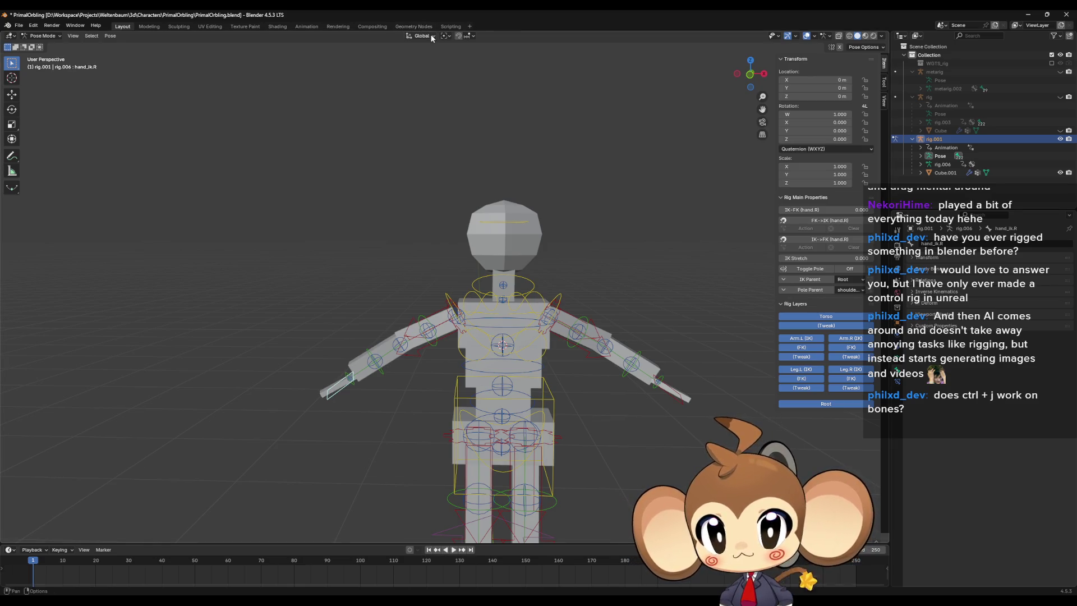
Step: Change the pivot point setting and swing the right arm up 95.5° around Y
left_click(424, 36)
left_click(425, 40)
left_click(424, 38)
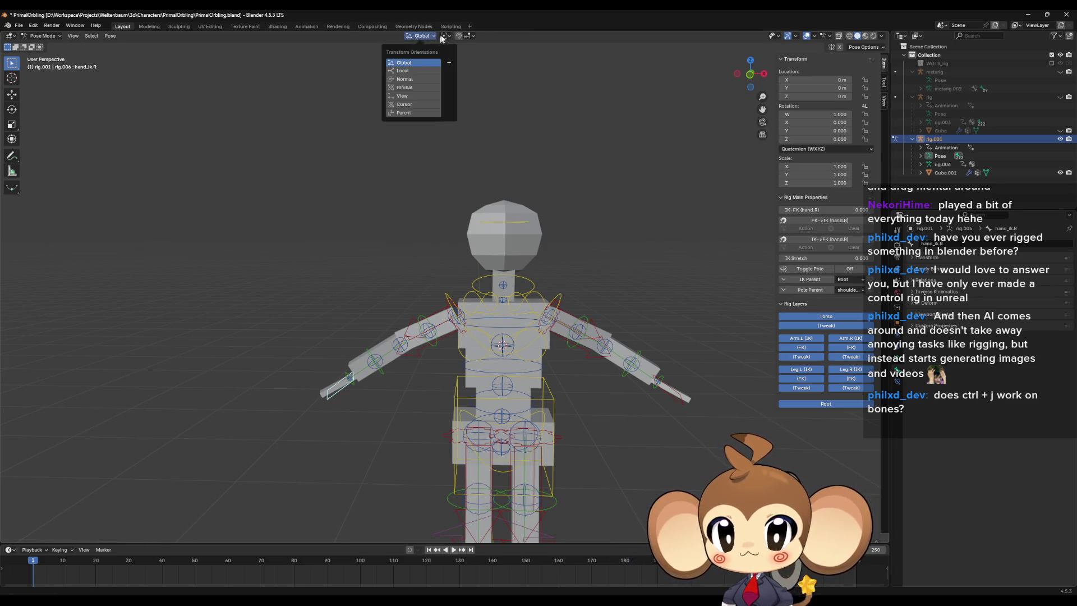
left_click(445, 36)
left_click(468, 62)
key("r")
key("y")
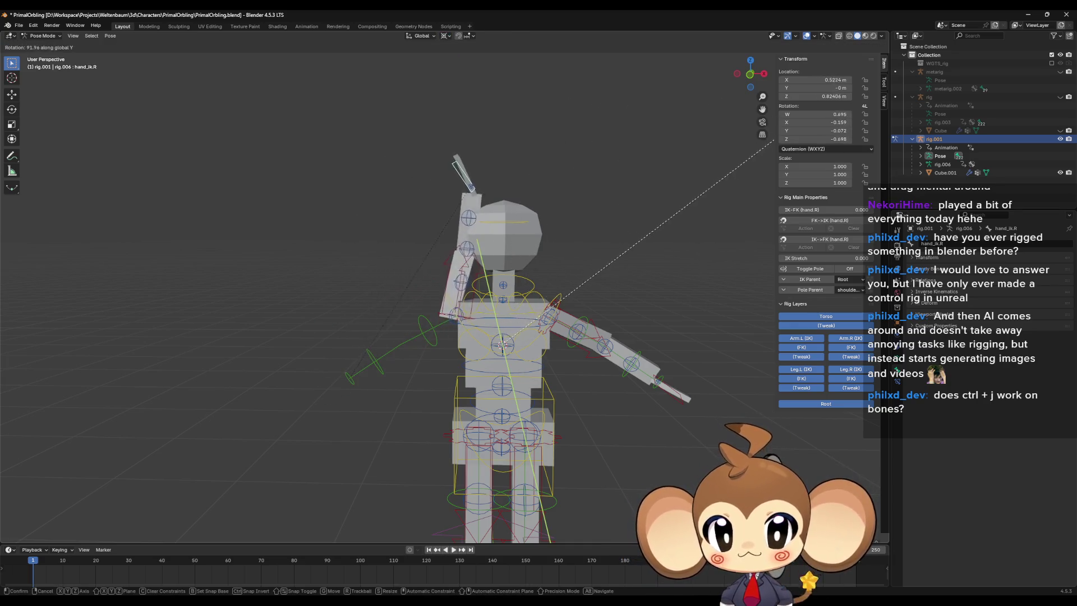
left_click(771, 141)
Step: Turn the right hand control 70° around the Z axis
mouse_move(518, 156)
middle_mouse_down()
mouse_move(513, 197)
mouse_move(543, 247)
middle_mouse_up()
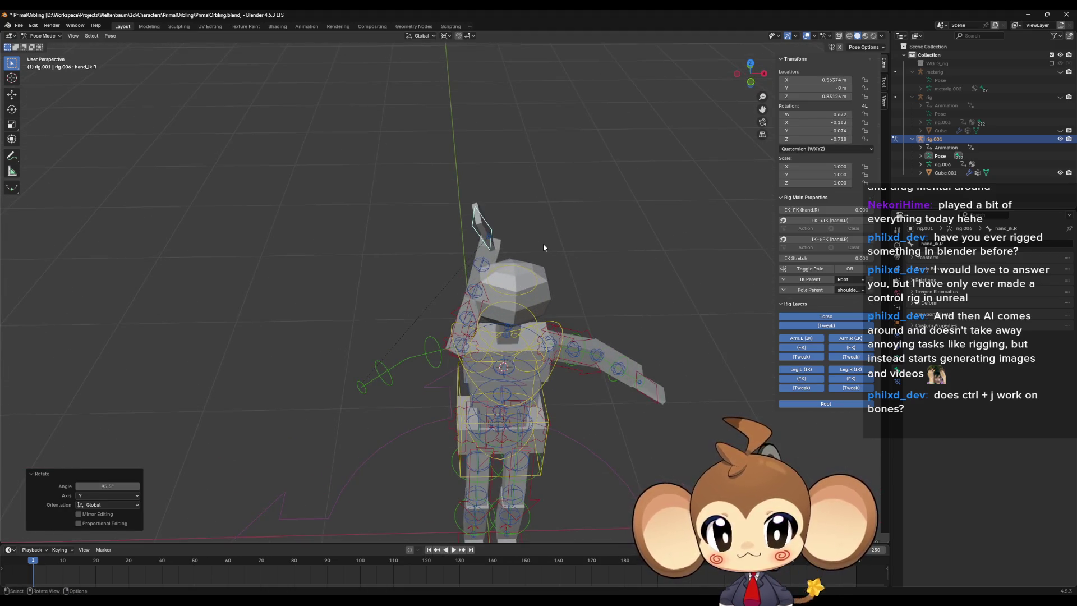
key("r")
key("z")
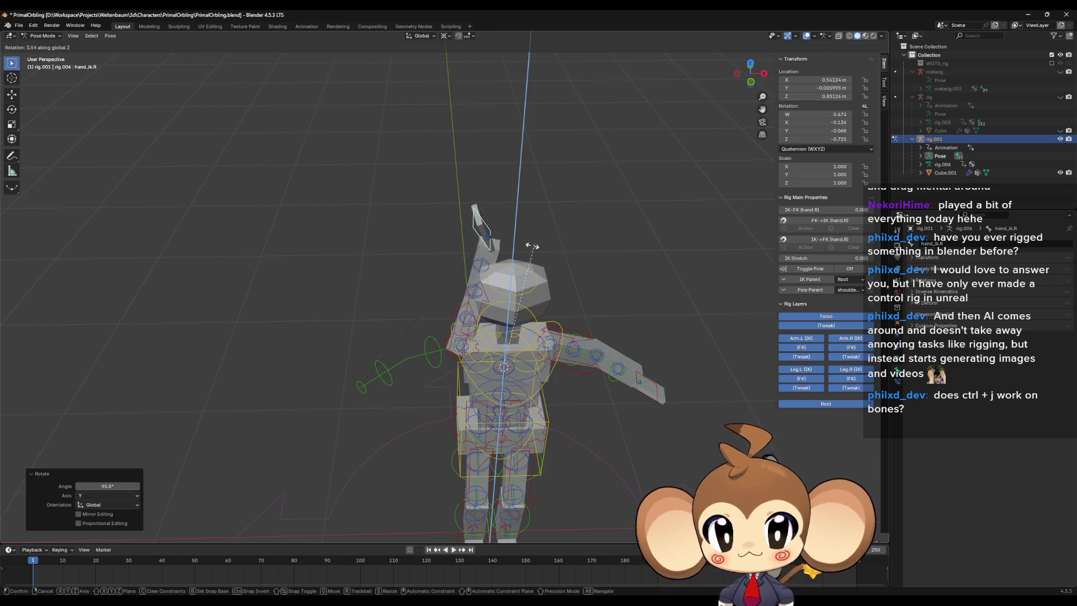
left_click(516, 271)
key("shift+s")
key("Escape")
key("r")
key("z")
left_click(614, 250)
Step: Tilt the right hand control about 56° around the Y axis
mouse_move(615, 250)
middle_mouse_down()
mouse_move(573, 217)
mouse_move(580, 223)
middle_mouse_up()
key("shift+s")
key("Escape")
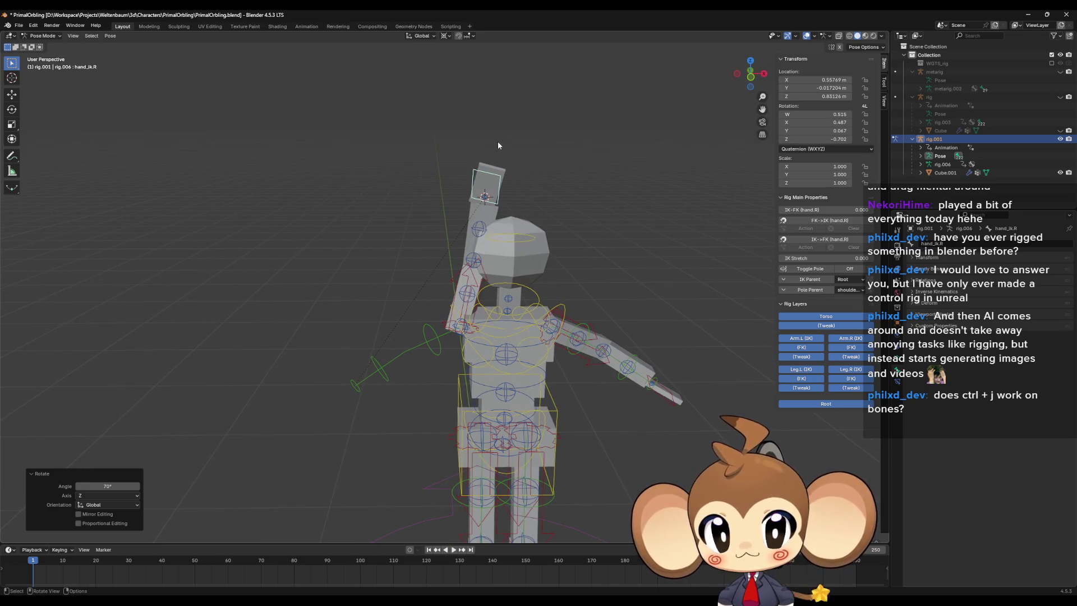
key("r")
key("y")
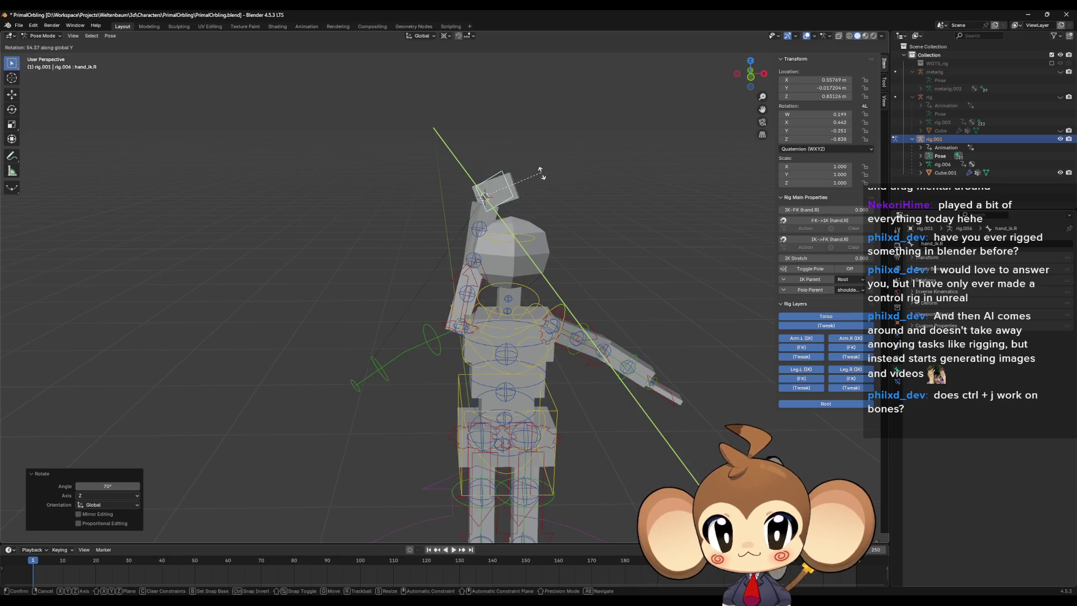
left_click(541, 182)
mouse_move(542, 186)
middle_mouse_down()
mouse_move(532, 253)
mouse_move(468, 371)
middle_mouse_up()
left_click(468, 350)
Step: Try stretching the arm by moving the right forearm tweak control, undoing each attempt
key("g")
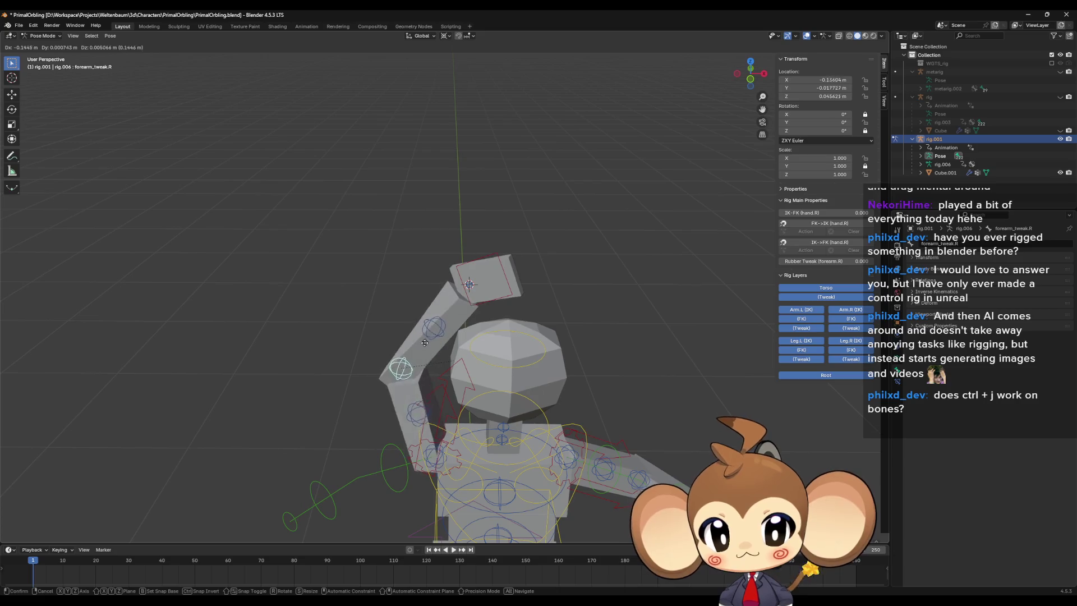
left_click(363, 376)
key("ctrl+z")
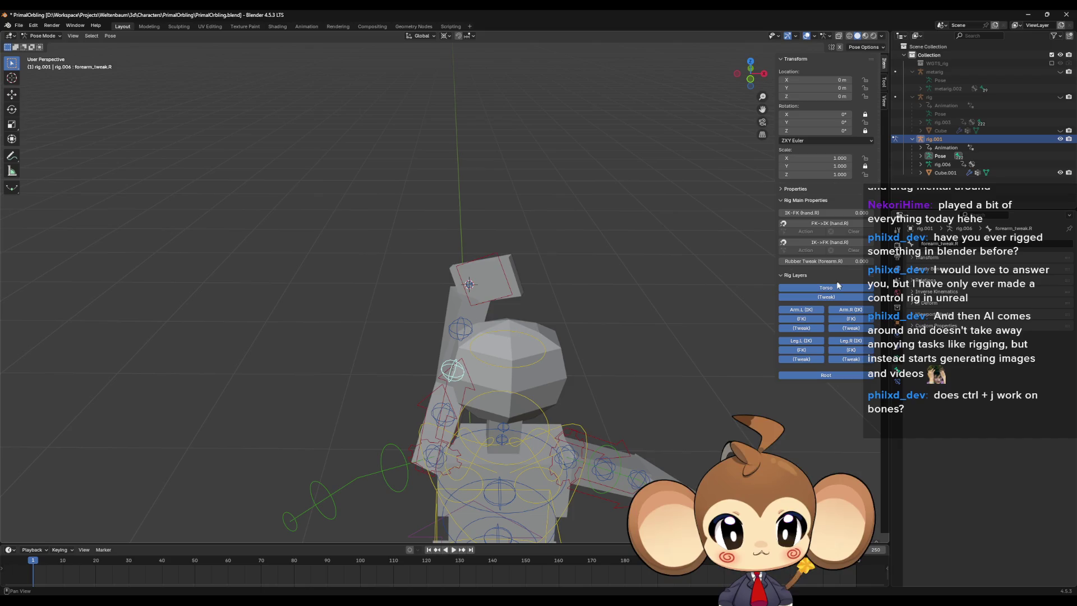
middle_click_drag(560, 336, 482, 317)
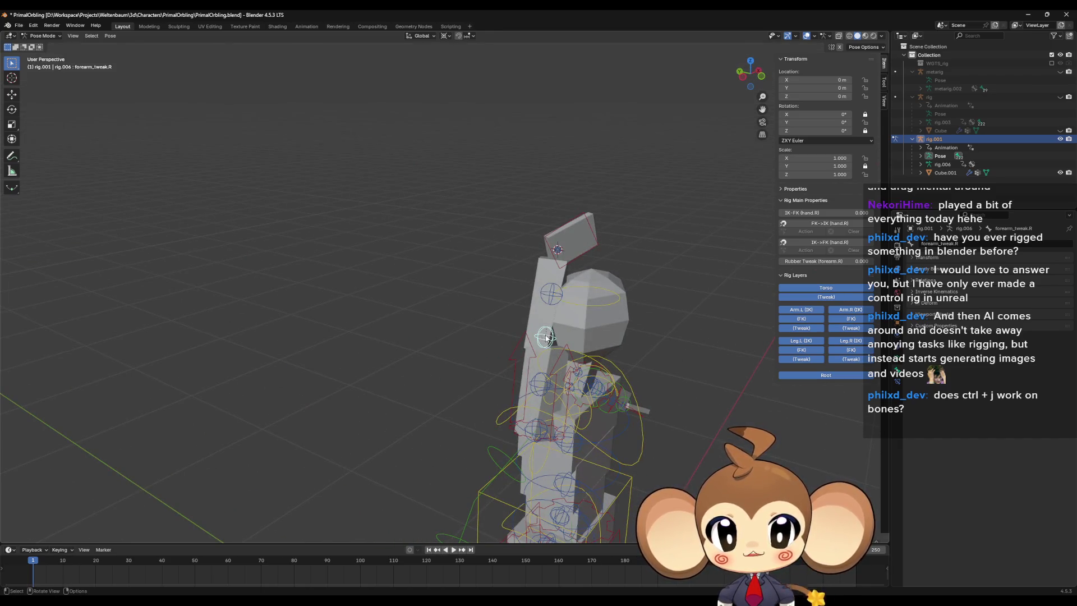
key("g")
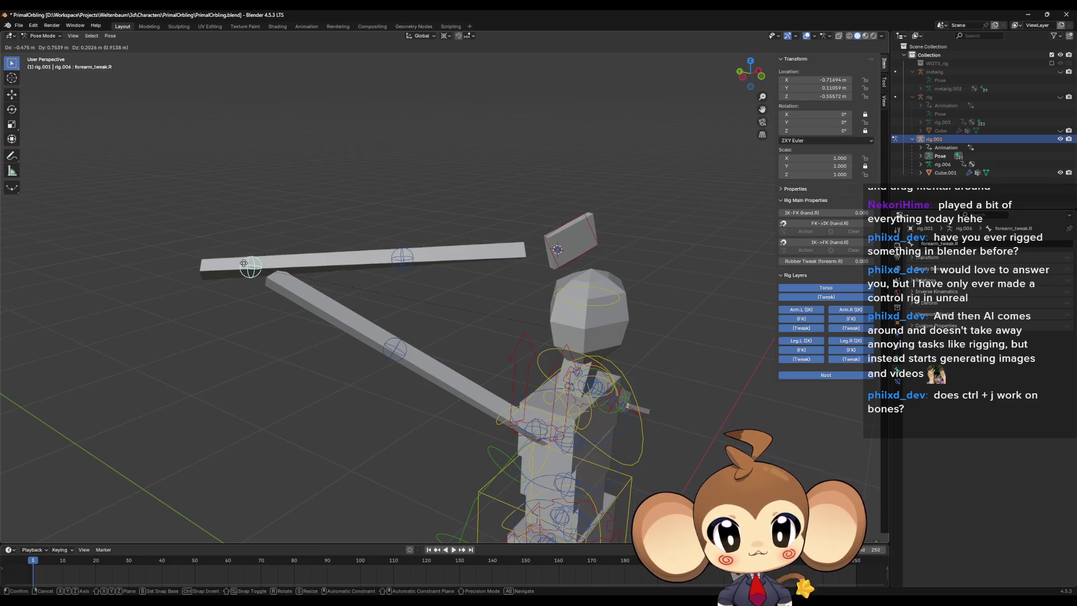
left_click(243, 263)
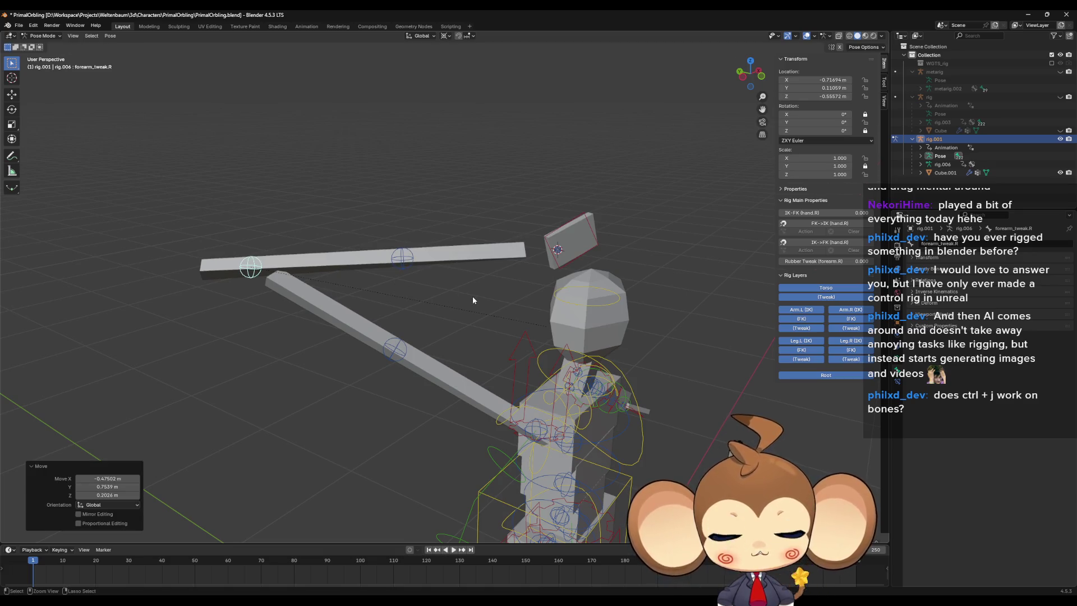
key("alt+g")
Step: Try moving the right arm IK control to the left, then undo it
middle_click_drag(500, 308, 491, 344)
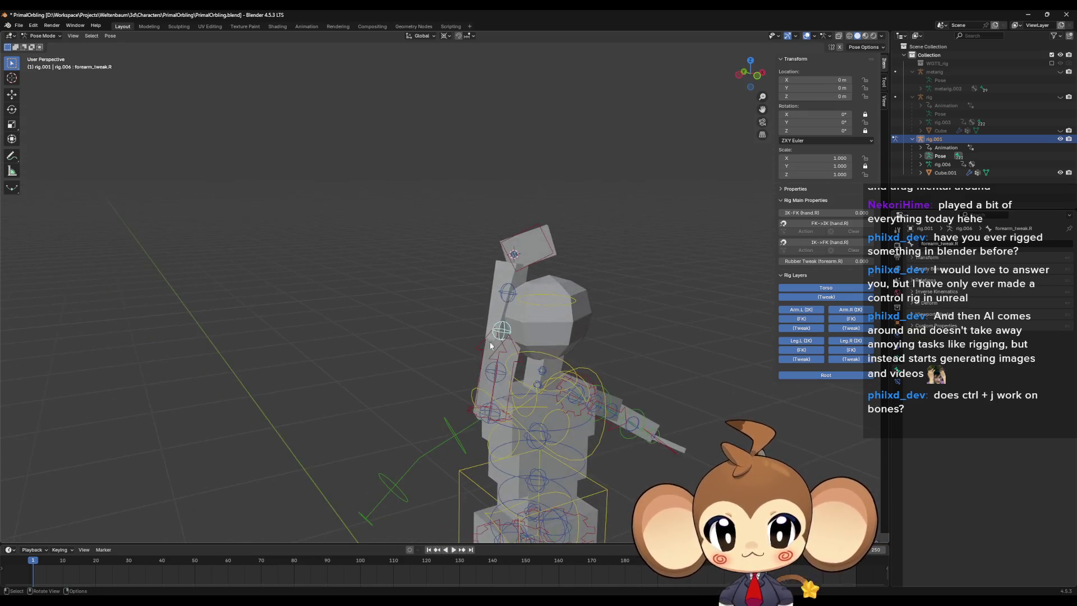
left_click(498, 355)
key("g")
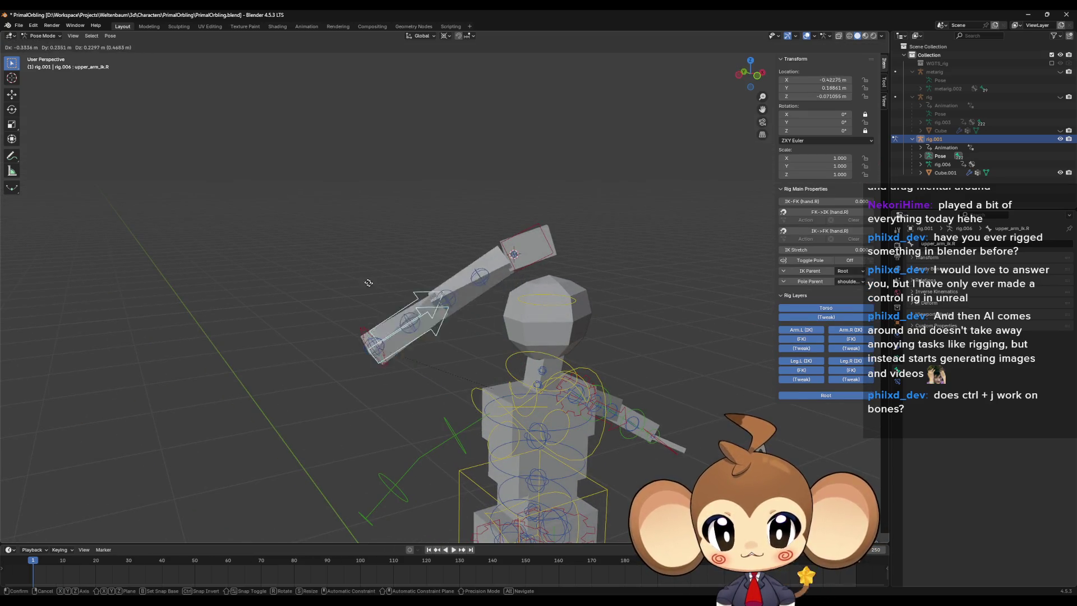
left_click(134, 194)
key("ctrl+z")
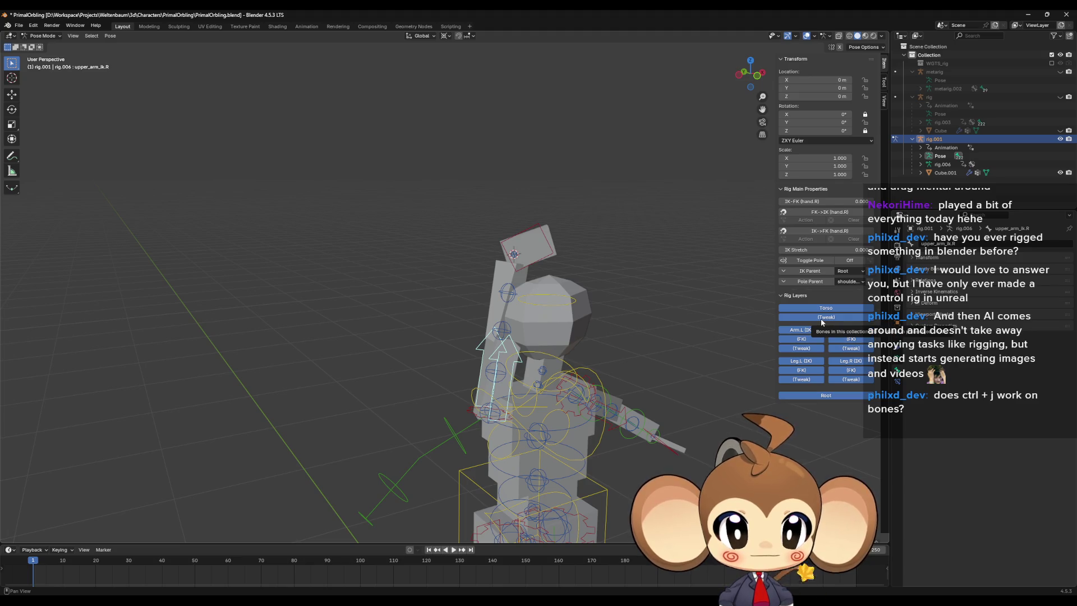
Step: Set the right forearm's Rubber Tweak to 0 and start moving forearm_tweak.R
left_click(498, 335)
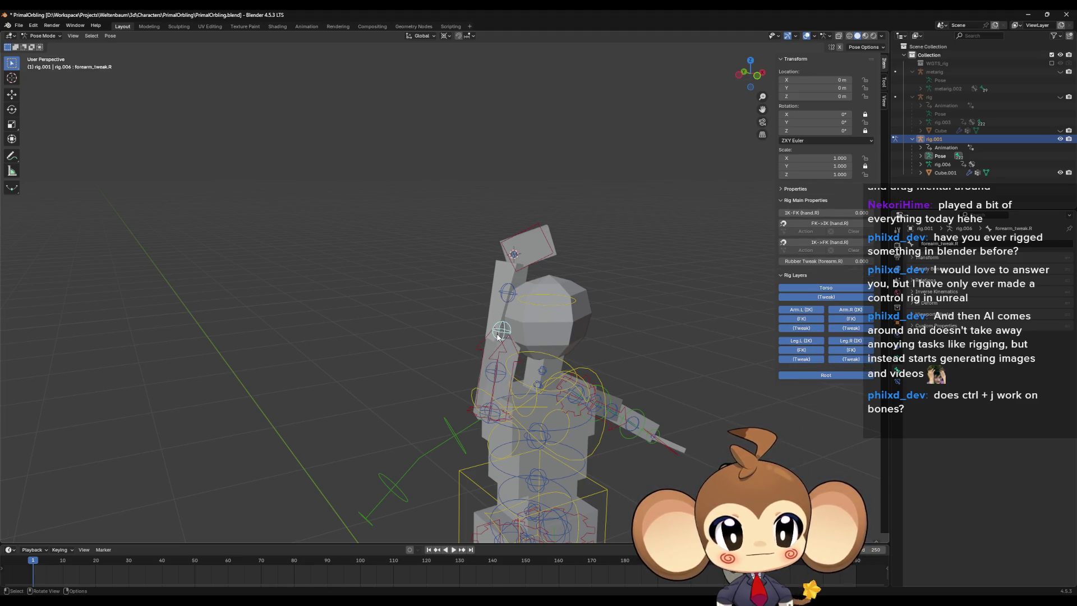
left_click(543, 261)
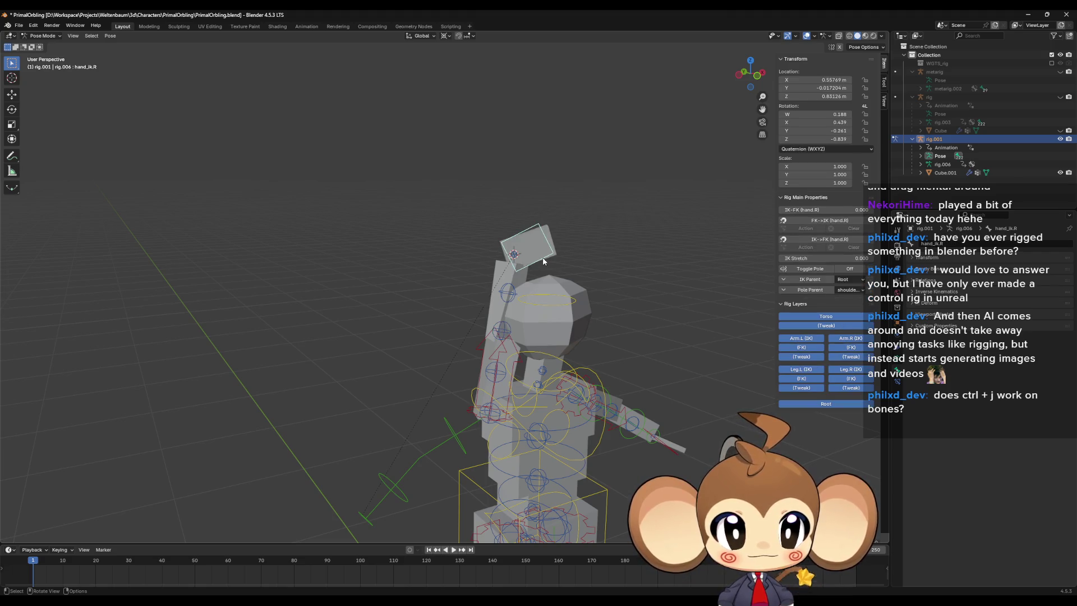
left_click(507, 292)
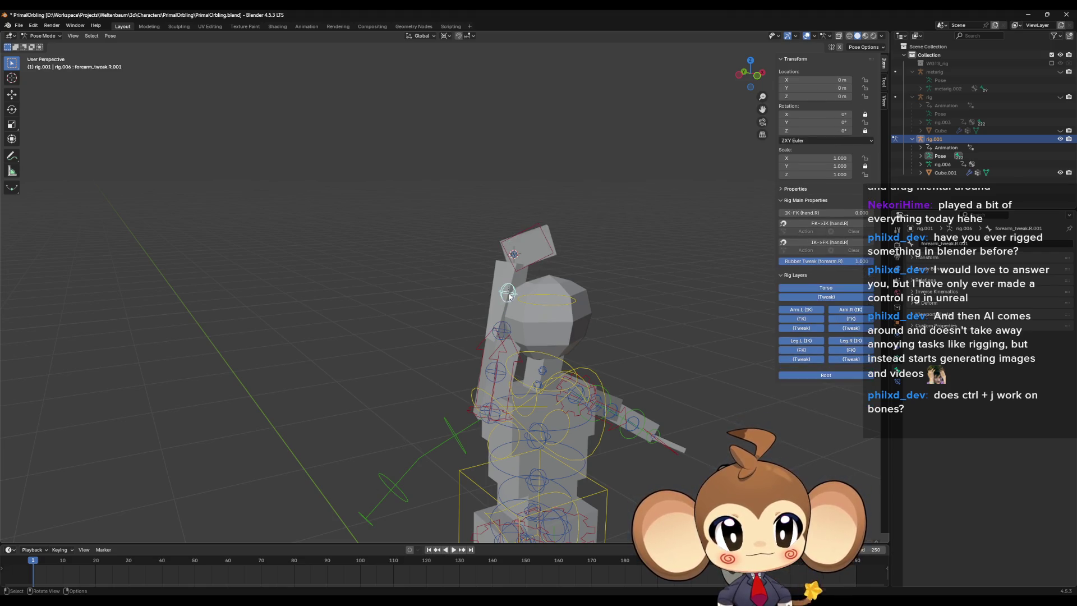
left_click_drag(858, 261, 782, 261)
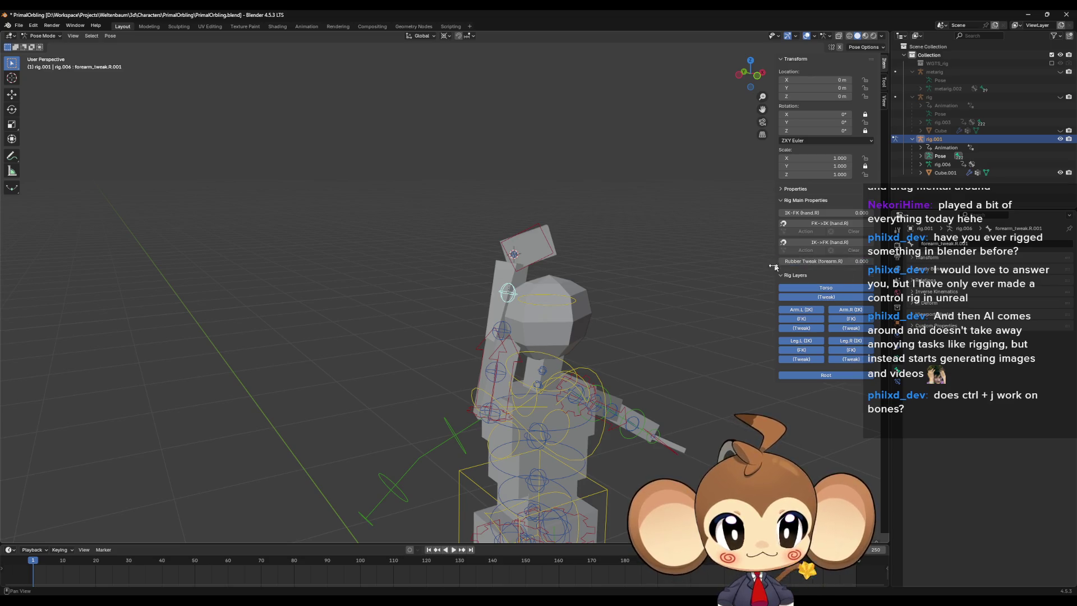
left_click(503, 332)
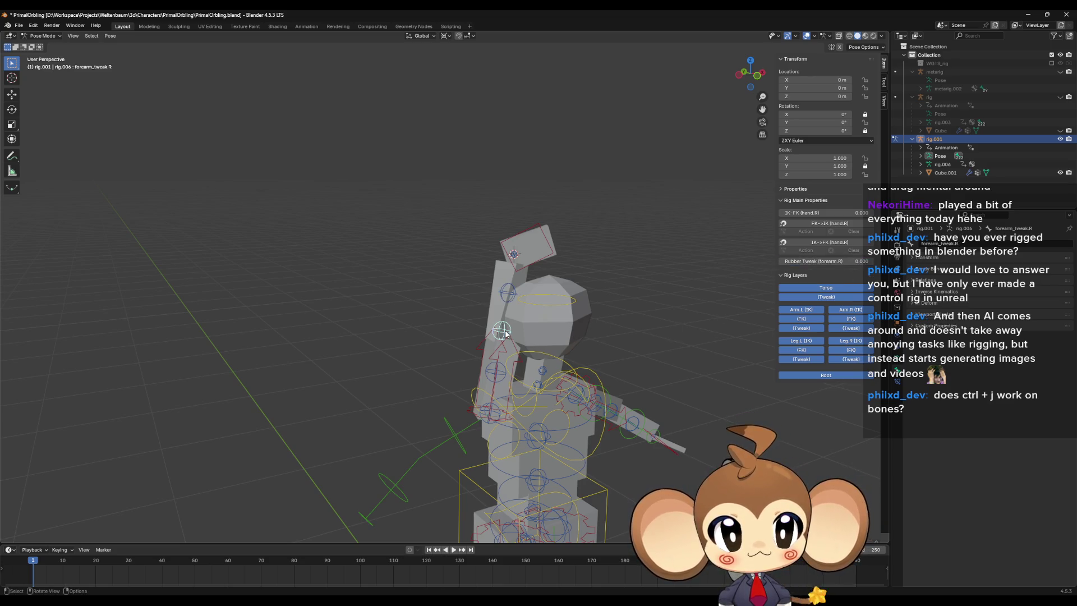
left_click(496, 374)
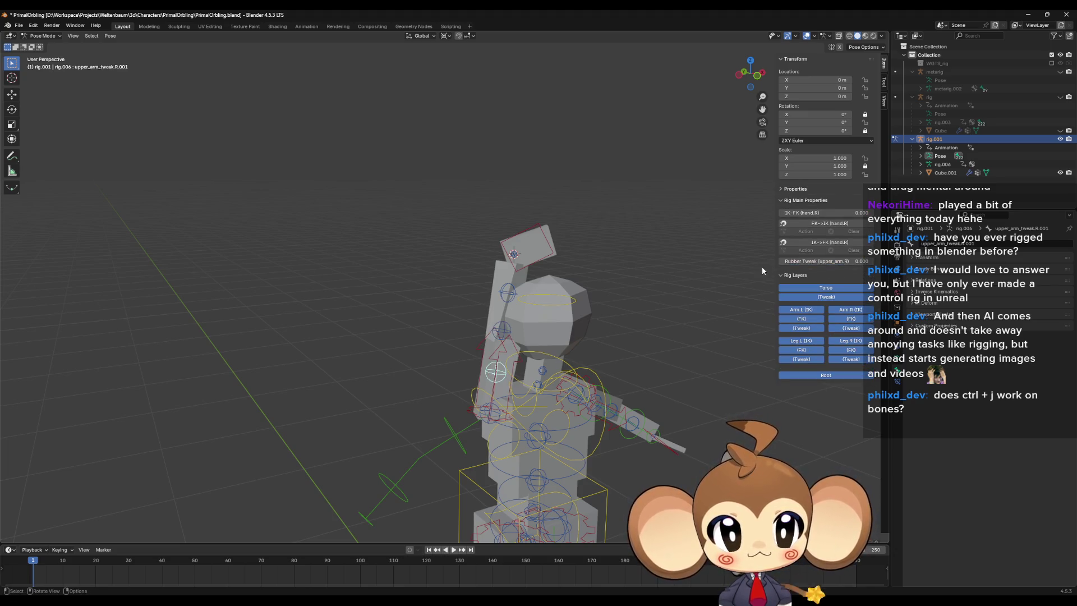
left_click(502, 331)
key("g")
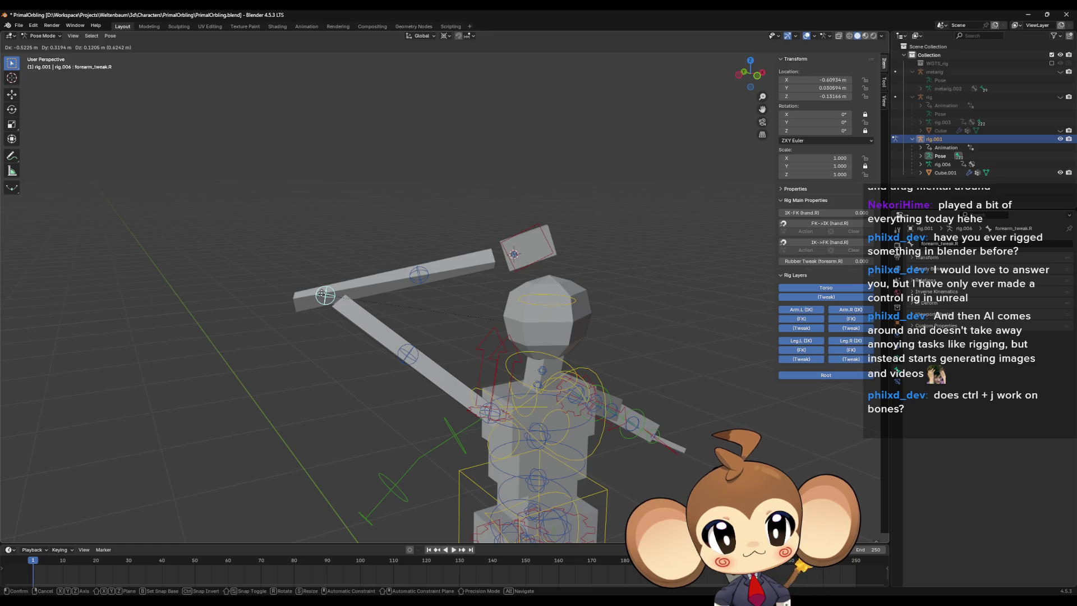
Step: Pull the forearm out up-left, toggle the Leg and Arm.R (FK) layers, and collapse Rig Layers
left_click(322, 293)
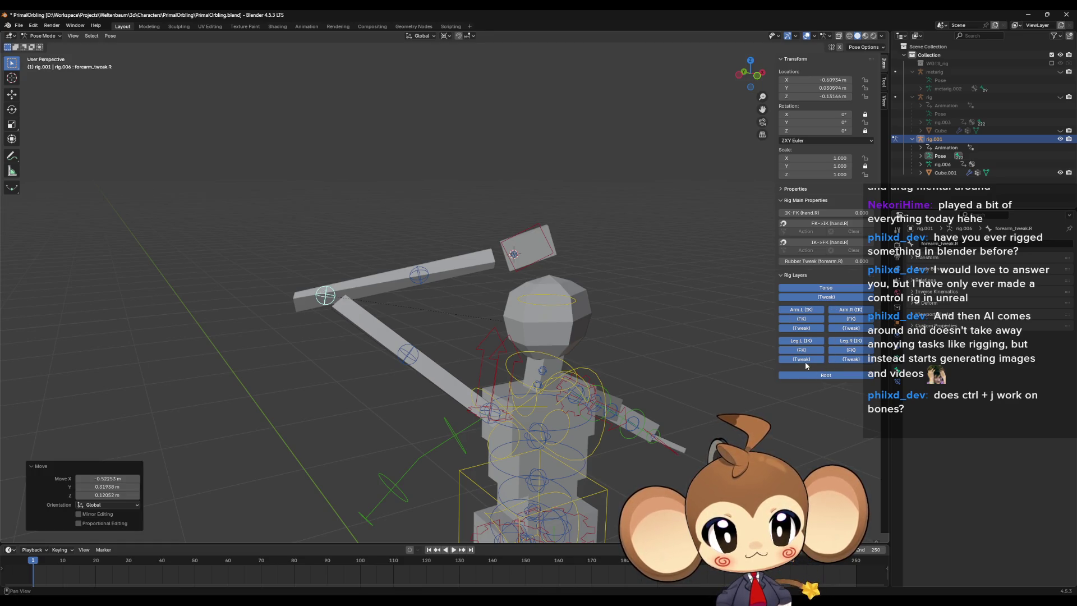
left_click(844, 363)
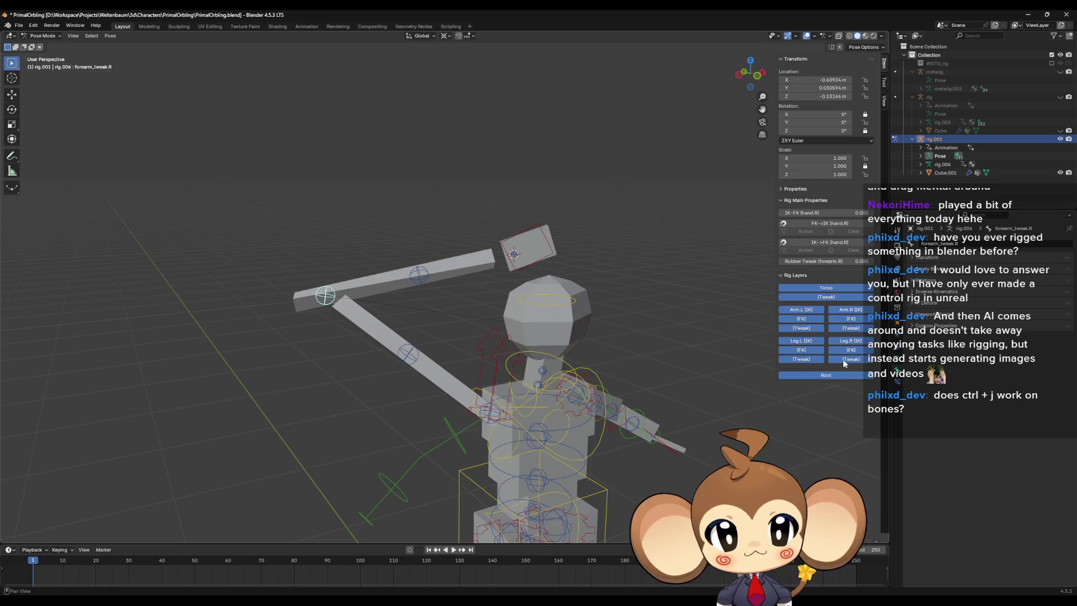
mouse_move(849, 351)
left_mouse_down()
mouse_move(801, 341)
mouse_move(850, 324)
left_mouse_up()
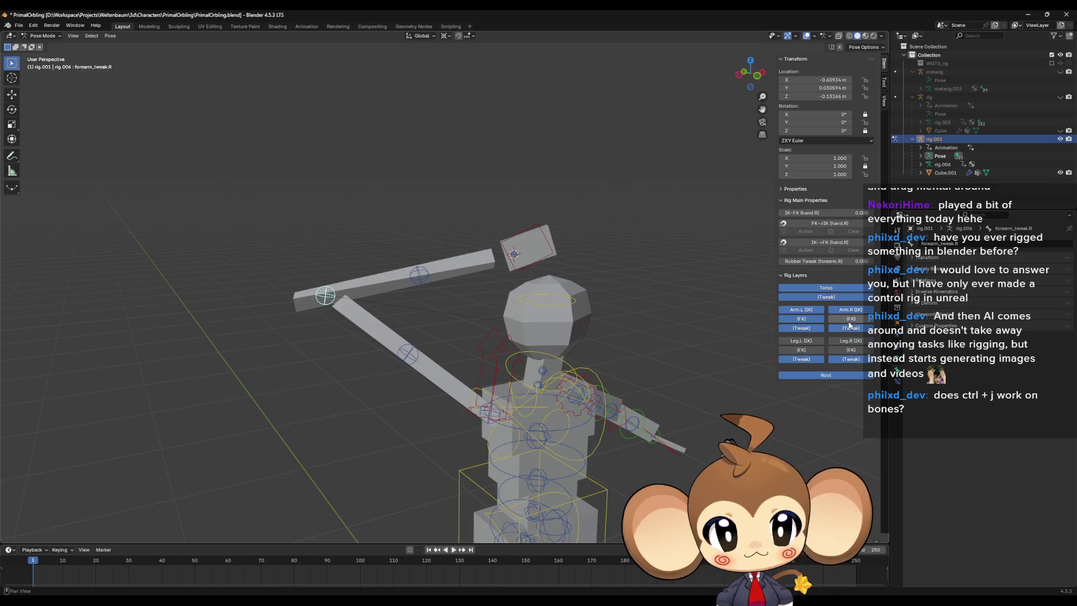
left_click(850, 319)
left_click(851, 340)
left_click(800, 340)
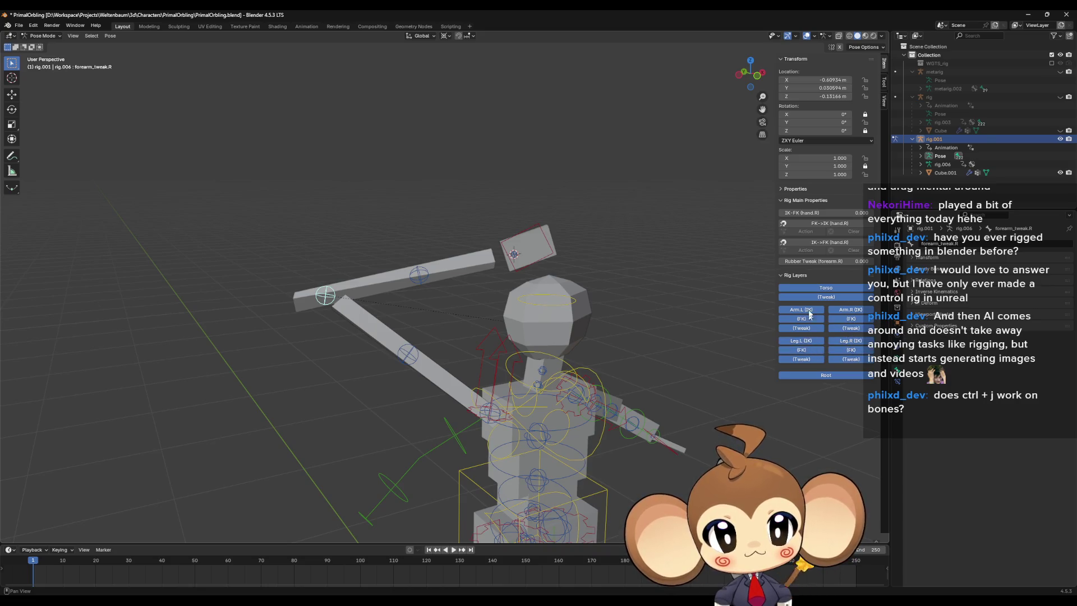
left_click(785, 275)
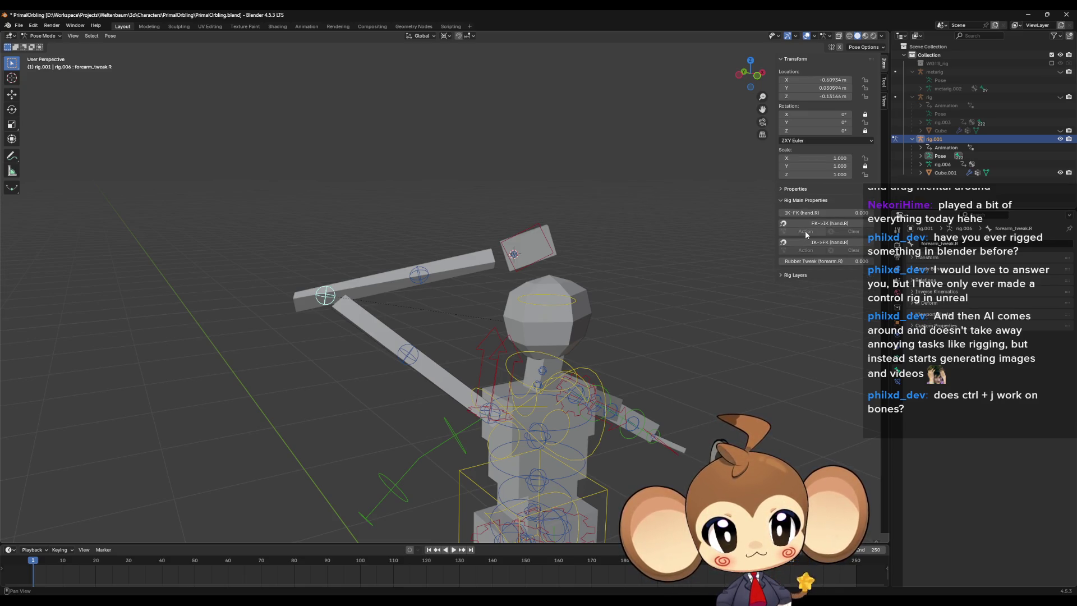
mouse_move(357, 318)
middle_mouse_down()
mouse_move(425, 284)
mouse_move(390, 264)
mouse_move(372, 291)
mouse_move(574, 255)
middle_mouse_up()
Step: Undo the forearm stretch, then clear hand_ik.R's rotation and location
left_click(920, 156)
scroll(987, 170, "down", 3)
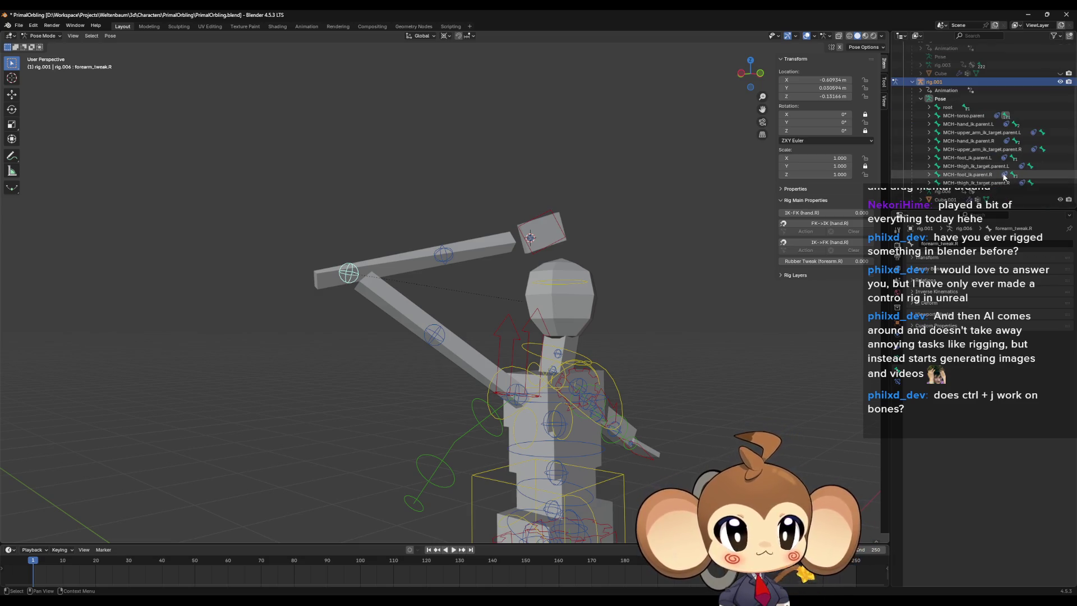
middle_click_drag(437, 363, 510, 348)
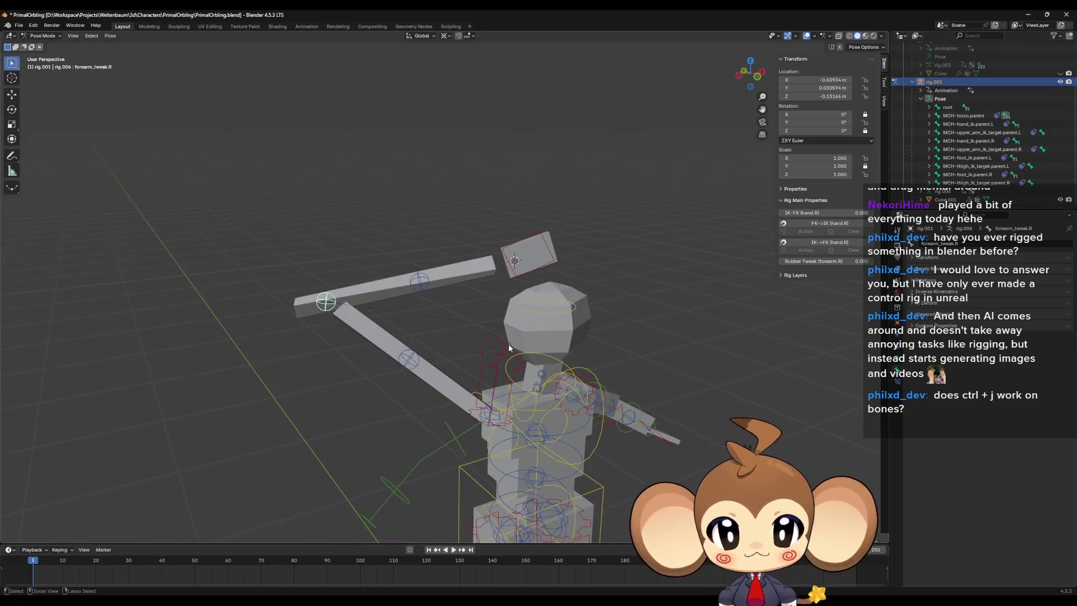
mouse_move(441, 329)
middle_mouse_down()
mouse_move(468, 332)
mouse_move(450, 332)
middle_mouse_up()
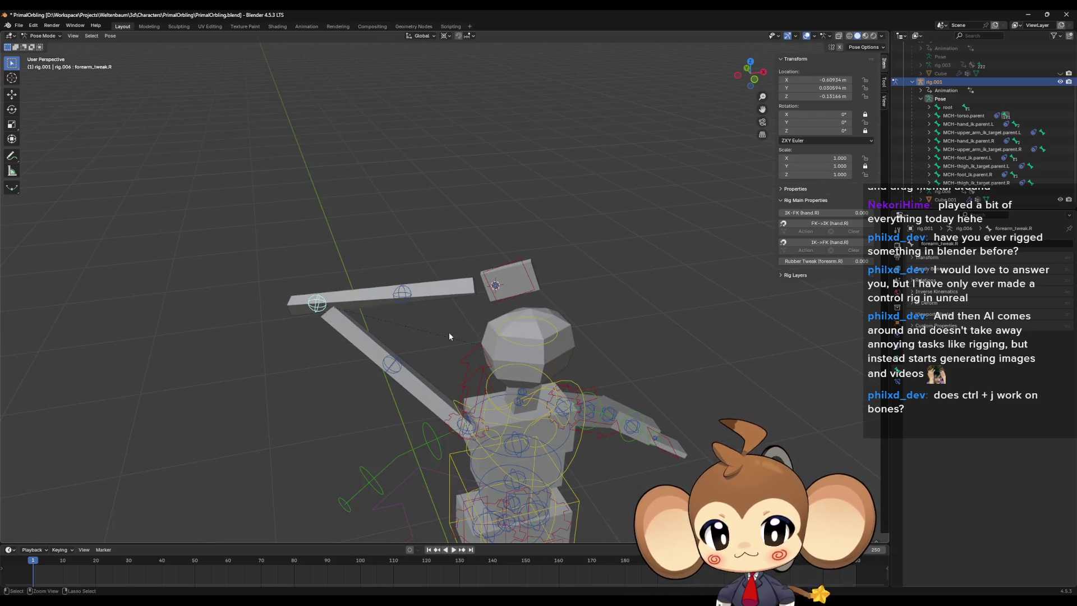
key("ctrl+z")
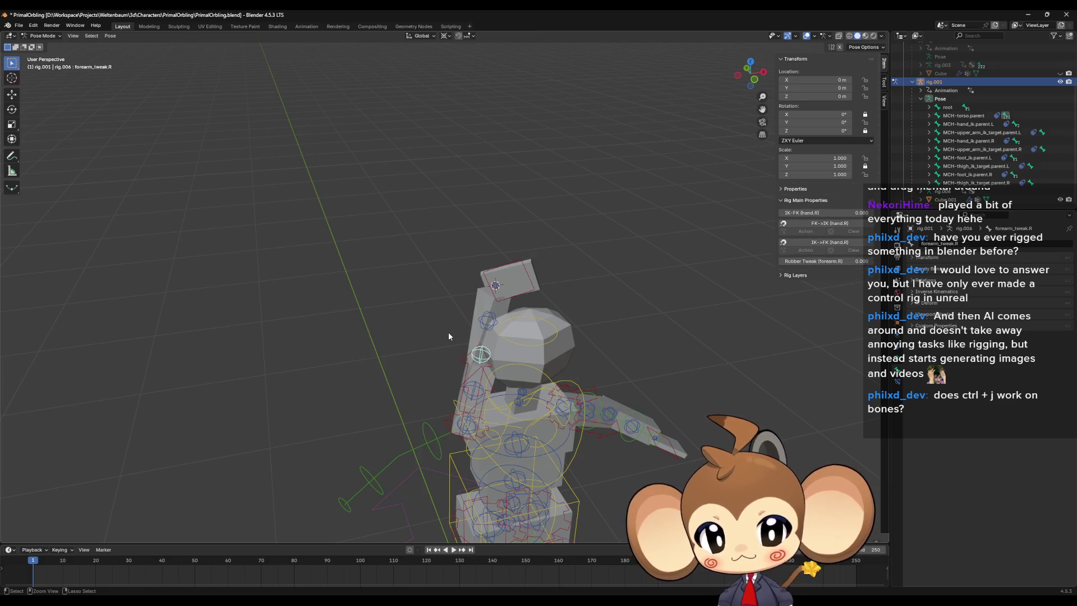
key("alt+r")
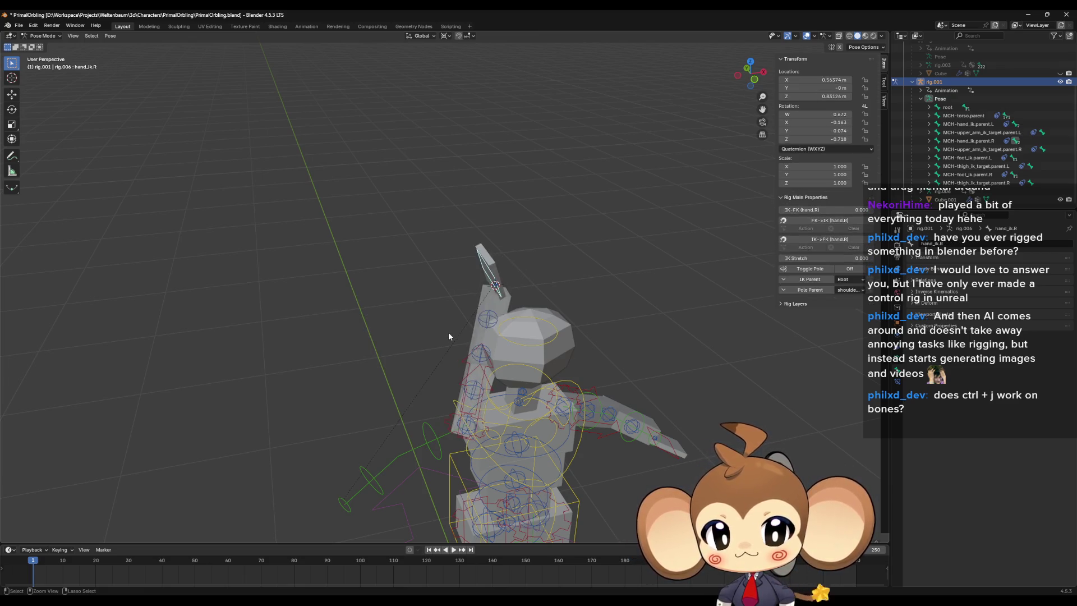
key("alt+g")
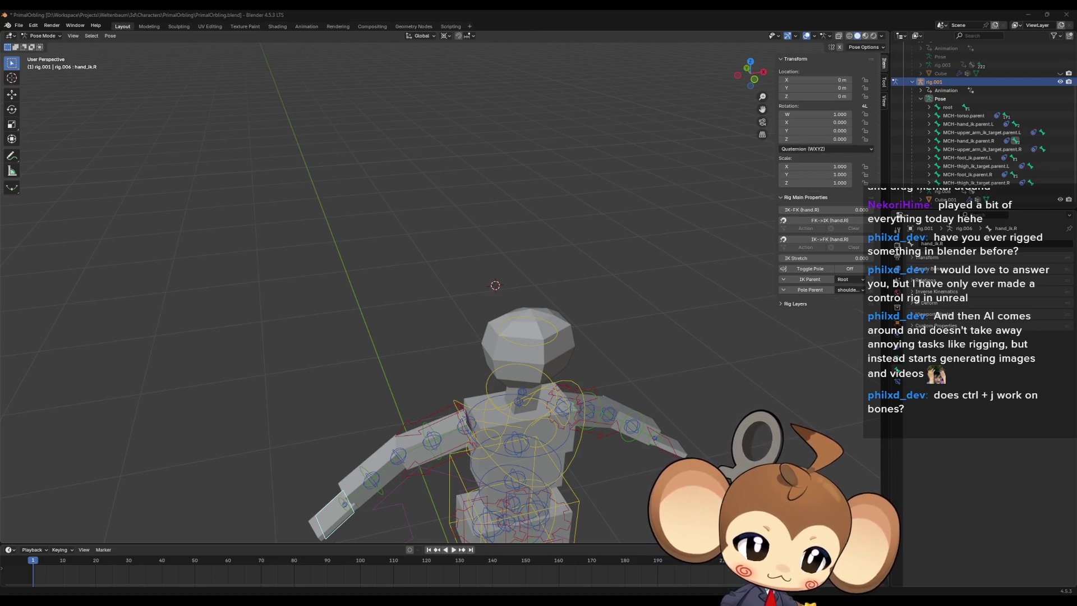
left_click(404, 462)
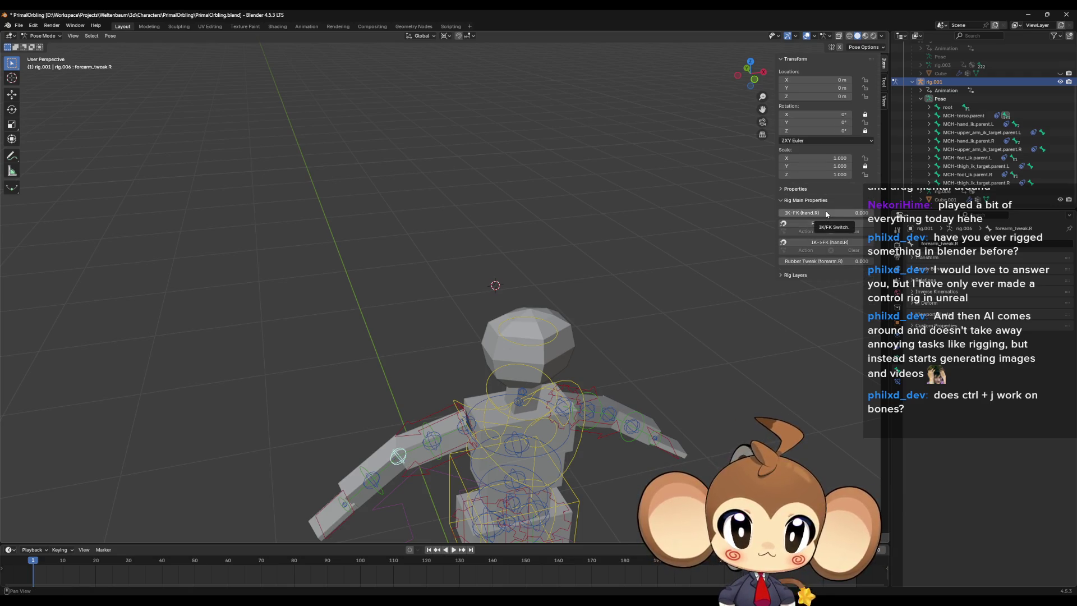
Step: Set the right hand's IK-FK blend to full FK and nudge the hand IK control up
left_click_drag(806, 216, 875, 215)
mouse_move(324, 330)
middle_mouse_down()
mouse_move(345, 341)
mouse_move(378, 438)
middle_mouse_up()
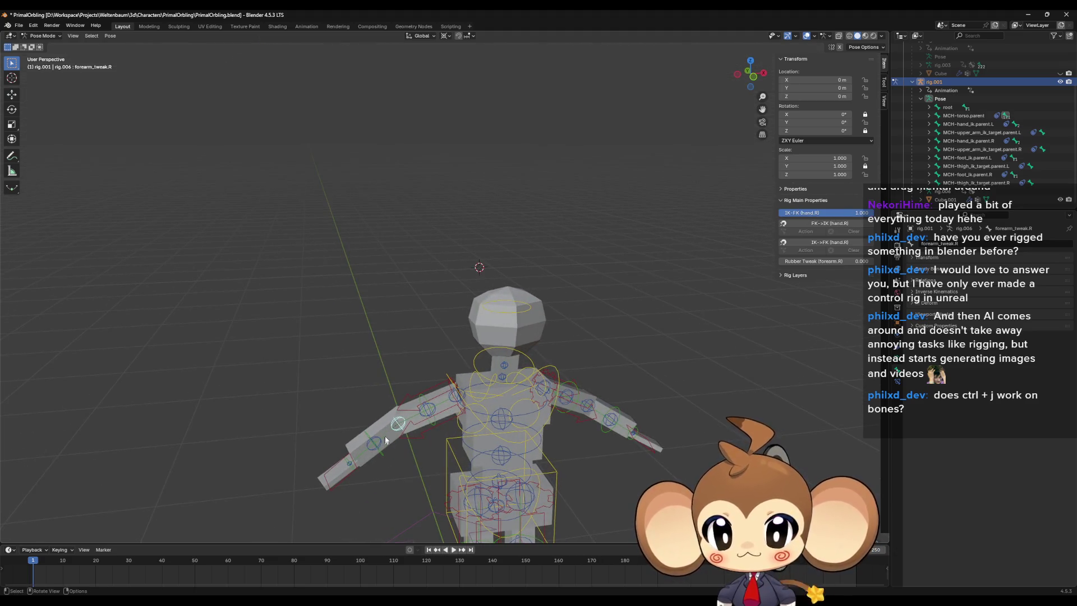
left_click(386, 440)
key("r")
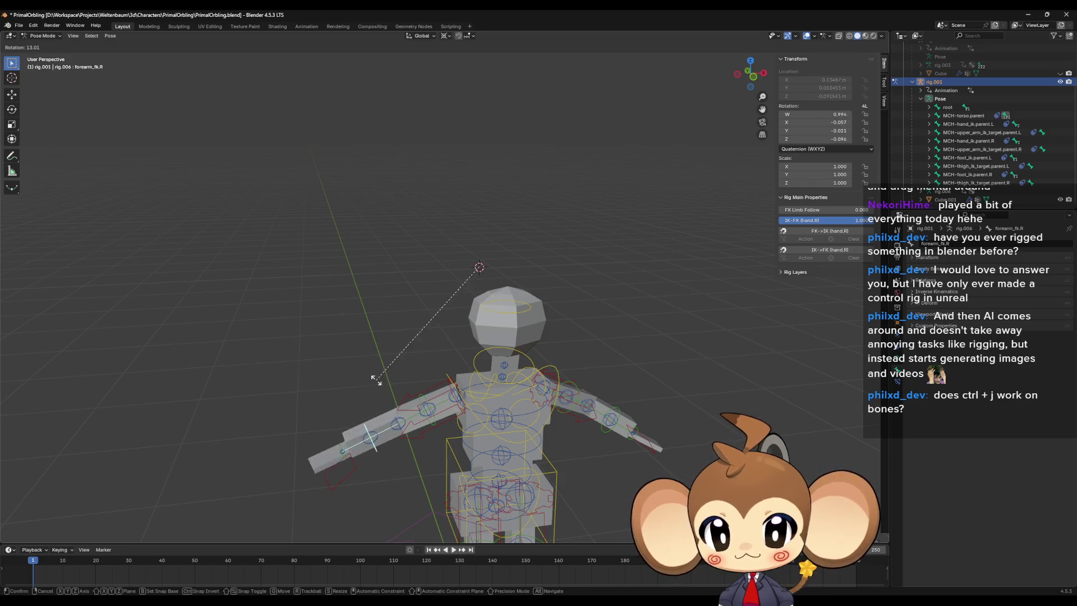
right_click(375, 380)
left_click(321, 403)
key("g")
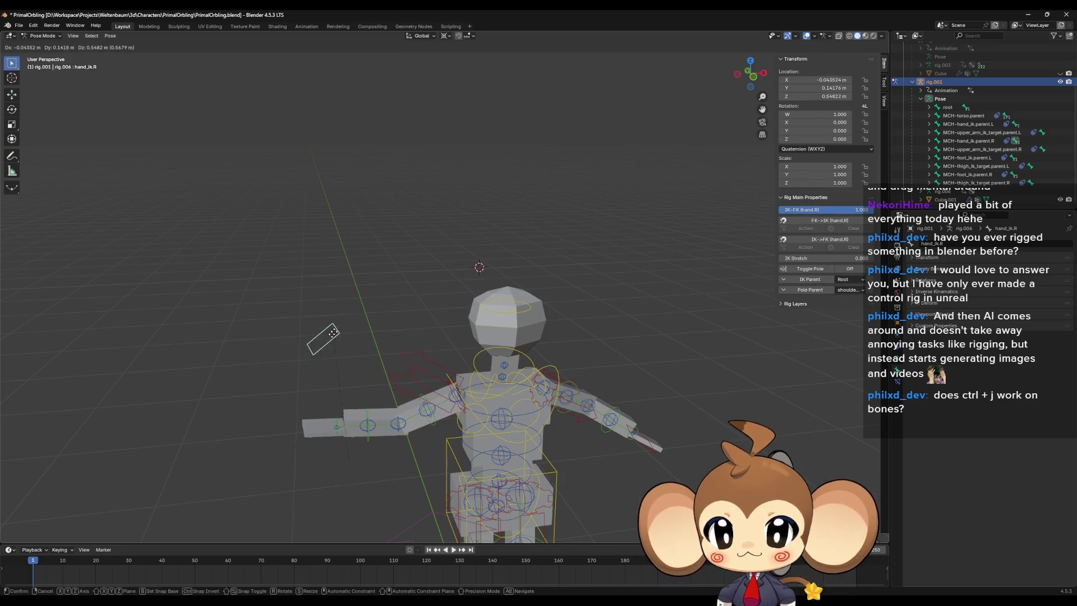
left_click(334, 314)
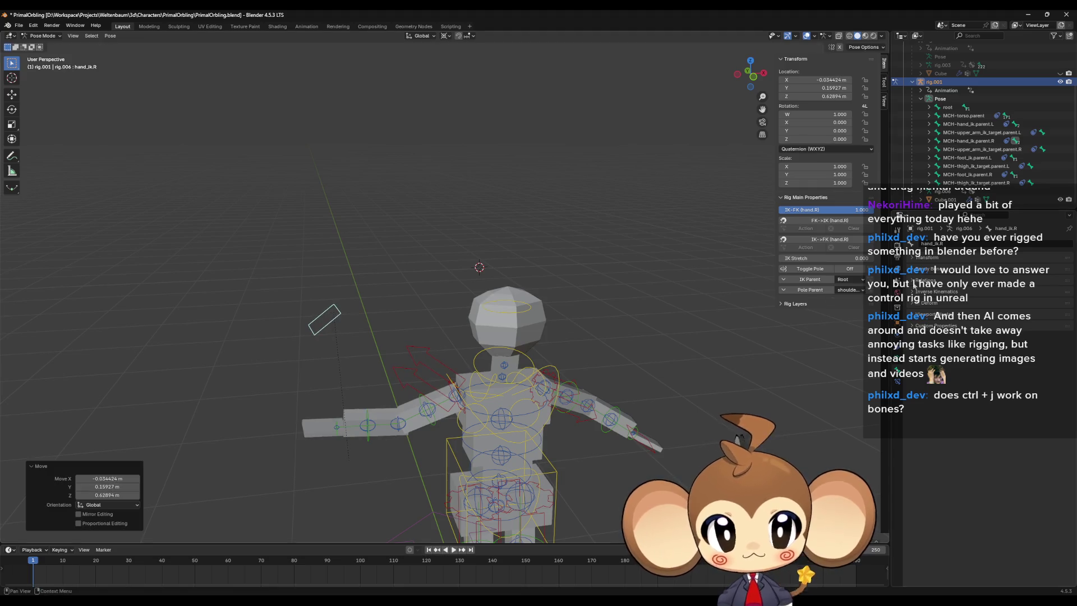
Step: Adjust the IK-FK blend and snap the right arm's IK to FK, leaving it angled down
left_click(398, 423)
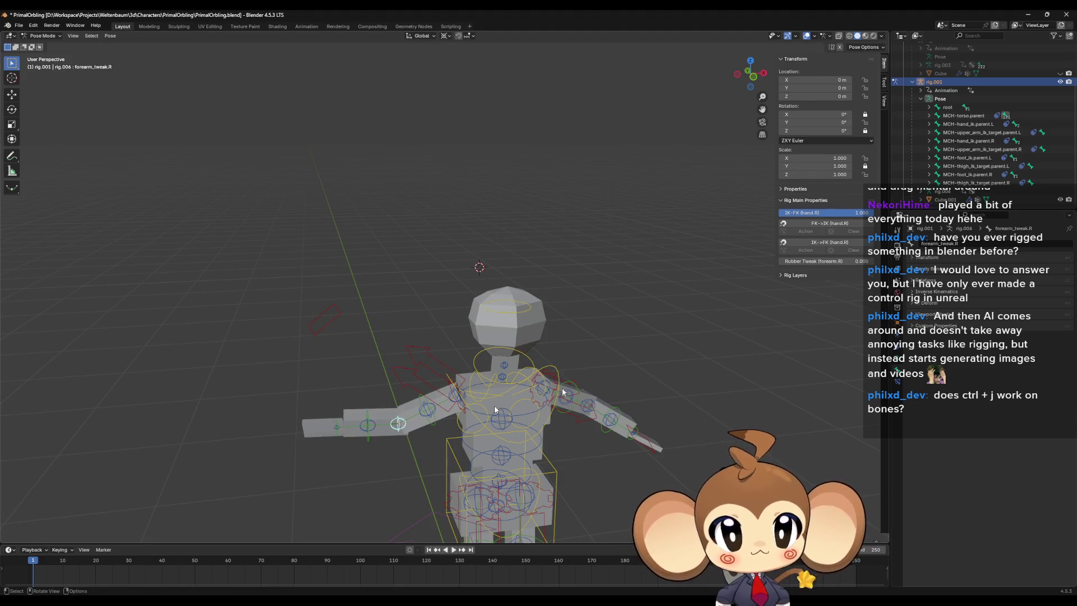
mouse_move(841, 213)
left_mouse_down()
mouse_move(790, 213)
mouse_move(864, 213)
mouse_move(787, 213)
left_mouse_up()
left_click(830, 243)
left_click(833, 243)
left_click(837, 244)
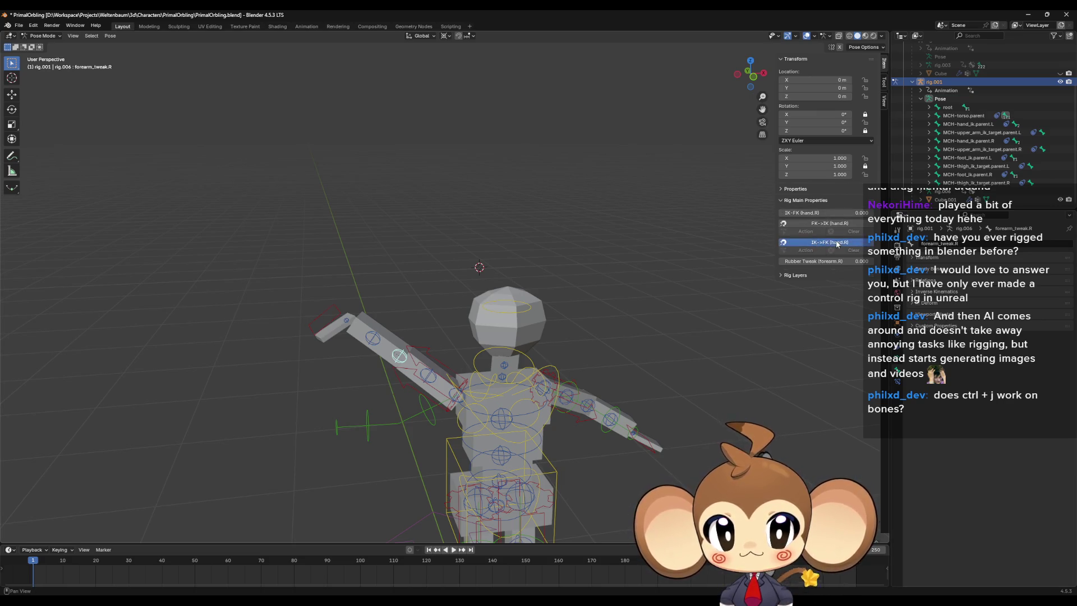
left_click(837, 244)
left_click(835, 243)
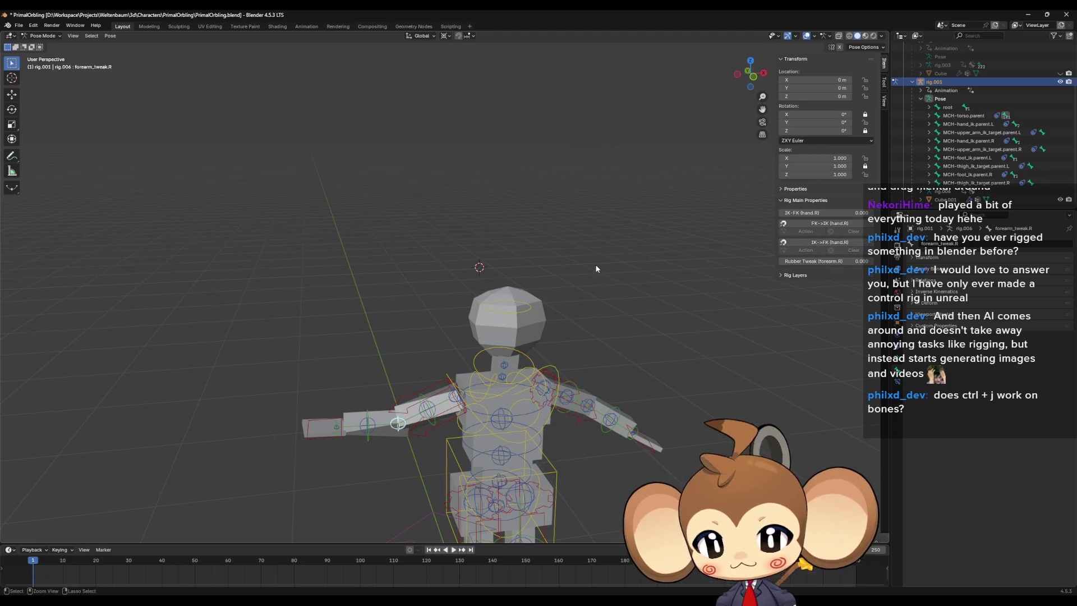
key("ctrl+z")
key("ctrl+z")
key("ctrl+z")
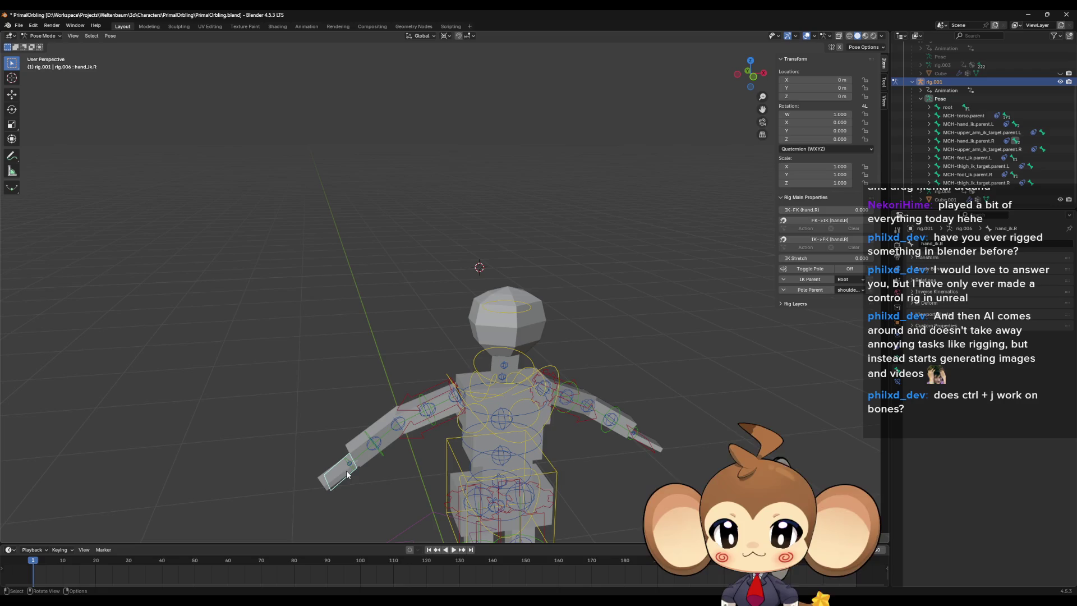
left_click(380, 449)
scroll(381, 443, "down", 2)
mouse_move(382, 443)
middle_mouse_down()
mouse_move(402, 448)
mouse_move(398, 462)
middle_mouse_up()
scroll(399, 457, "up", 3)
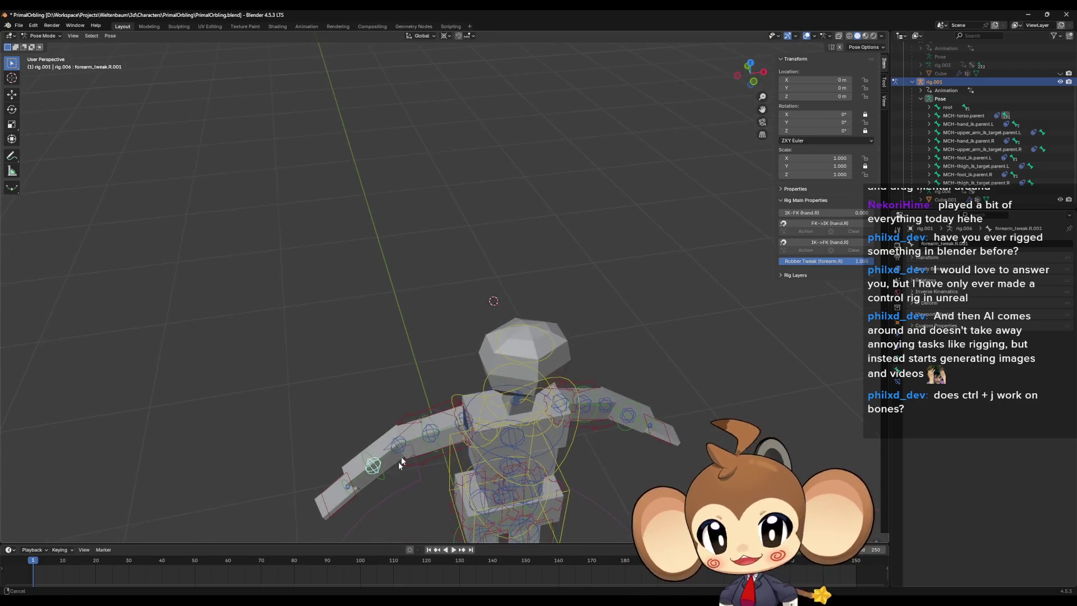
scroll(398, 462, "up", 4)
middle_click_drag(477, 352, 488, 285)
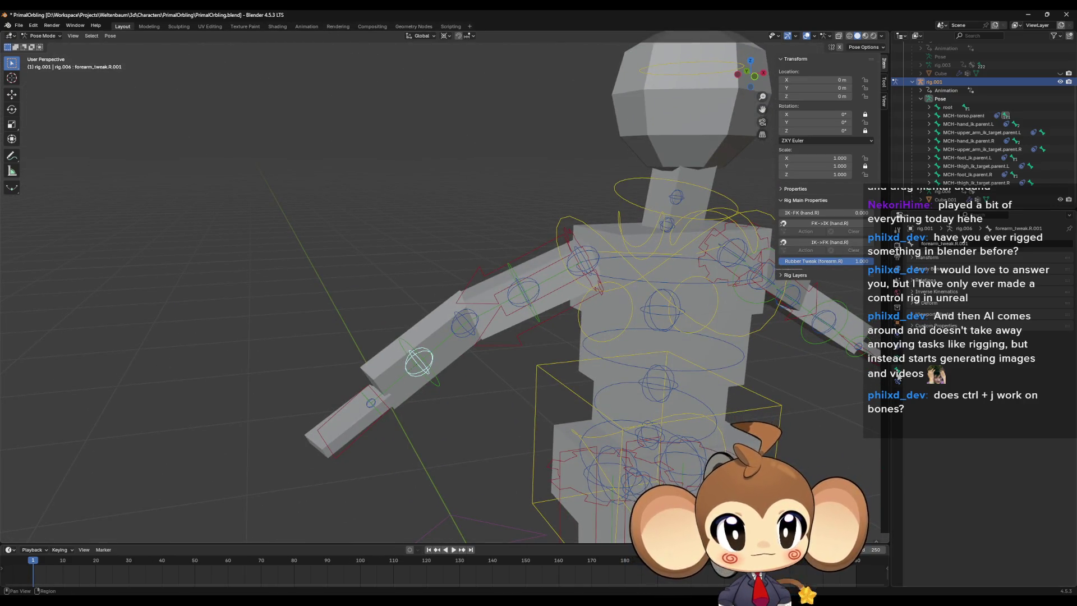
left_click(911, 258)
left_click(911, 258)
left_click(912, 271)
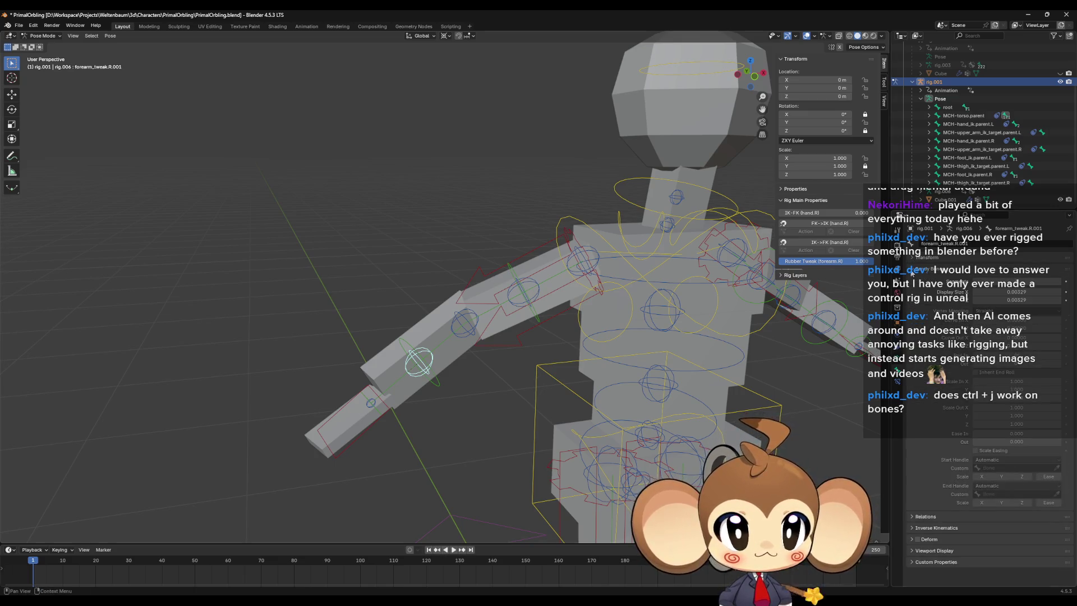
left_click(912, 272)
left_click(910, 281)
left_click(911, 281)
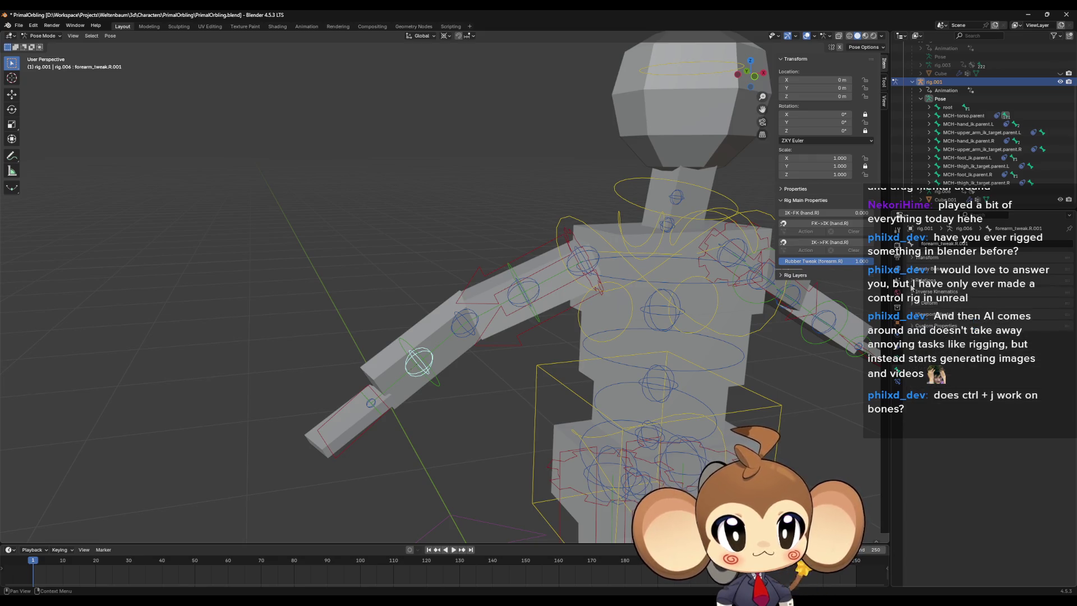
left_click(911, 291)
left_click(912, 292)
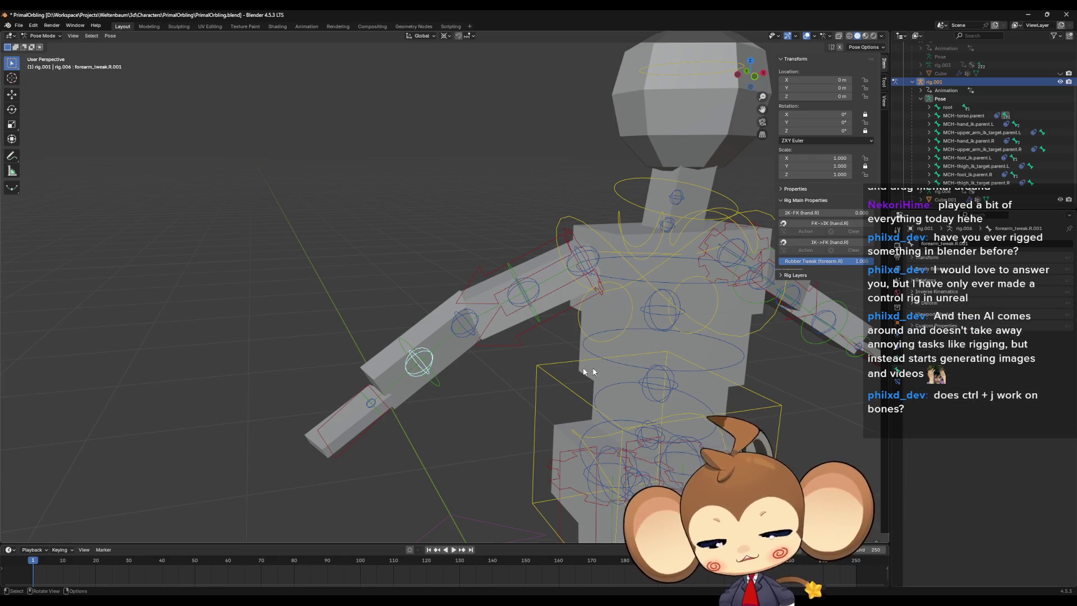
scroll(565, 377, "down", 3)
scroll(565, 377, "up", 2)
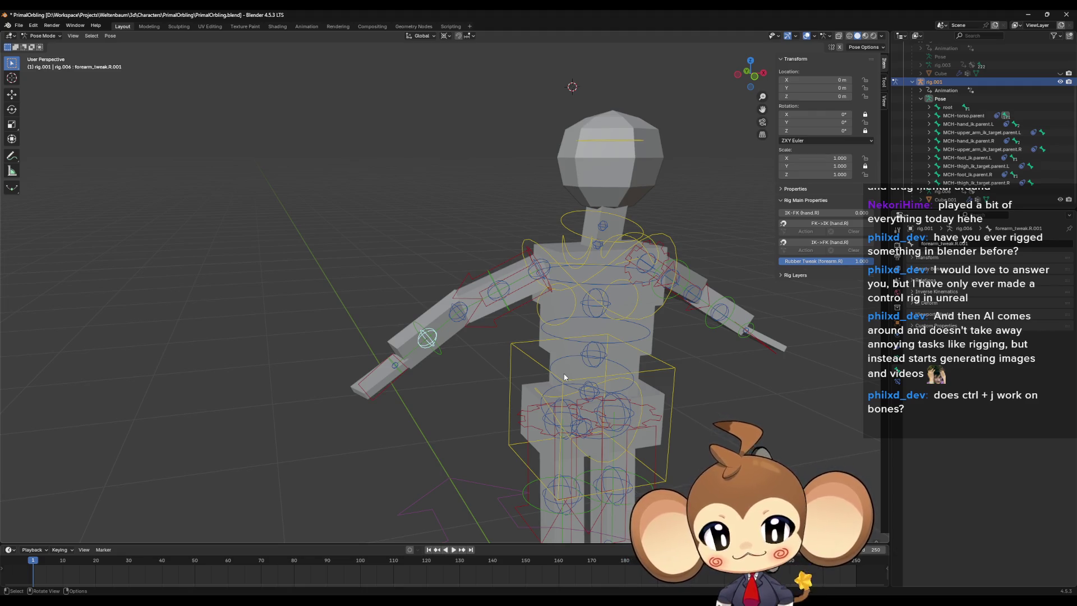
scroll(422, 340, "down", 3)
middle_click_drag(463, 359, 469, 332)
scroll(469, 344, "up", 3)
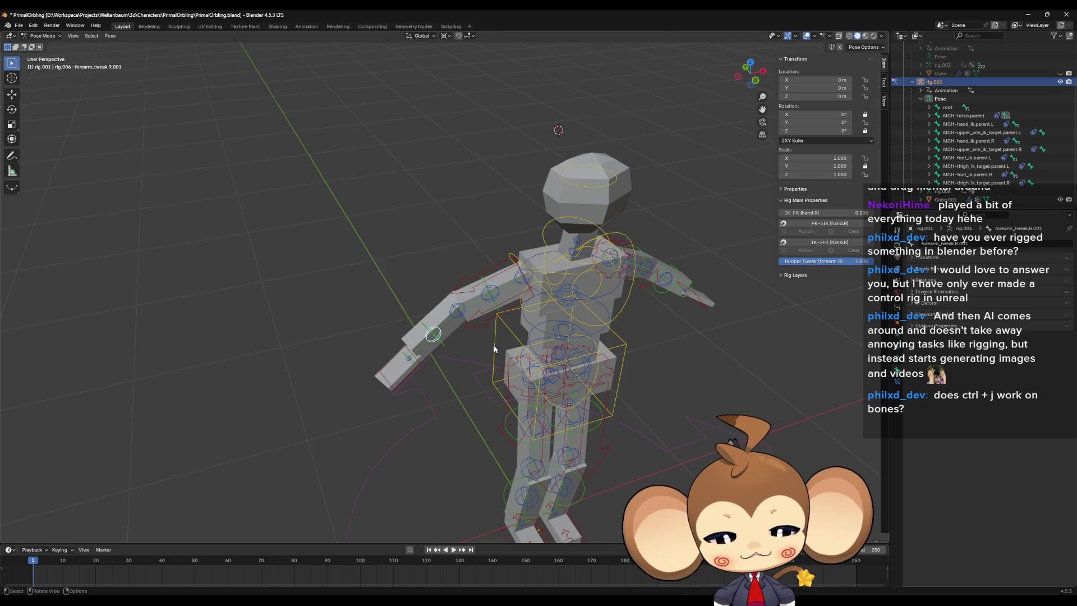
scroll(536, 346, "up", 4)
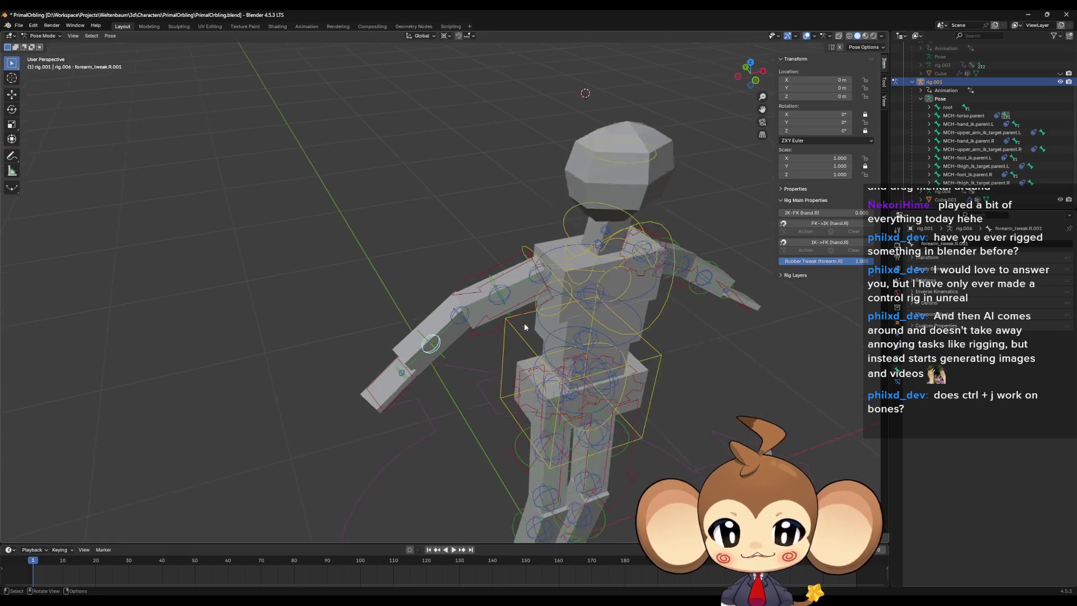
scroll(536, 346, "down", 3)
scroll(519, 347, "up", 3)
mouse_move(519, 347)
middle_mouse_down()
mouse_move(543, 359)
mouse_move(503, 363)
mouse_move(570, 358)
mouse_move(418, 347)
mouse_move(412, 315)
middle_mouse_up()
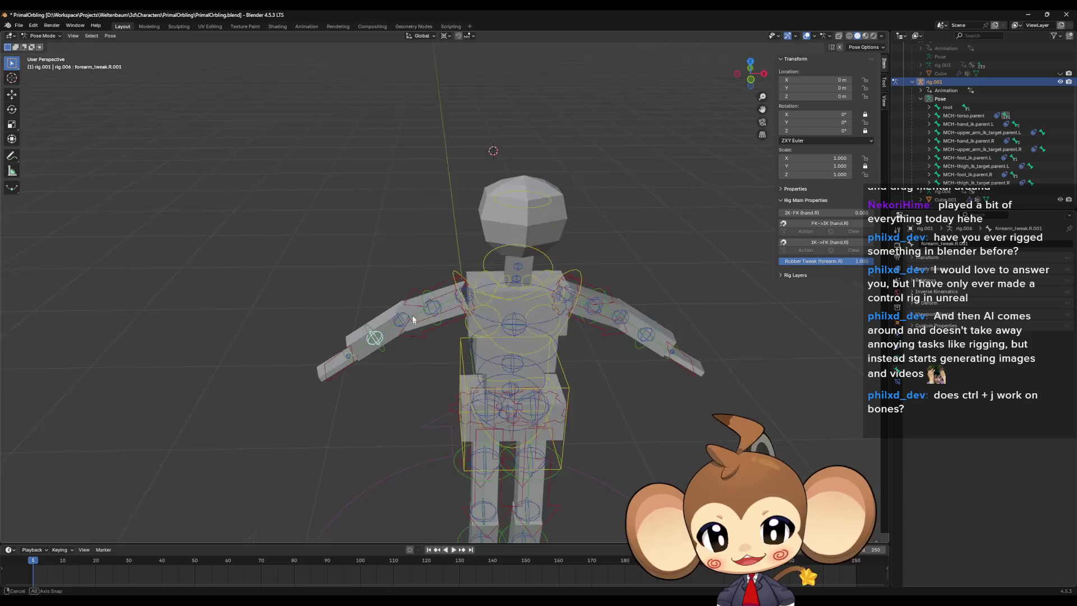
left_click(374, 366)
key("g")
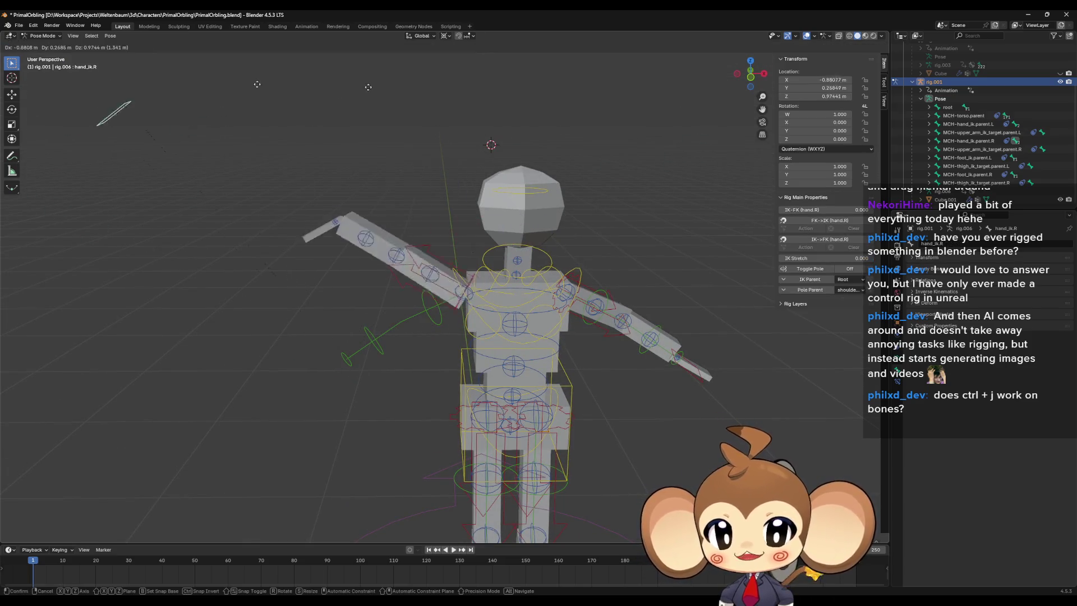
left_click(187, 333)
key("ctrl+z")
scroll(426, 376, "up", 3)
mouse_move(505, 358)
middle_mouse_down()
mouse_move(536, 350)
mouse_move(504, 351)
mouse_move(487, 318)
mouse_move(364, 359)
mouse_move(292, 358)
middle_mouse_up()
left_click(362, 361)
key("g")
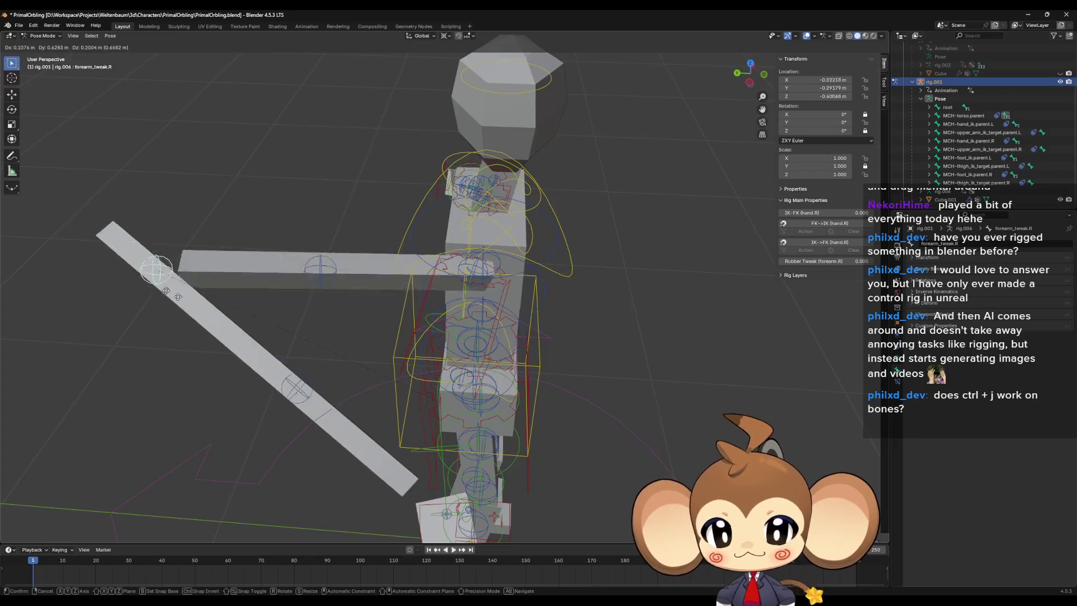
left_click(250, 329)
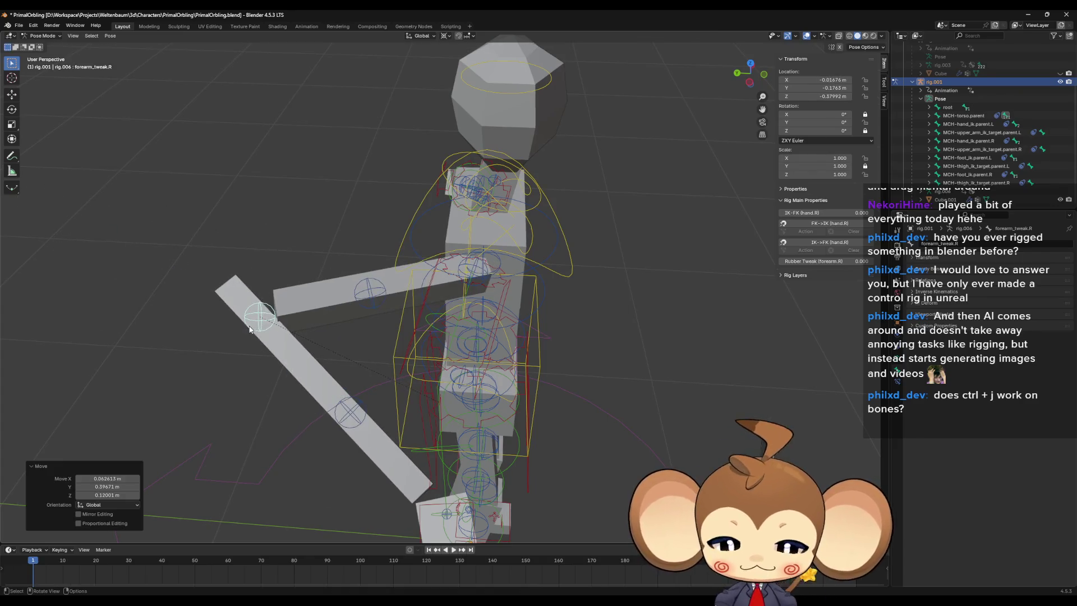
key("ctrl+z")
mouse_move(359, 362)
middle_mouse_down()
mouse_move(384, 388)
mouse_move(428, 385)
mouse_move(564, 425)
mouse_move(540, 443)
mouse_move(381, 413)
mouse_move(440, 384)
mouse_move(439, 452)
middle_mouse_up()
left_click(385, 388)
left_click(434, 318)
mouse_move(435, 318)
middle_mouse_down()
mouse_move(440, 327)
mouse_move(426, 314)
middle_mouse_up()
key("g")
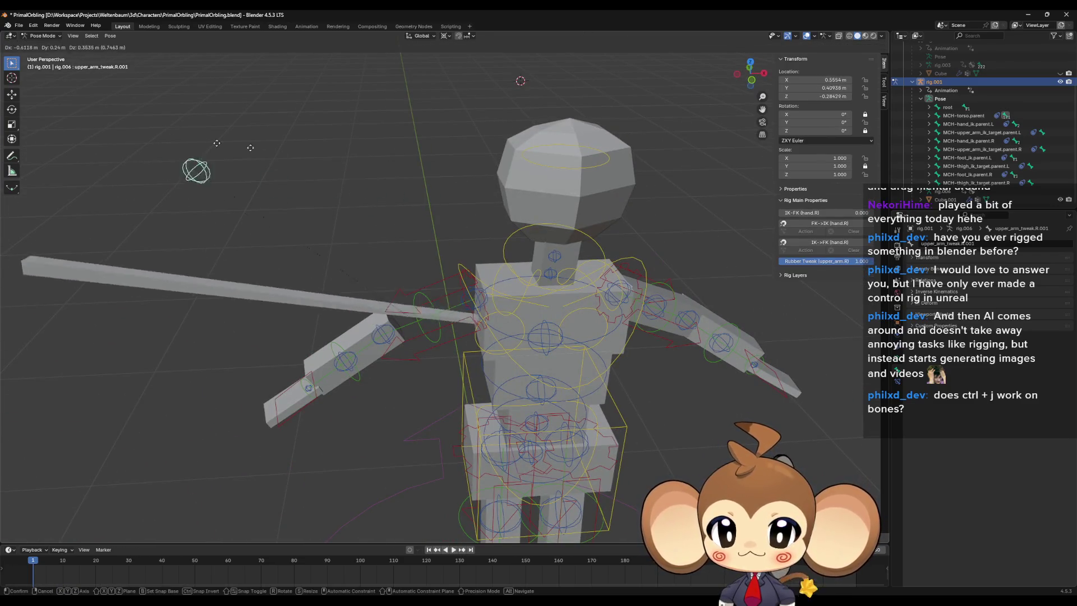
left_click(401, 203)
key("ctrl+z")
mouse_move(401, 203)
middle_mouse_down()
mouse_move(449, 326)
mouse_move(534, 279)
mouse_move(341, 389)
middle_mouse_up()
left_click(533, 279)
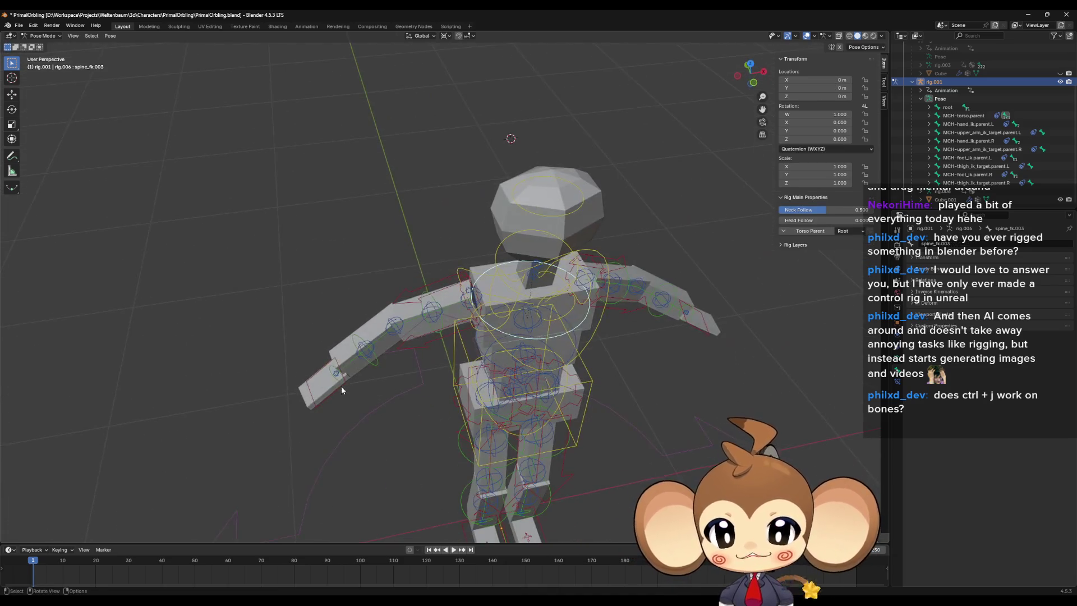
left_click(341, 389)
middle_click_drag(415, 383, 359, 368)
key("g")
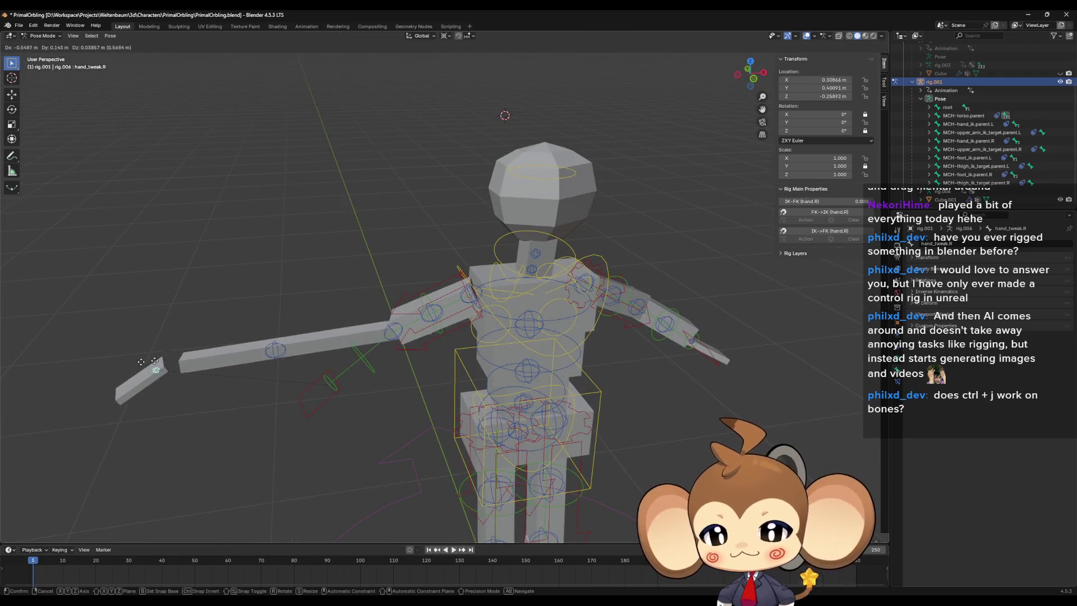
left_click(140, 377)
key("ctrl+z")
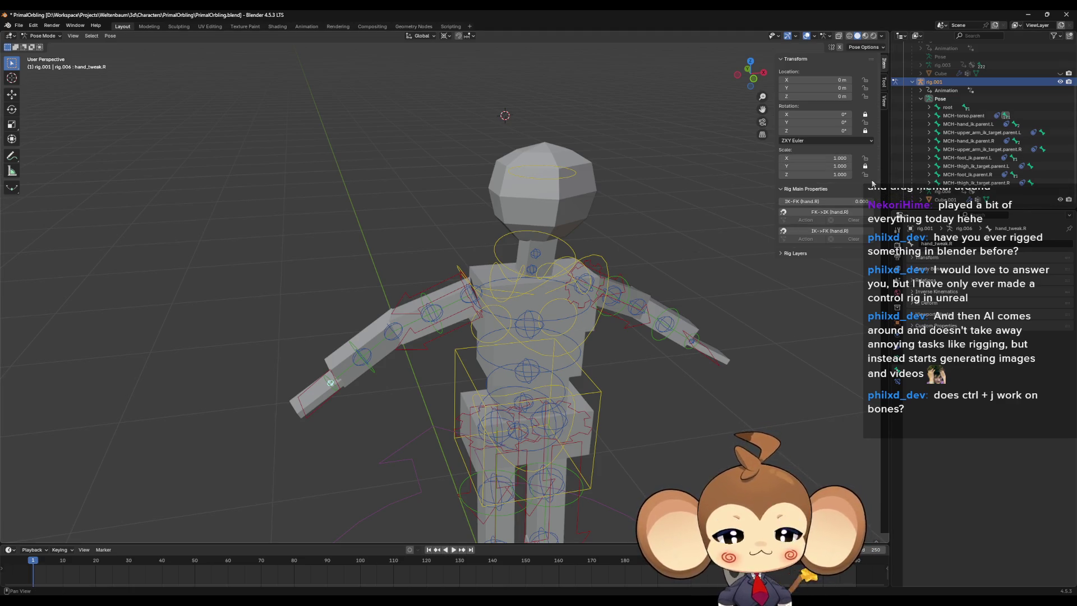
key("a")
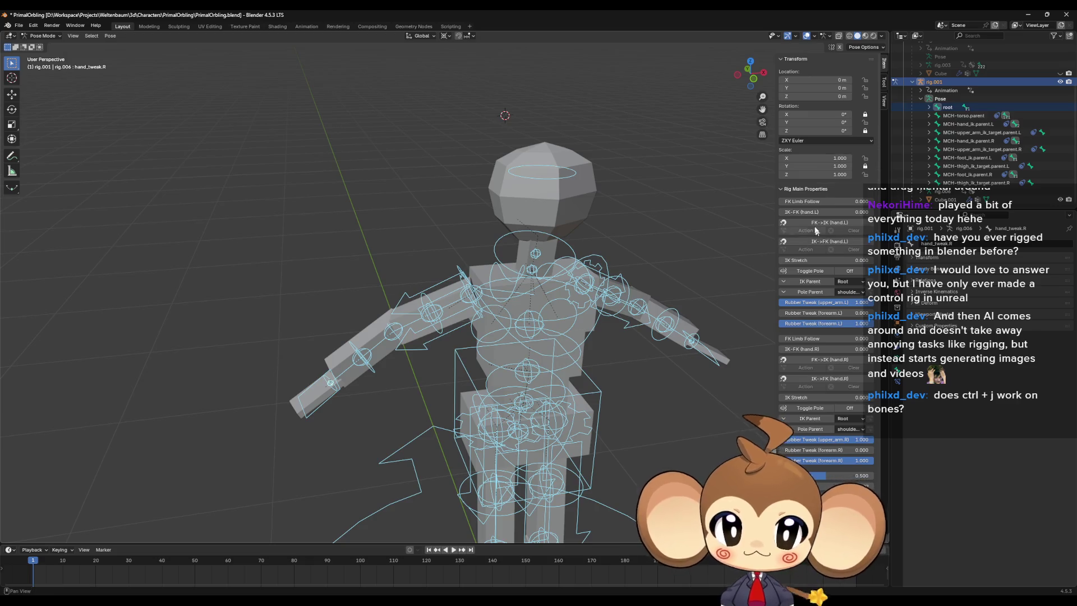
left_click(323, 402)
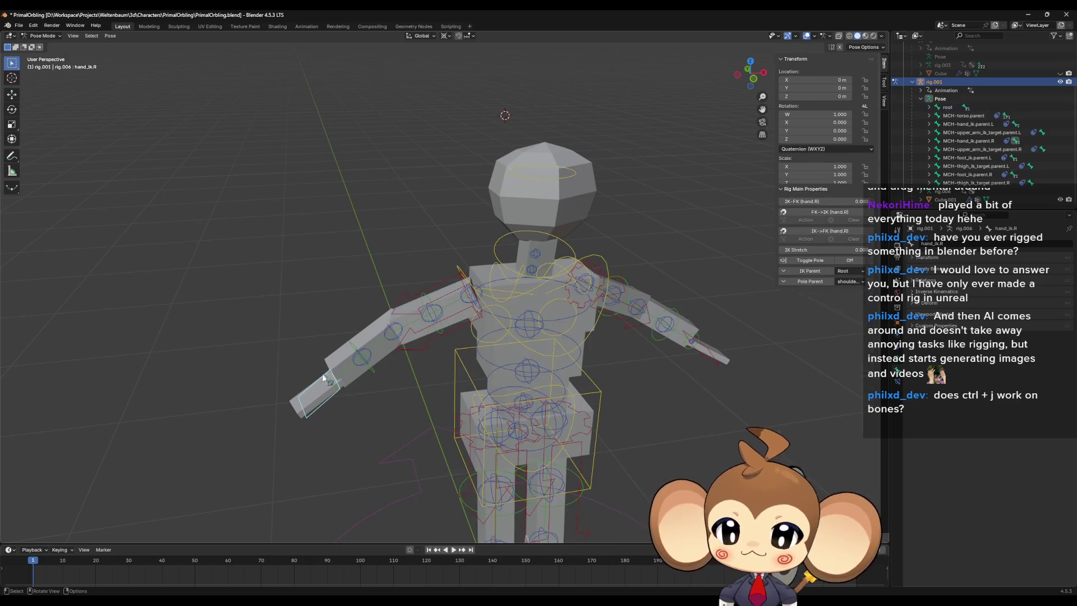
left_click(363, 357)
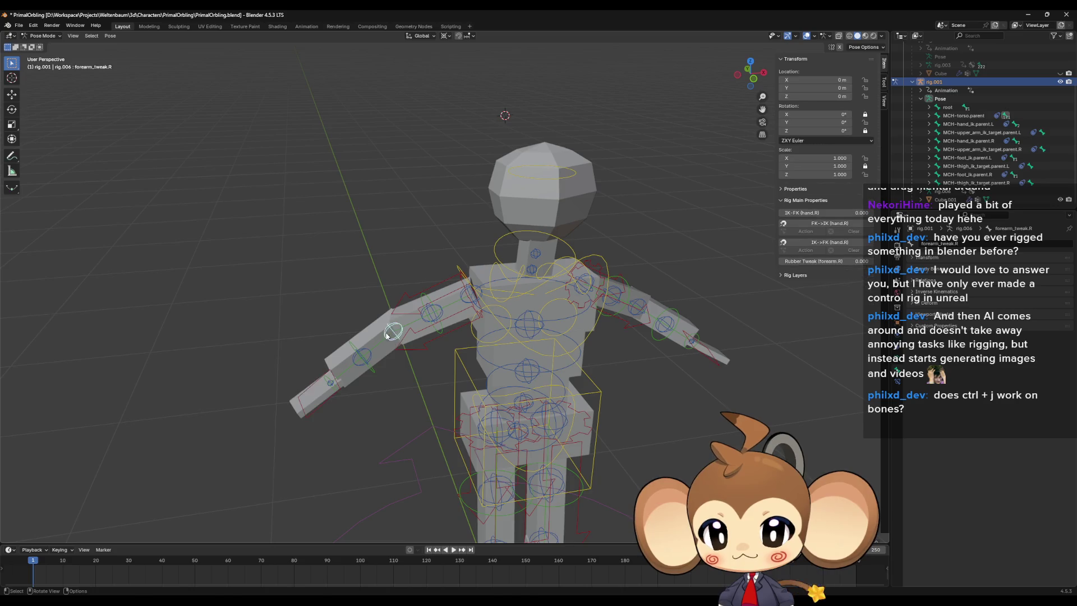
key("g")
left_click(134, 221)
key("ctrl+z")
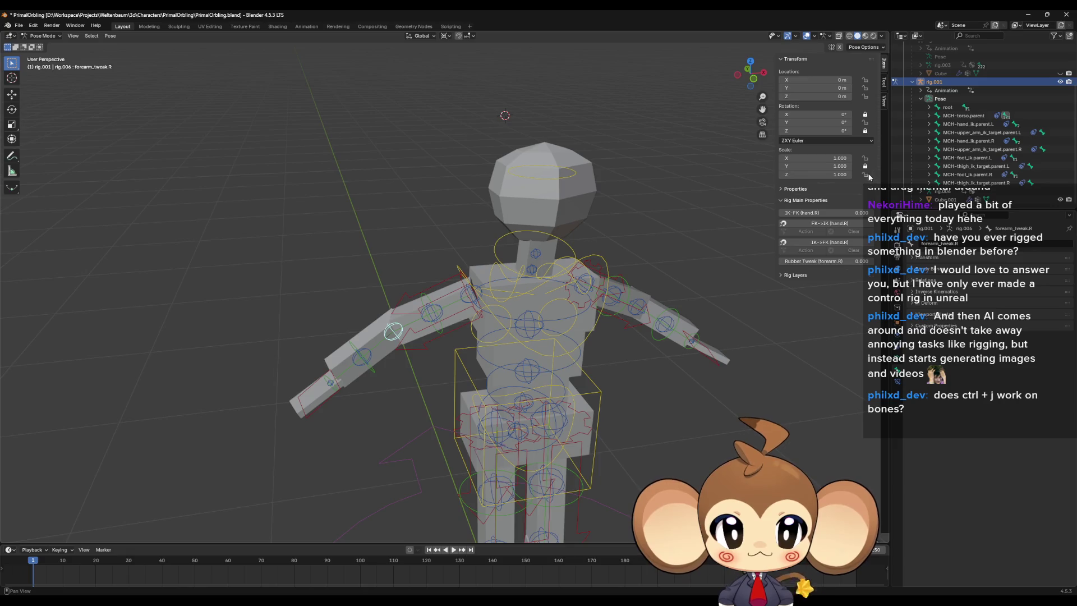
mouse_move(409, 341)
left_mouse_down()
mouse_move(306, 243)
mouse_move(191, 238)
left_mouse_up()
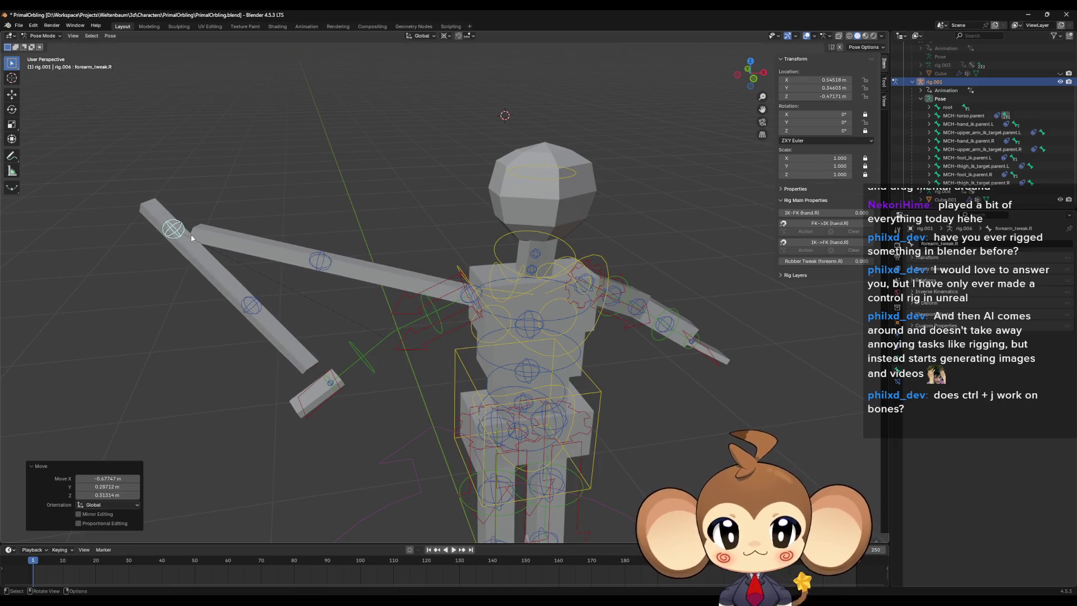
key("ctrl+z")
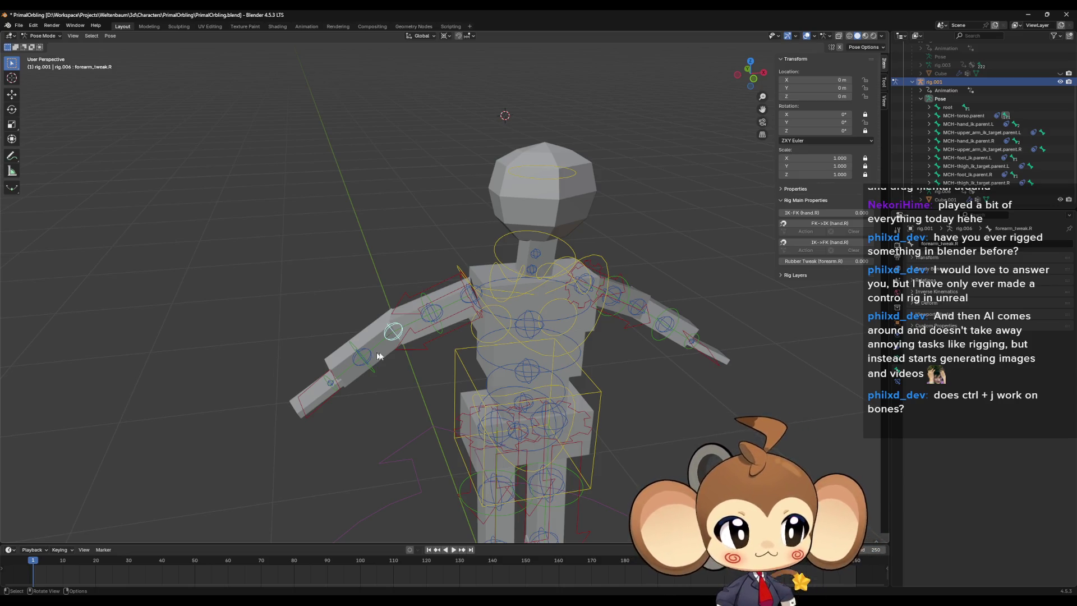
middle_click_drag(661, 437, 624, 455)
scroll(624, 454, "down", 5)
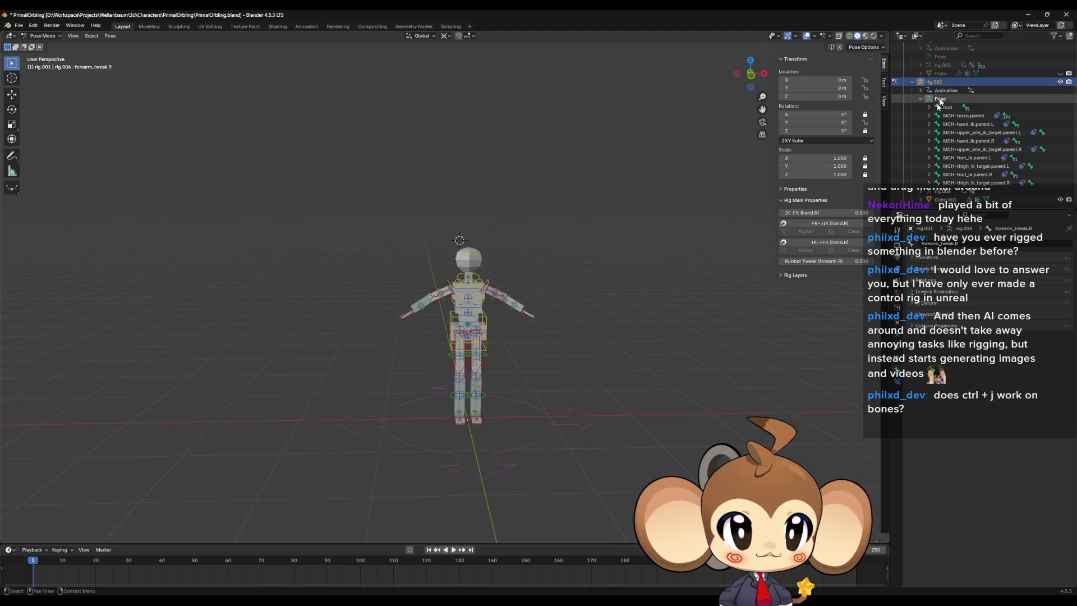
Step: Delete the generated rig.001, leaving the metarig and the mannequin mesh Cube.001
left_click(461, 333)
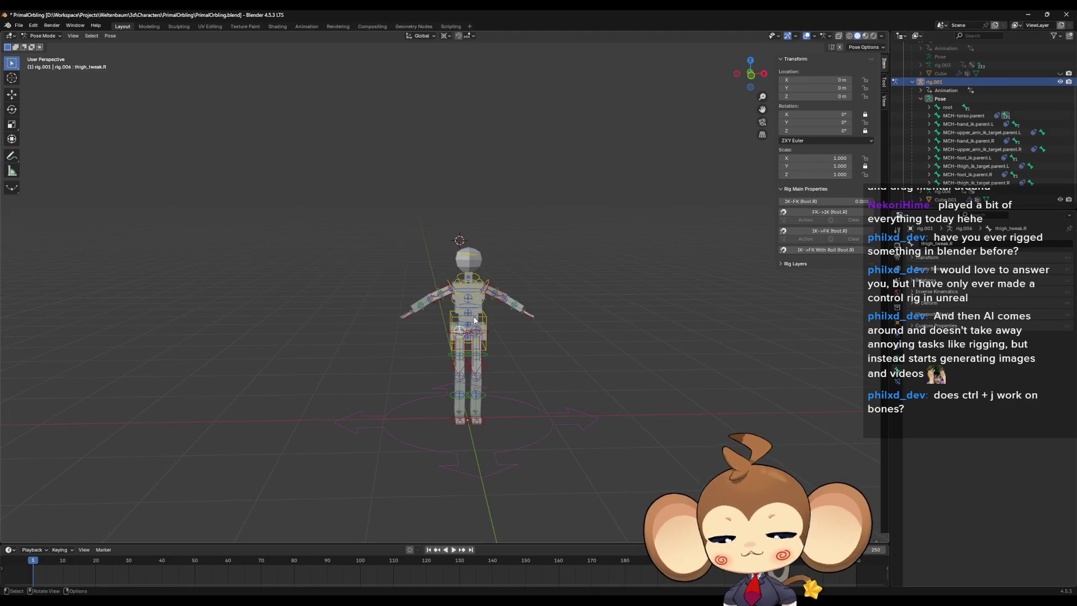
key("Tab")
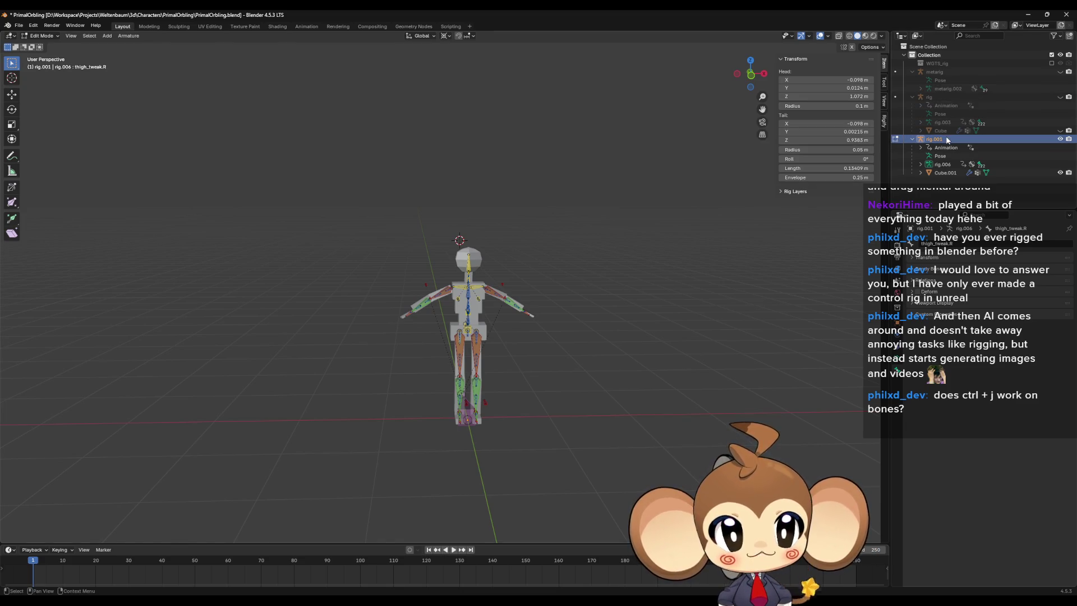
key("Delete")
key("Delete")
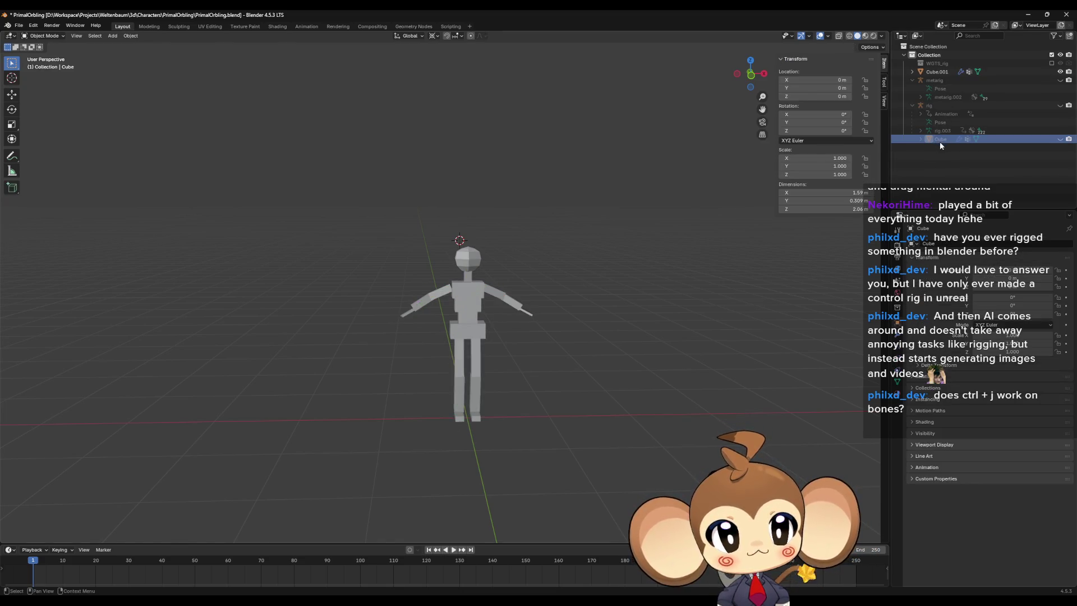
left_click(932, 98)
middle_click_drag(608, 207, 662, 196)
left_click(935, 73)
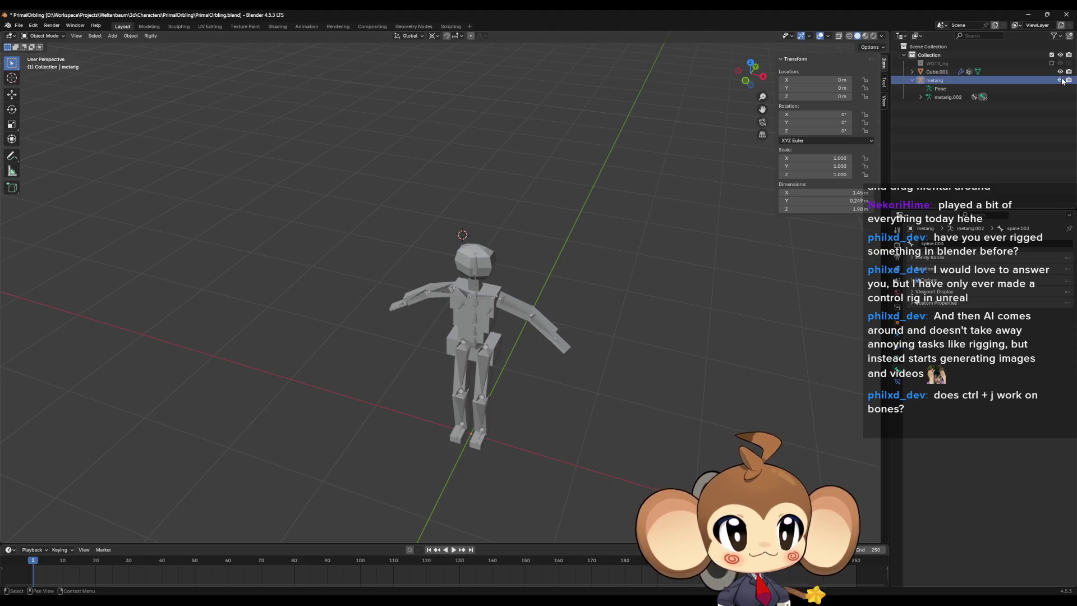
Step: Remove all vertex groups from the mannequin mesh Cube.001
left_click(933, 80, "ctrl")
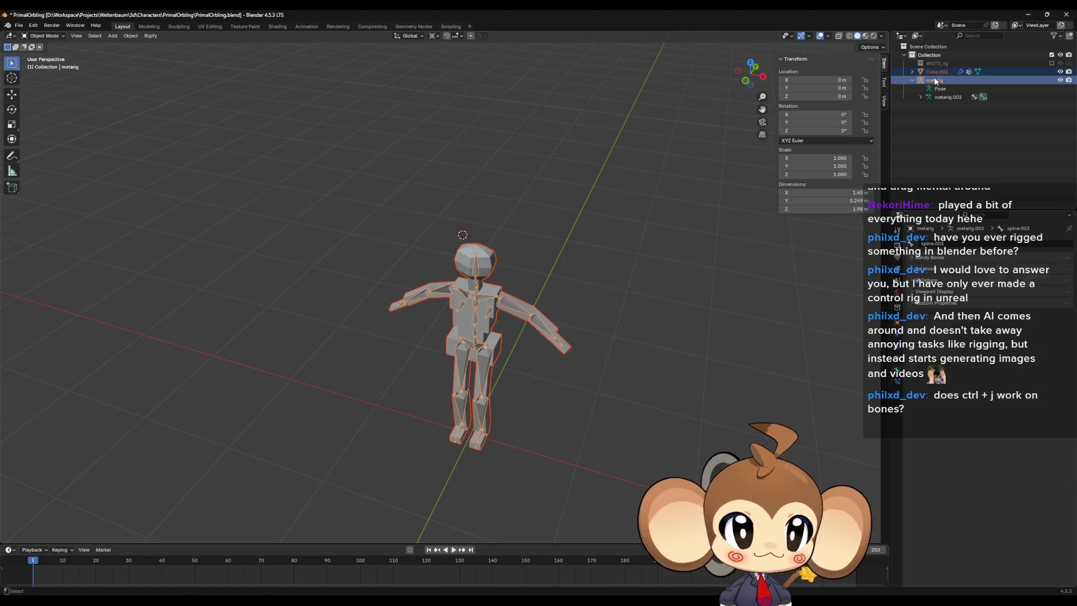
left_click(933, 80, "ctrl")
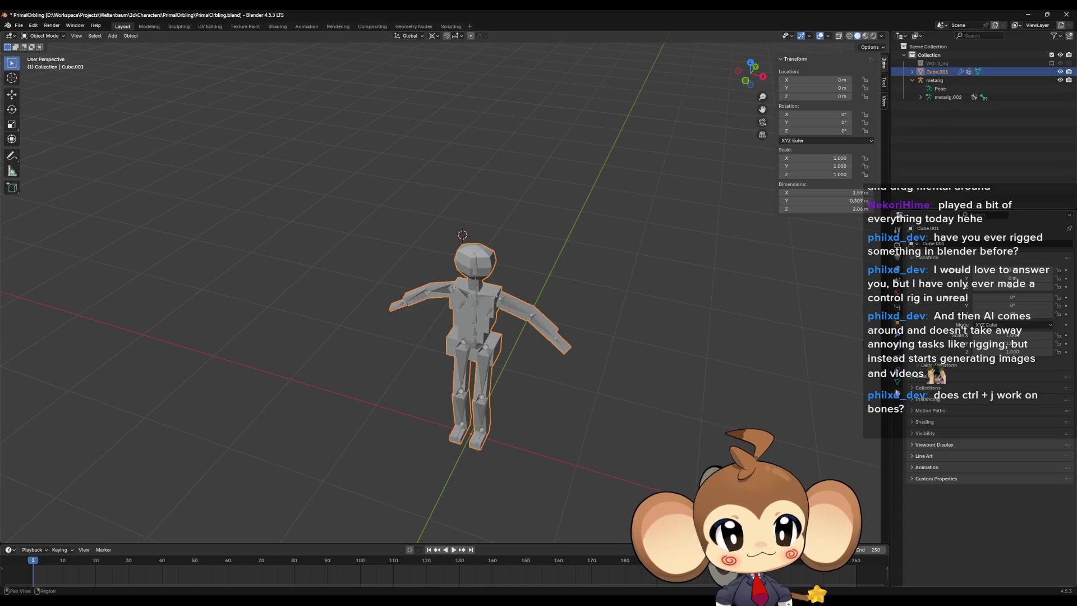
left_click(1065, 279)
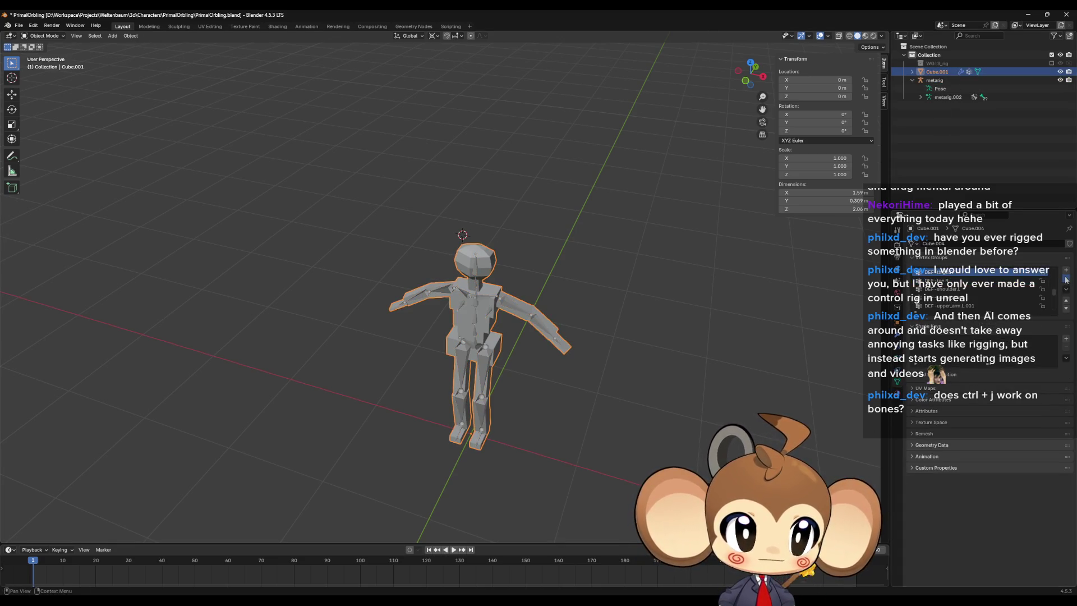
left_click(1065, 279)
left_click(1065, 279)
left_click(1065, 279)
left_click(1066, 279)
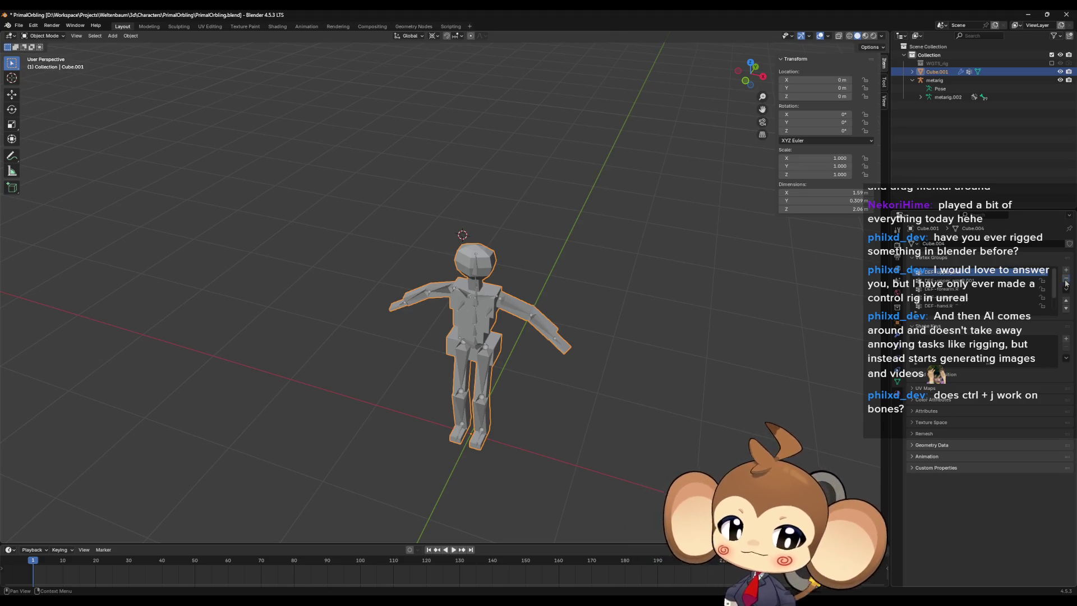
left_click(1065, 279)
Step: Select Cube.001 with the metarig active and bring up the Ctrl+P parent menu
mouse_move(616, 387)
middle_mouse_down()
mouse_move(683, 421)
mouse_move(584, 422)
mouse_move(586, 381)
mouse_move(620, 341)
mouse_move(710, 355)
mouse_move(607, 392)
mouse_move(628, 452)
mouse_move(566, 416)
mouse_move(830, 212)
middle_mouse_up()
scroll(673, 336, "up", 2)
left_click(940, 82)
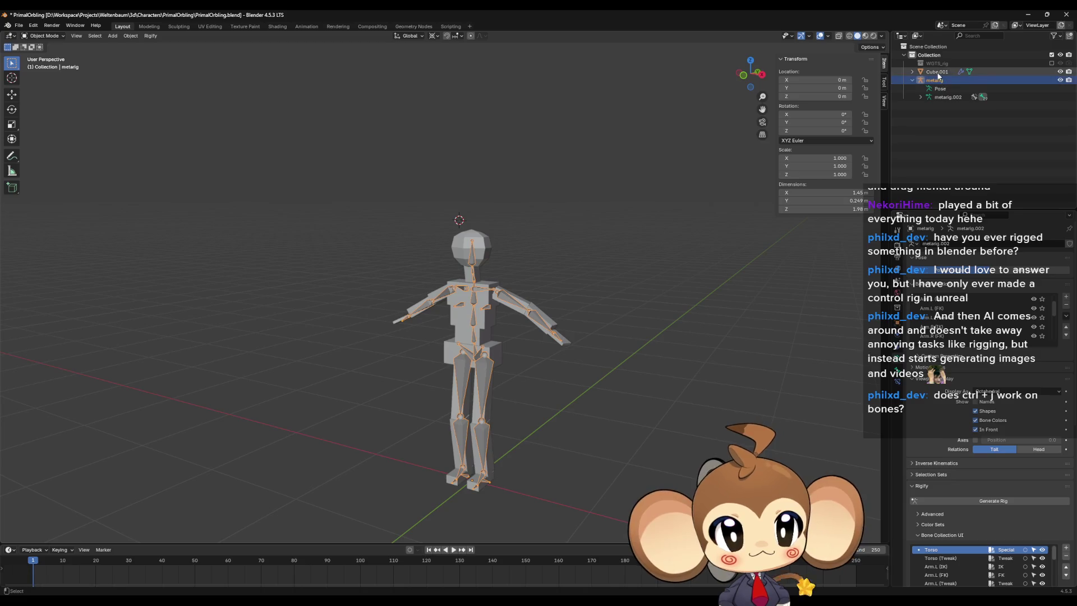
key("ctrl+z")
left_click(940, 81, "ctrl")
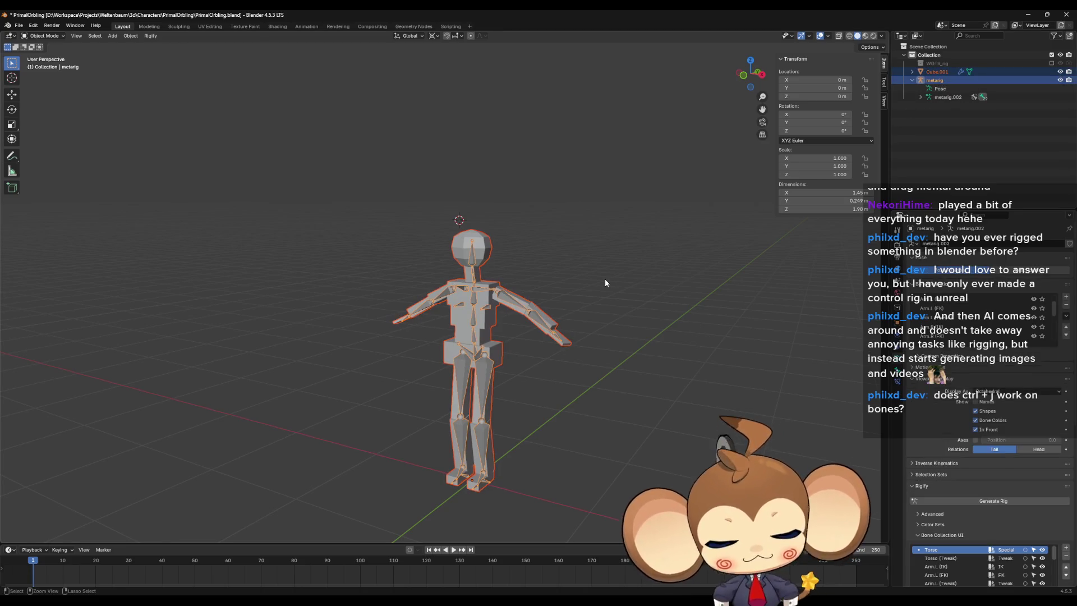
key("ctrl+p")
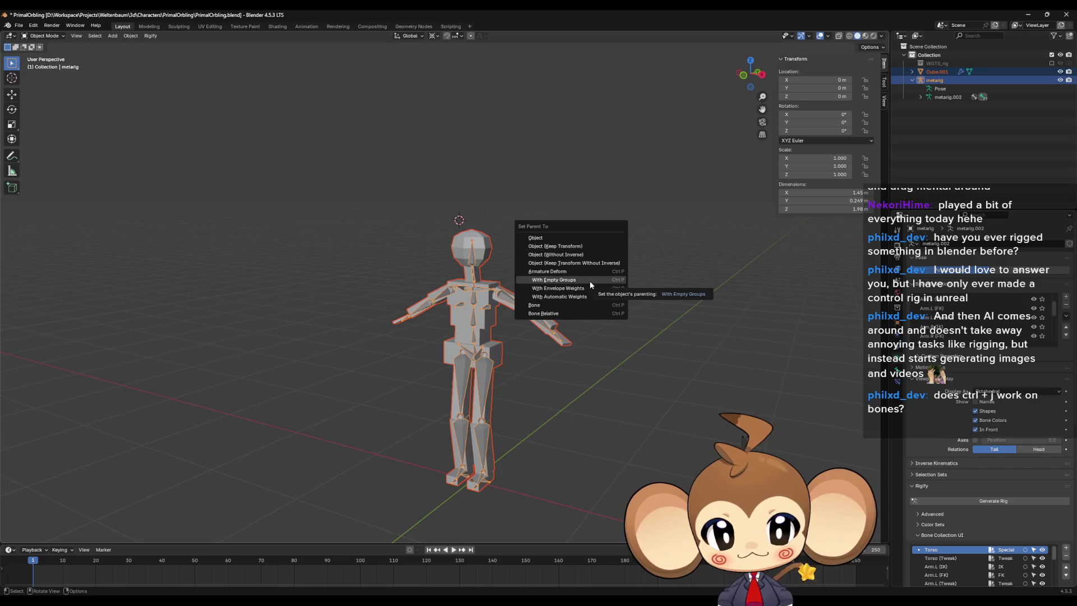
Step: Parent the mannequin mesh to the metarig using Armature Deform With Empty Groups
left_click(586, 280)
mouse_move(577, 286)
middle_mouse_down()
mouse_move(647, 374)
mouse_move(561, 359)
middle_mouse_up()
scroll(609, 329, "up", 5)
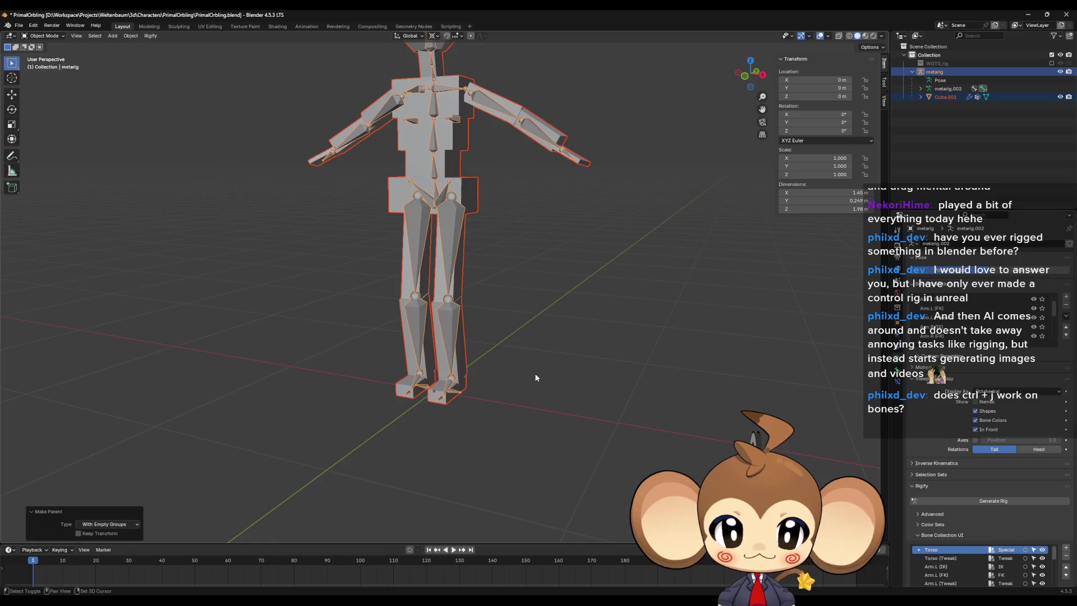
Step: Enter Edit Mode on the mannequin mesh and pick a vertex on the left foot
left_click(460, 341)
key("Tab")
key("Tab")
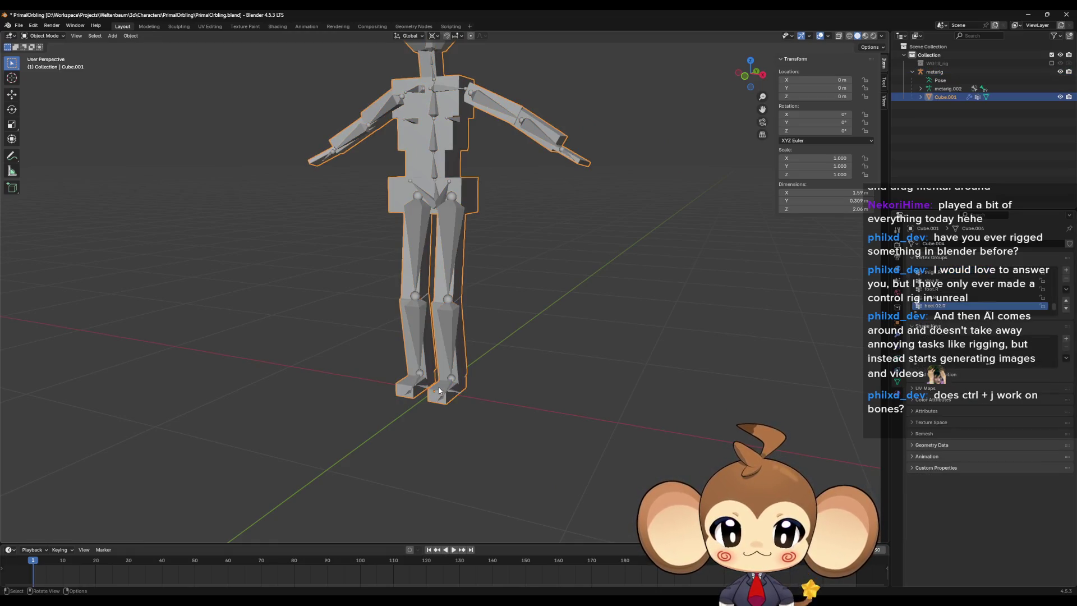
key("Tab")
middle_click_drag(452, 350, 455, 382)
left_click(454, 382)
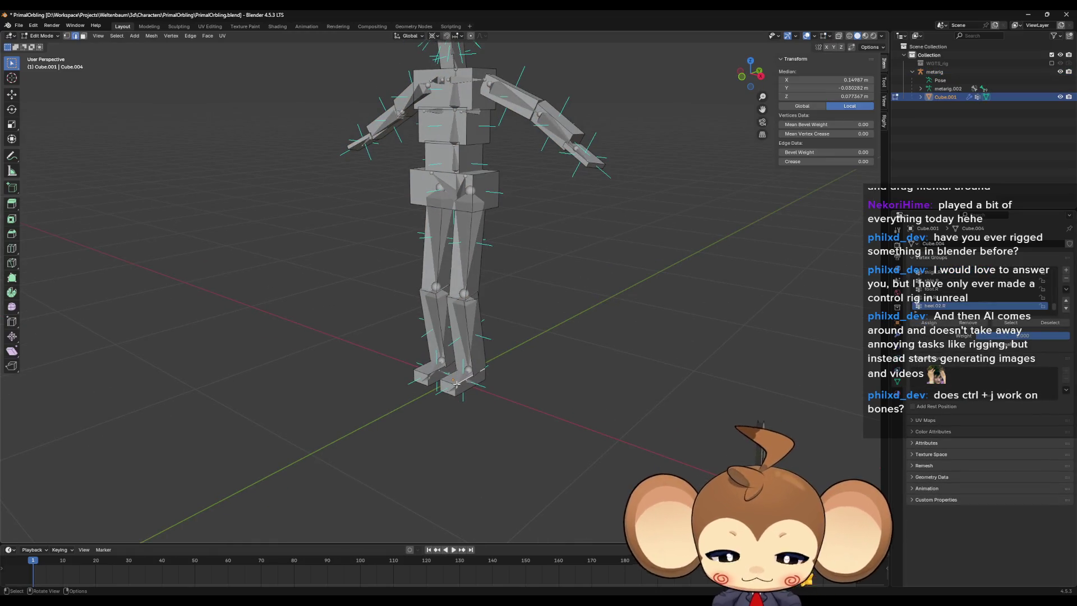
Step: Assign the left foot, shin and thigh blocks to foot.L, shin.L and thigh.L
key("l")
scroll(954, 301, "up", 5)
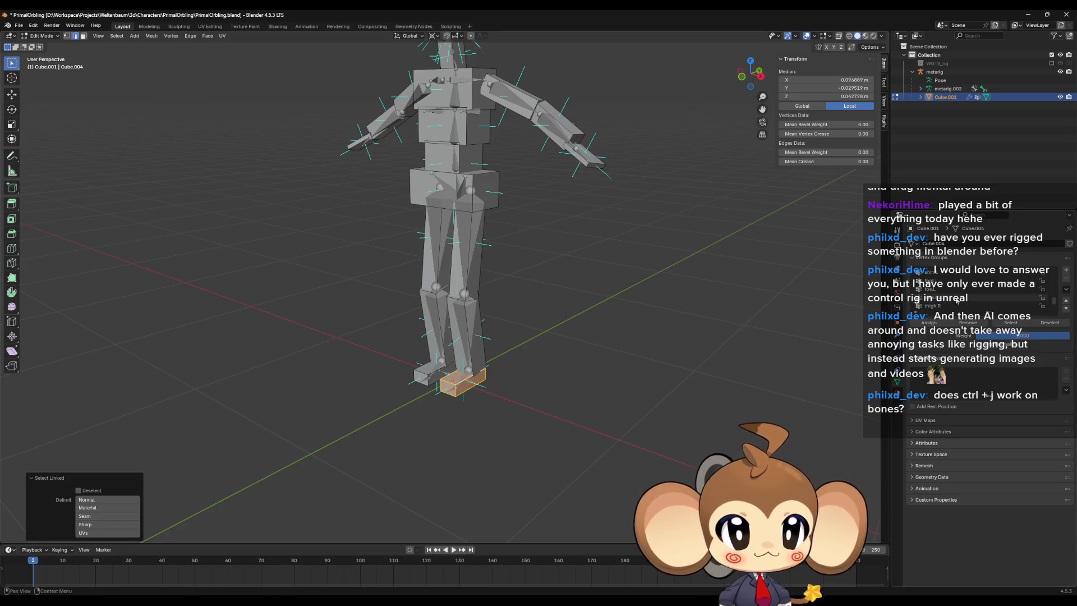
left_click(953, 281)
left_click(485, 343)
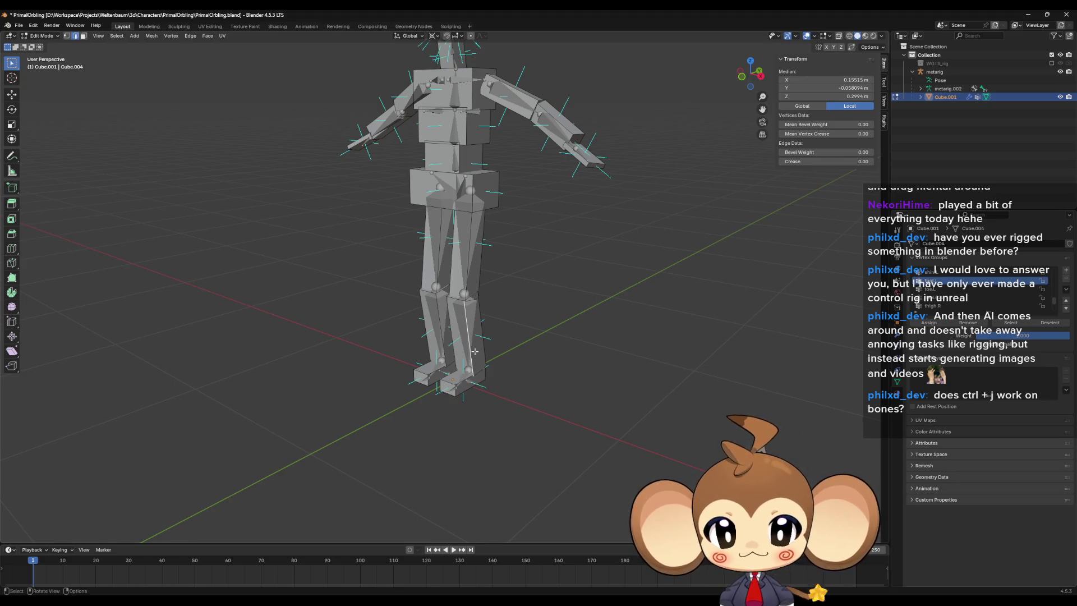
key("l")
scroll(967, 282, "up", 1)
left_click(967, 281)
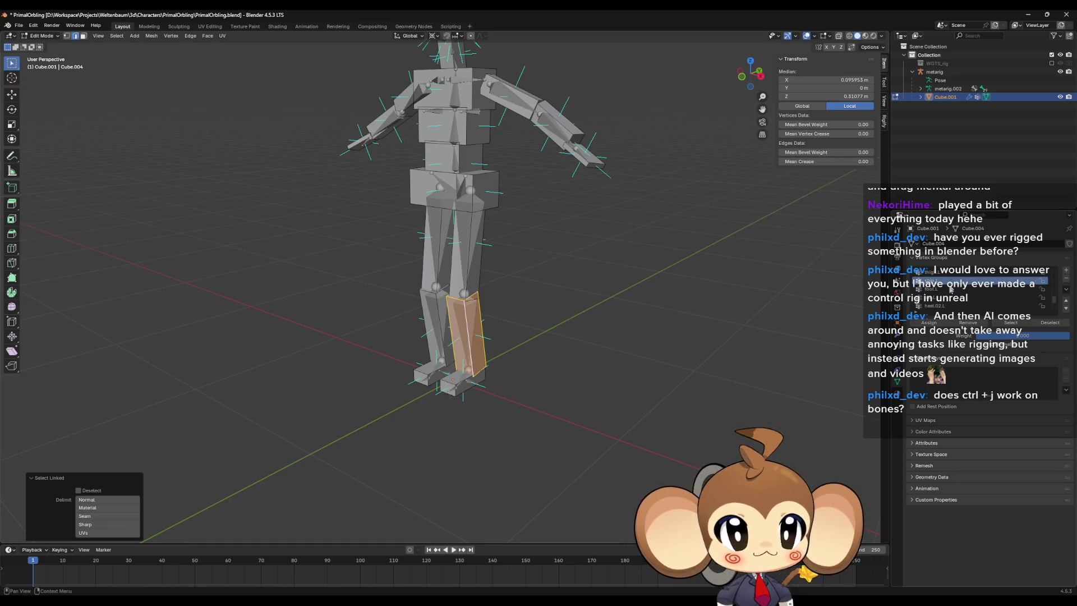
left_click(928, 323)
left_click(468, 254)
key("l")
scroll(967, 282, "up", 1)
left_click(968, 281)
left_click(926, 323)
Step: Assign the right foot, shin and thigh blocks to their groups, including shin.R and thigh.R
left_click(425, 375)
key("l")
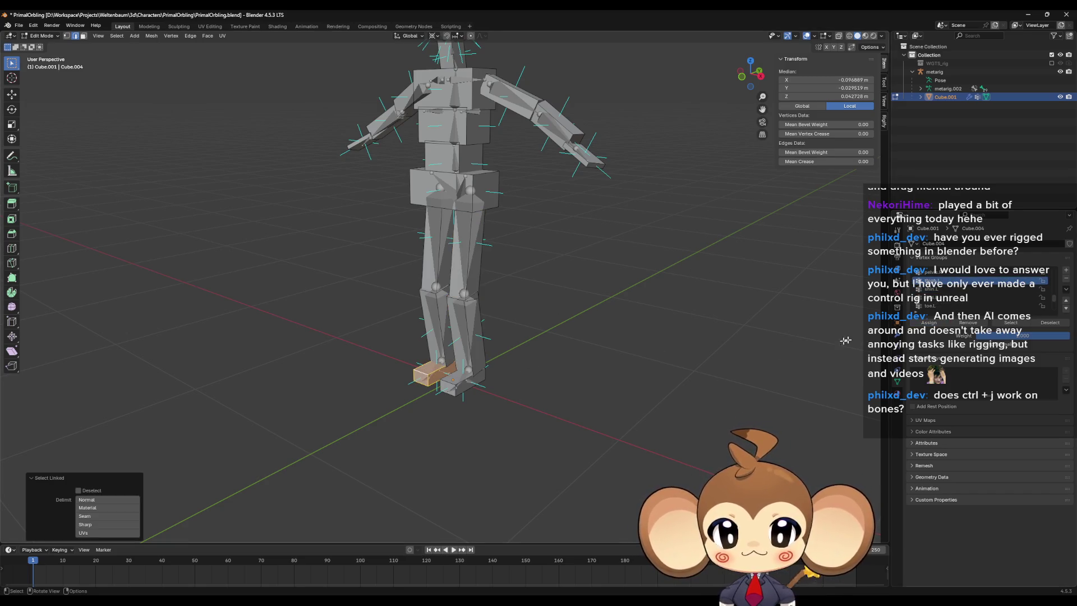
scroll(946, 293, "down", 3)
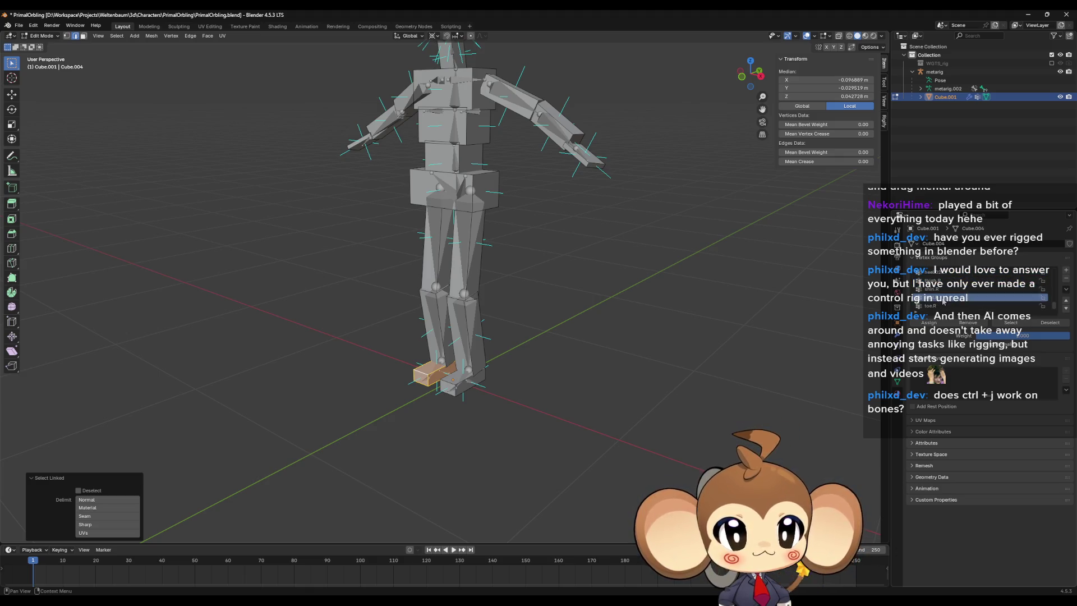
left_click(440, 318)
key("l")
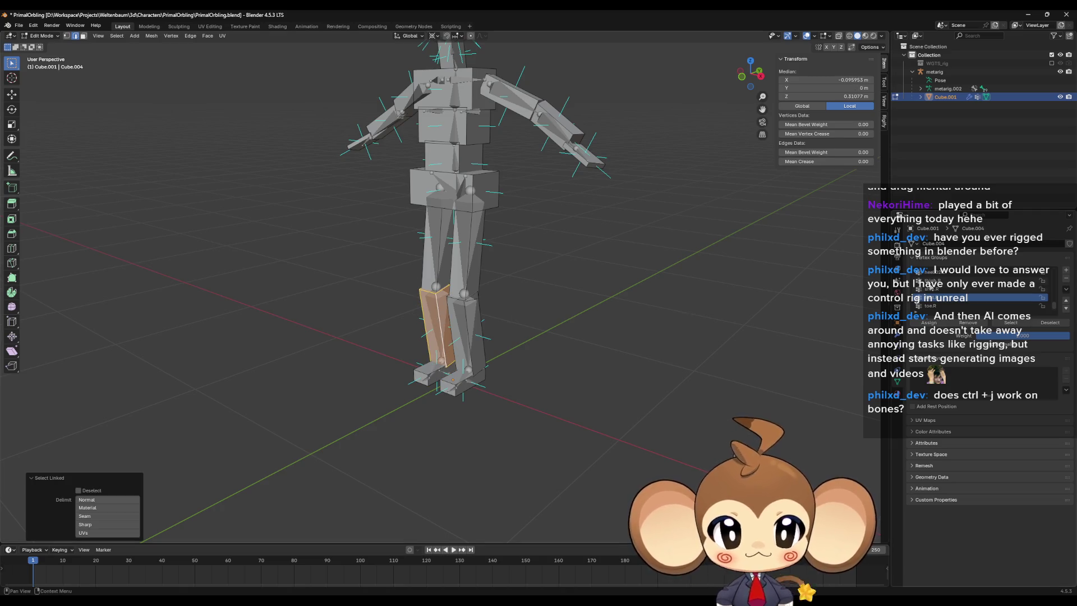
scroll(949, 302, "down", 1)
scroll(949, 301, "up", 1)
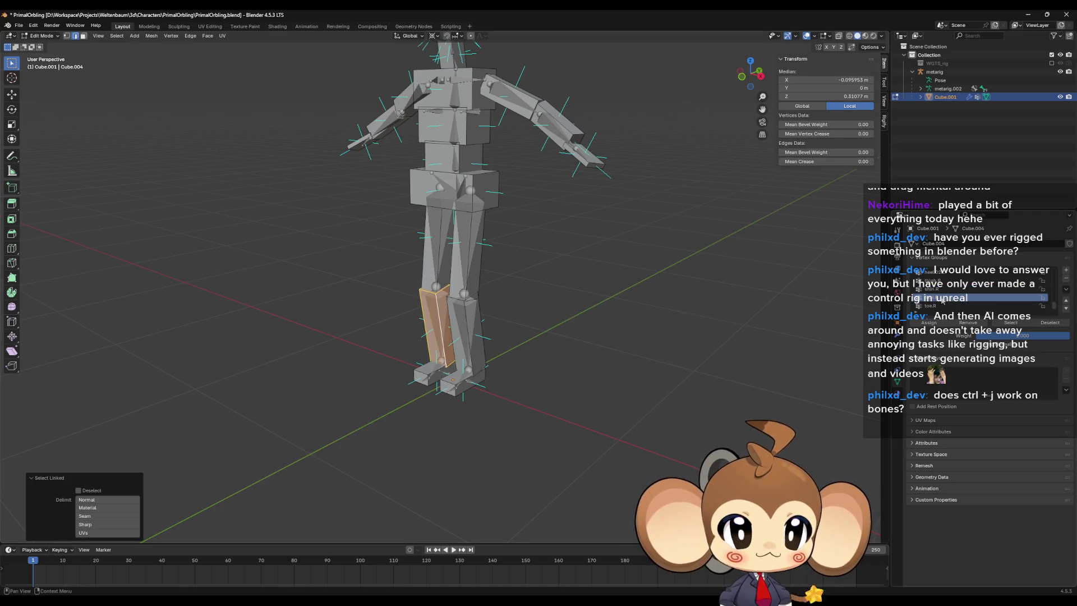
left_click(928, 323)
left_click(442, 245)
key("l")
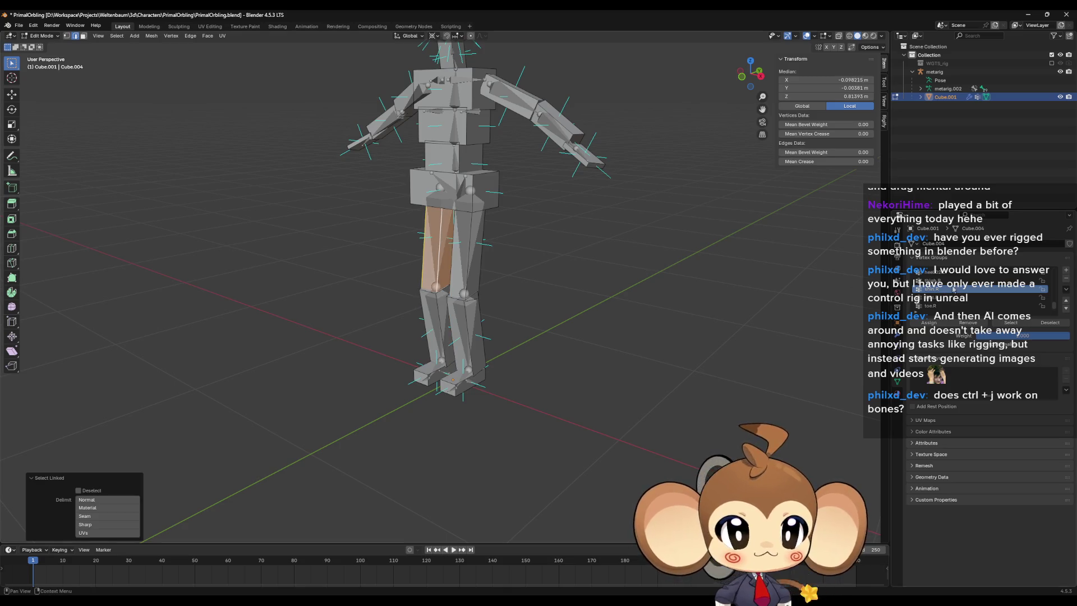
left_click(942, 281)
left_click(928, 323)
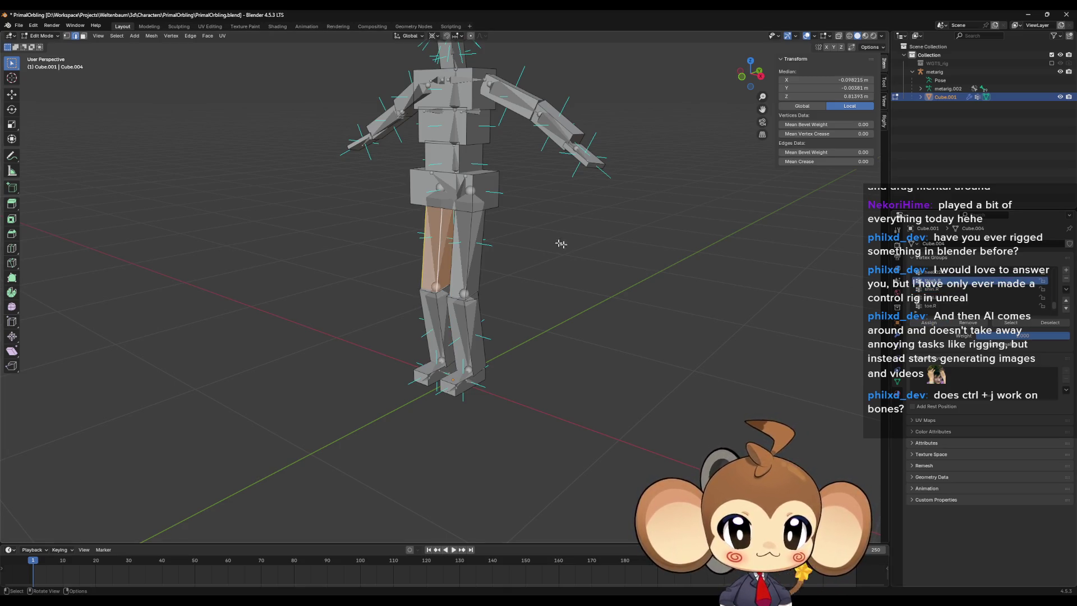
Step: Assign the hip box to the active spine vertex group
left_click(431, 204)
key("l")
scroll(956, 305, "up", 5)
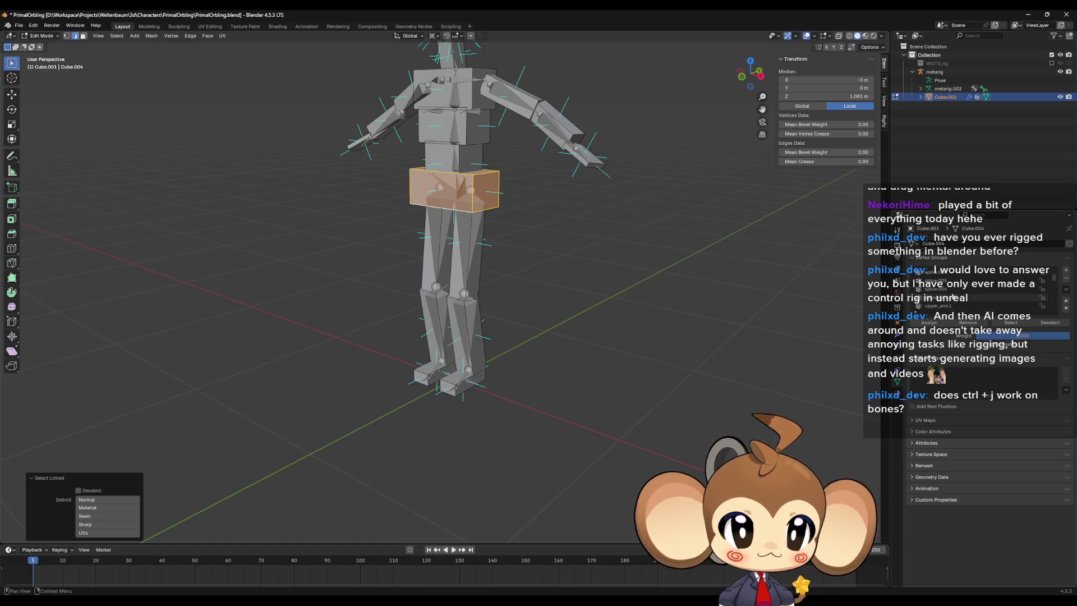
left_click(931, 323)
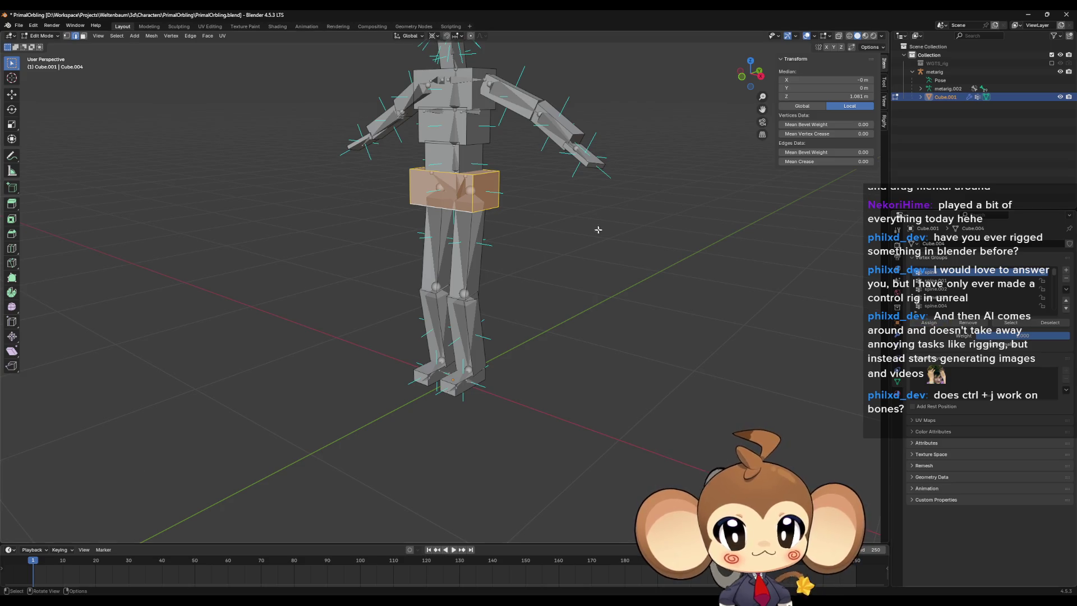
Step: Assign the upper chest to spine.002 and the top chest block to spine.003
key("alt+a")
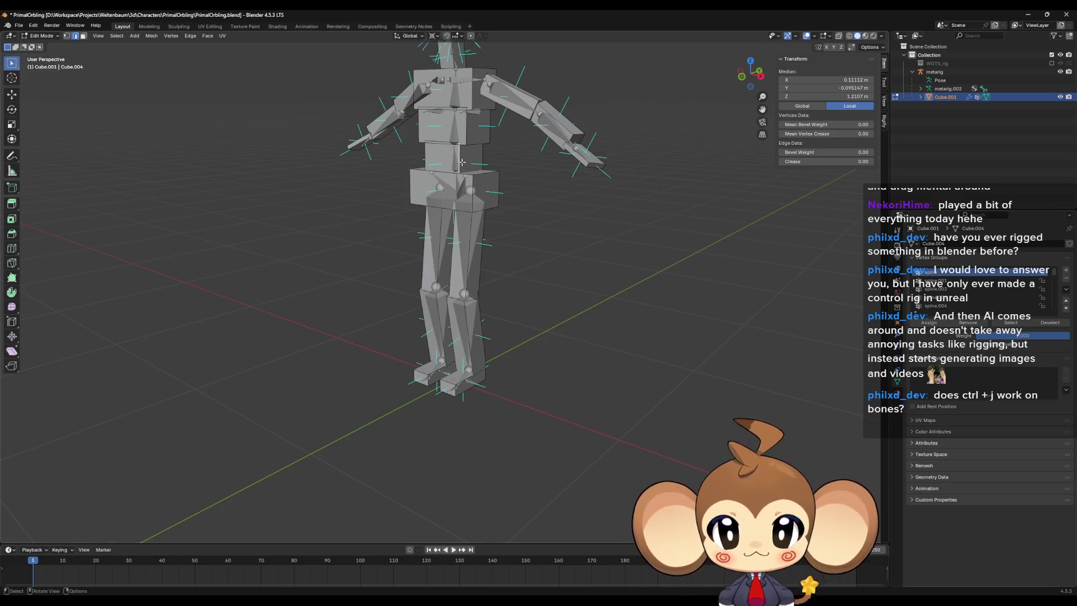
key("l")
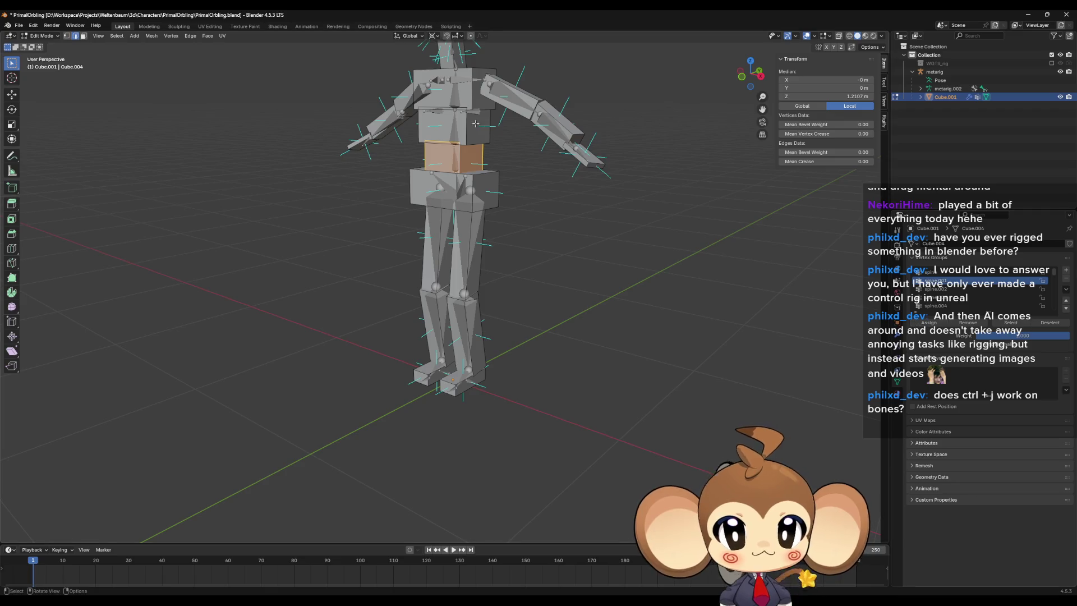
key("alt+a")
key("l")
left_click(946, 289)
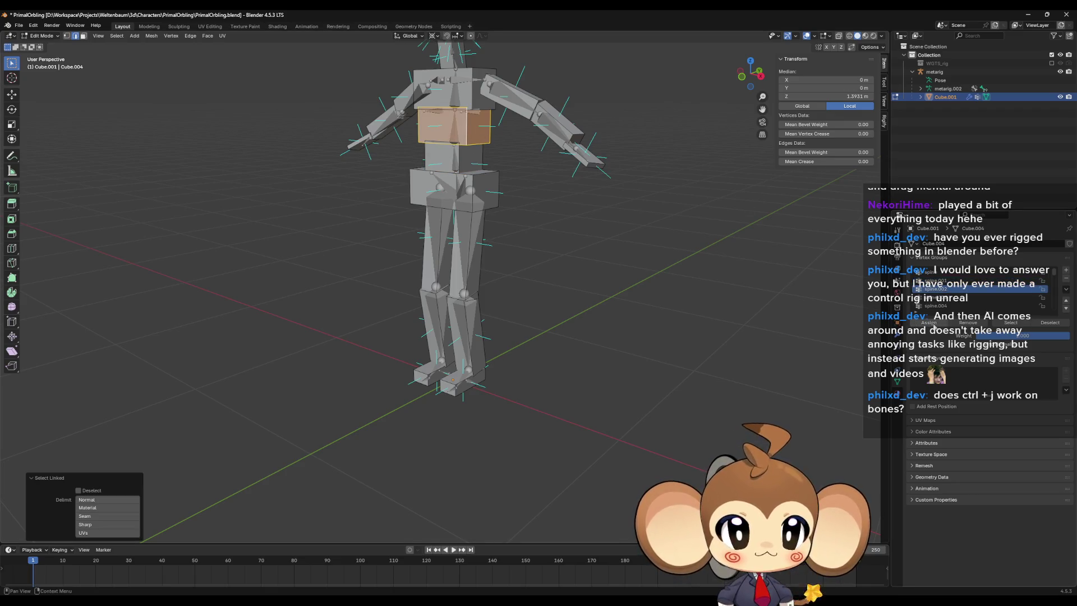
left_click(929, 323)
key("alt+a")
key("l")
left_click(948, 298)
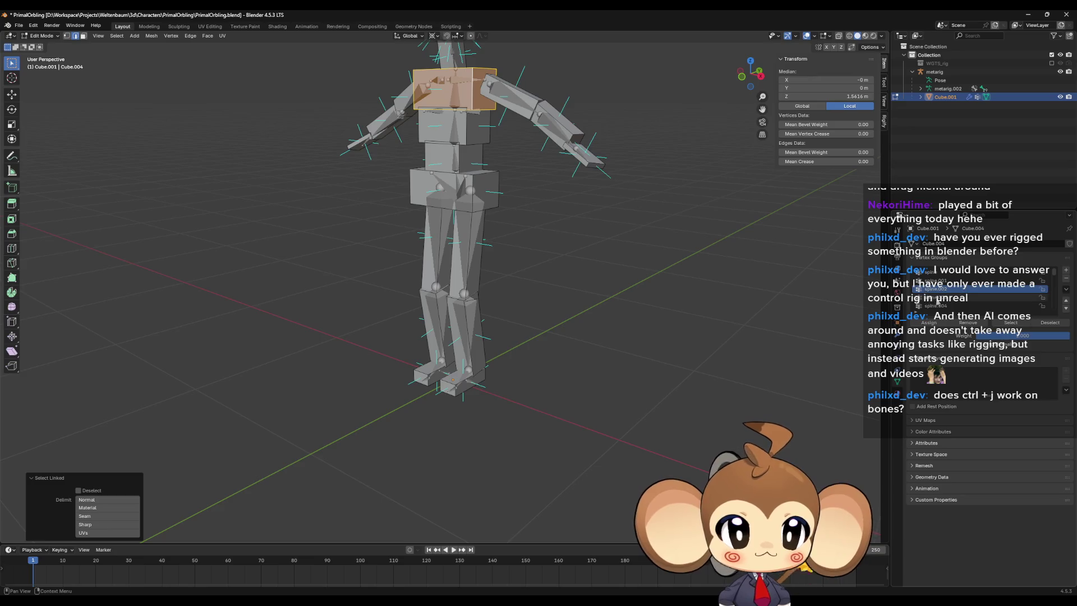
left_click(928, 322)
middle_click_drag(527, 143, 537, 271, "shift")
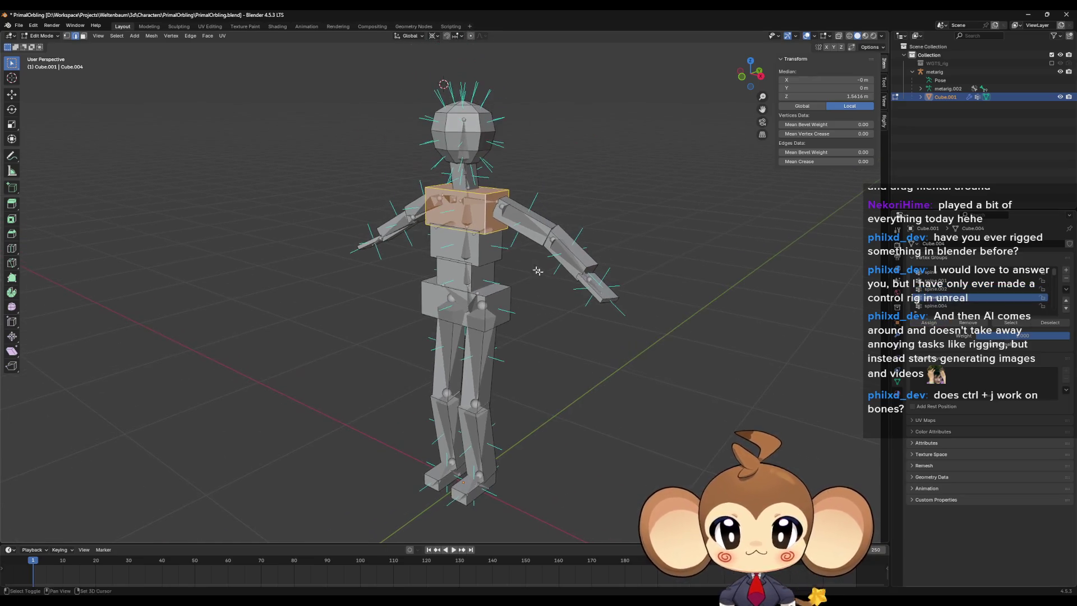
Step: Assign the neck piece to spine.005 and the head to the next spine group
left_click(465, 187)
key("ctrl+l")
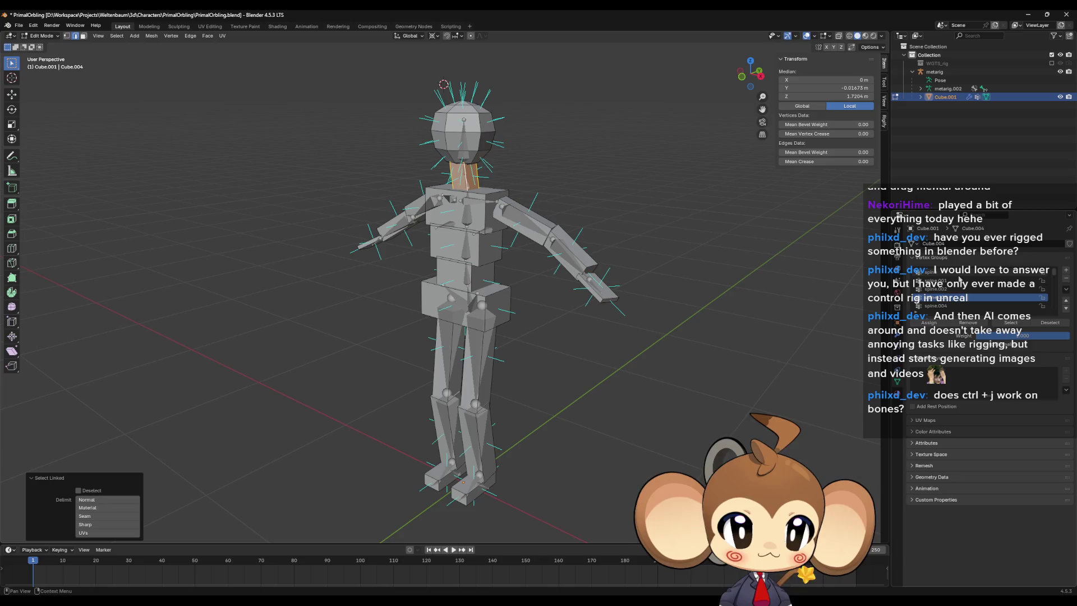
scroll(965, 291, "down", 3)
left_click(959, 289)
left_click(928, 323)
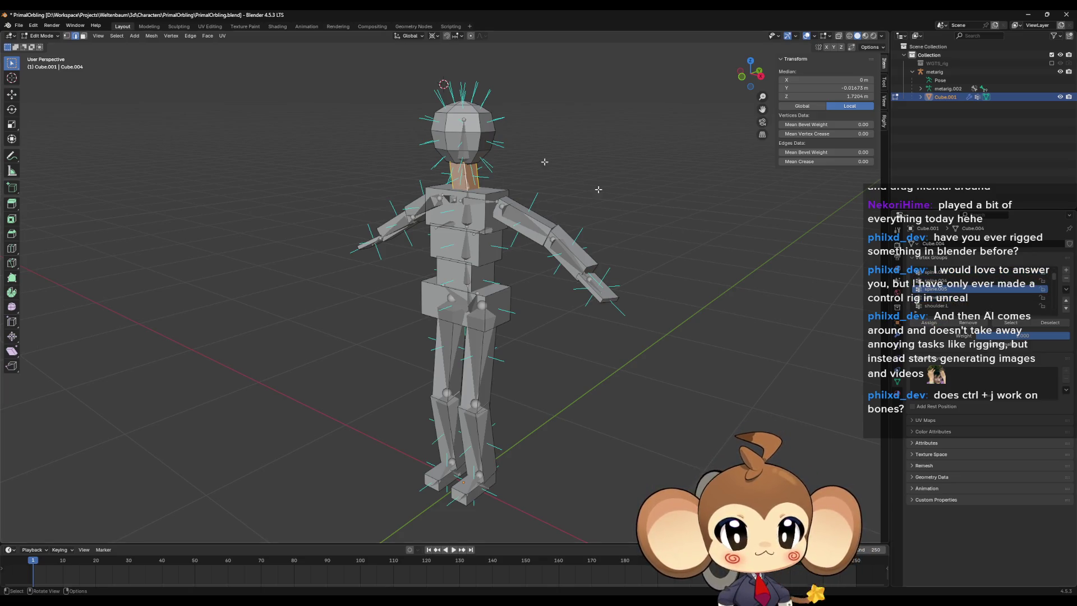
key("l")
left_click(945, 298)
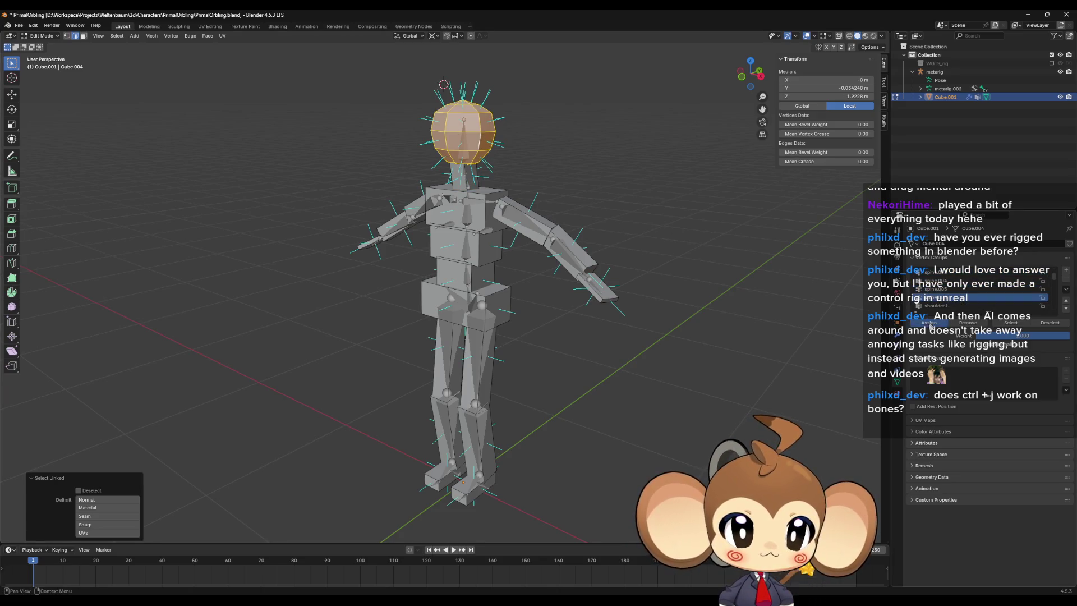
left_click(928, 323)
Step: Assign the left upper arm, forearm and hand to upper_arm.L, its forearm group and hand.L
left_click(537, 217)
key("l")
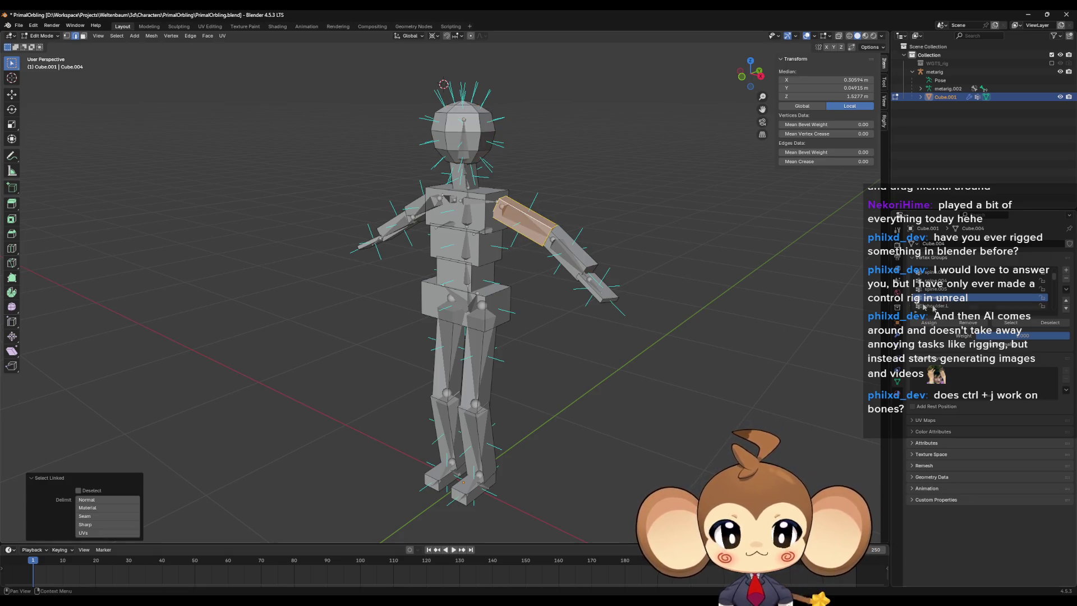
scroll(925, 303, "down", 3)
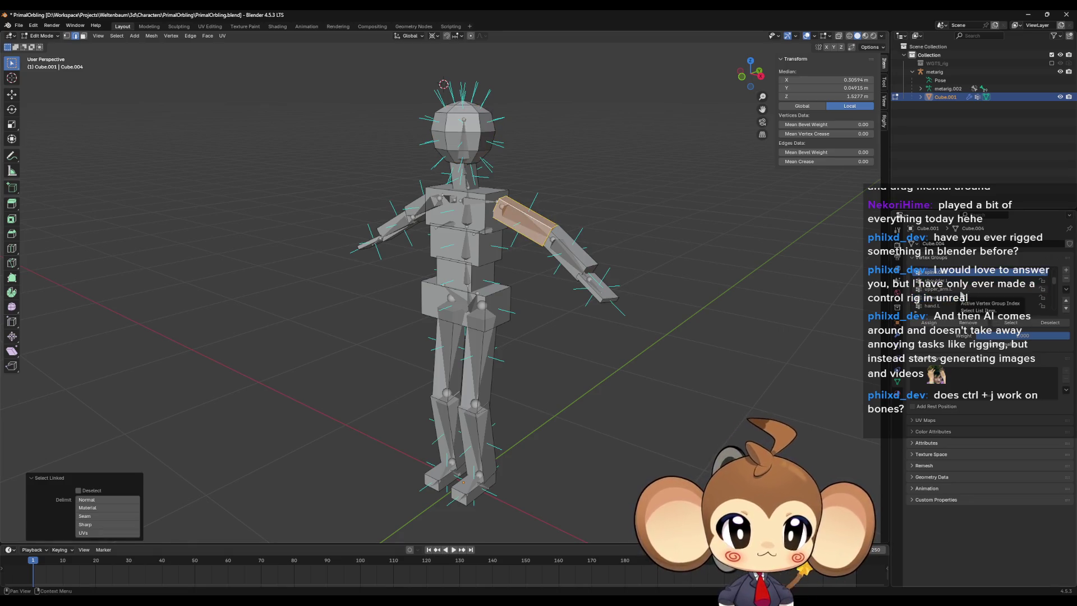
left_click(958, 291)
left_click(928, 322)
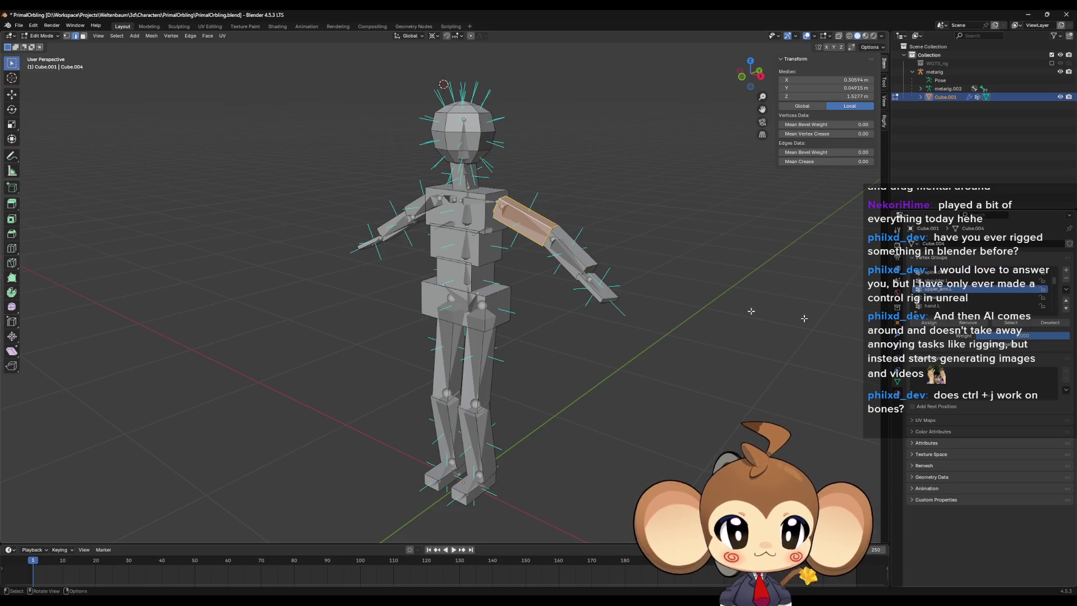
left_click(572, 253)
key("l")
left_click(944, 298)
left_click(928, 322)
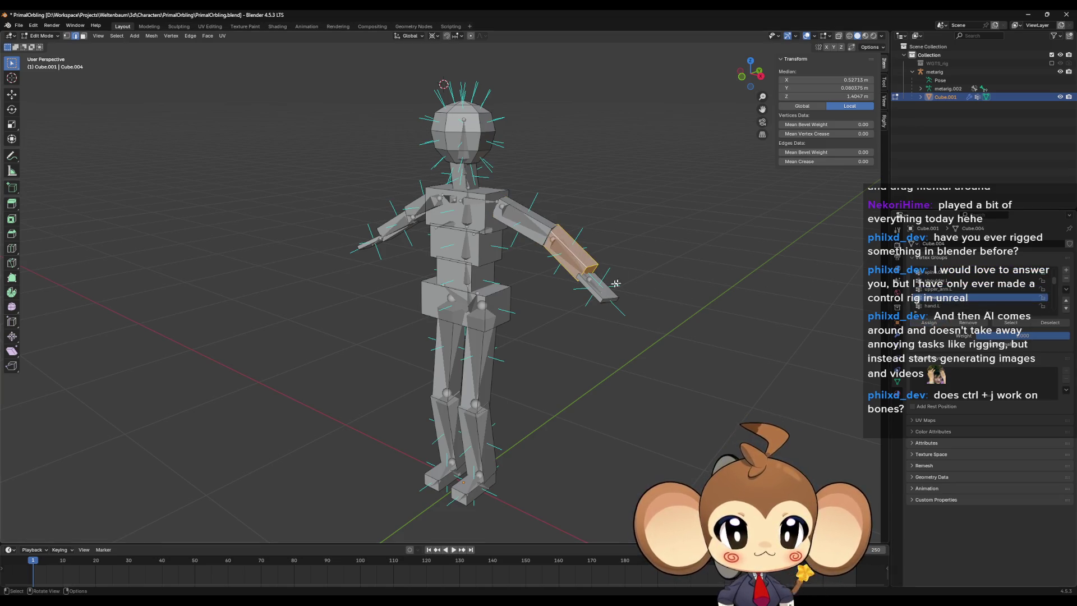
left_click(601, 294)
key("l")
left_click(953, 305)
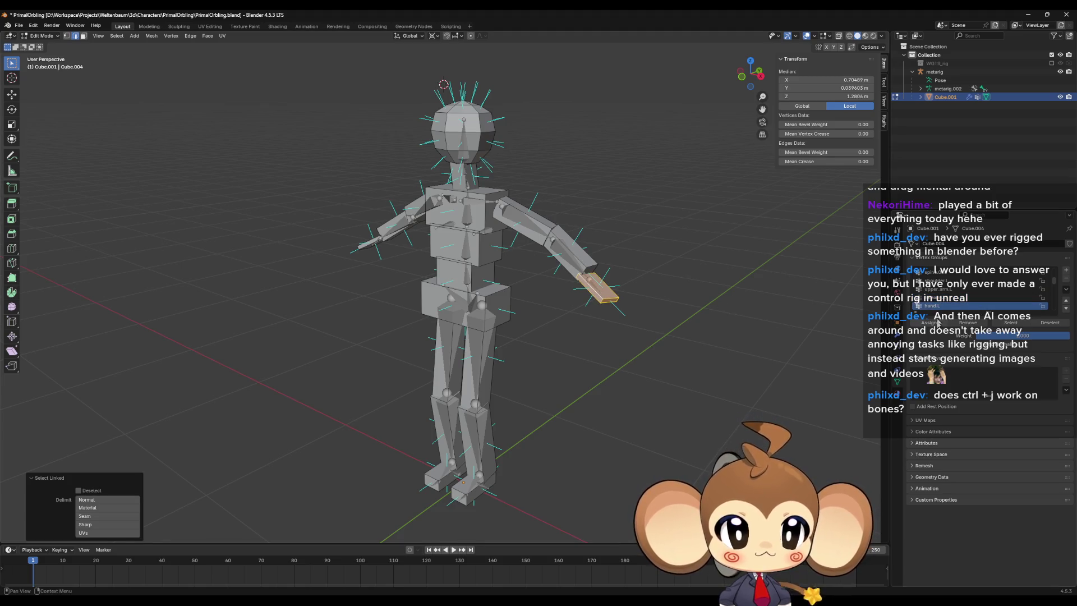
left_click(928, 322)
Step: Assign the right upper arm, forearm and hand to upper_arm.R, forearm.R and hand.R
left_click(412, 205)
key("l")
scroll(957, 304, "down", 2)
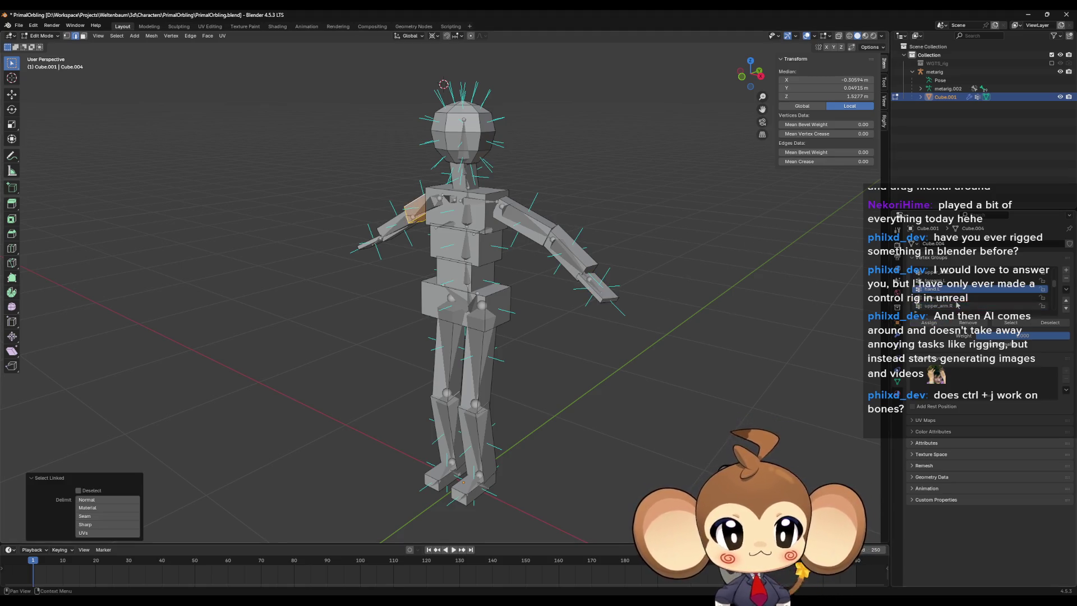
scroll(965, 303, "down", 1)
left_click(955, 299)
left_click(932, 323)
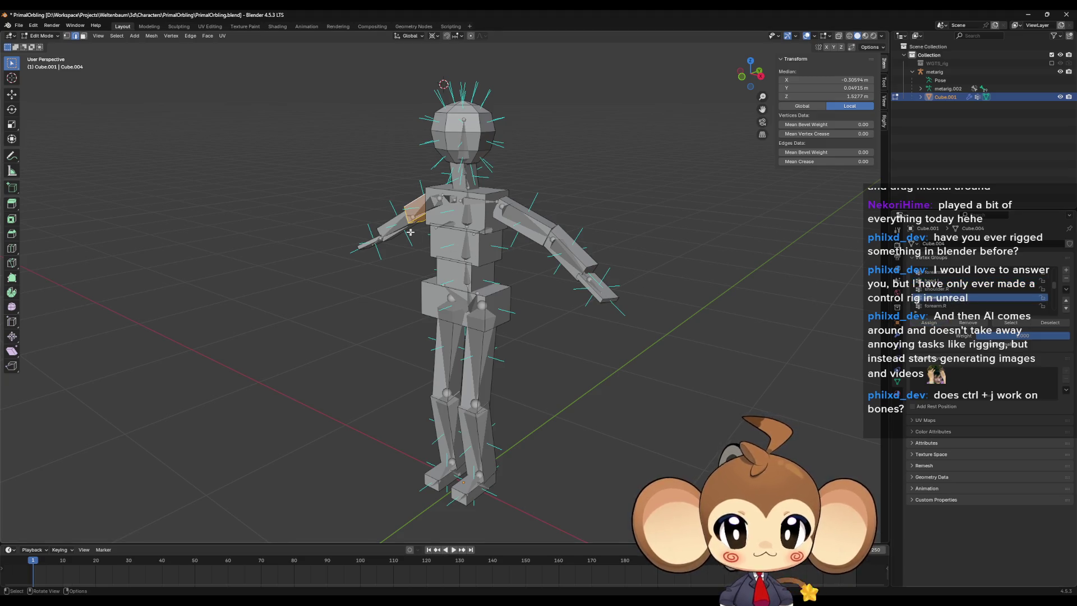
left_click(393, 220)
key("l")
left_click(954, 306)
left_click(932, 323)
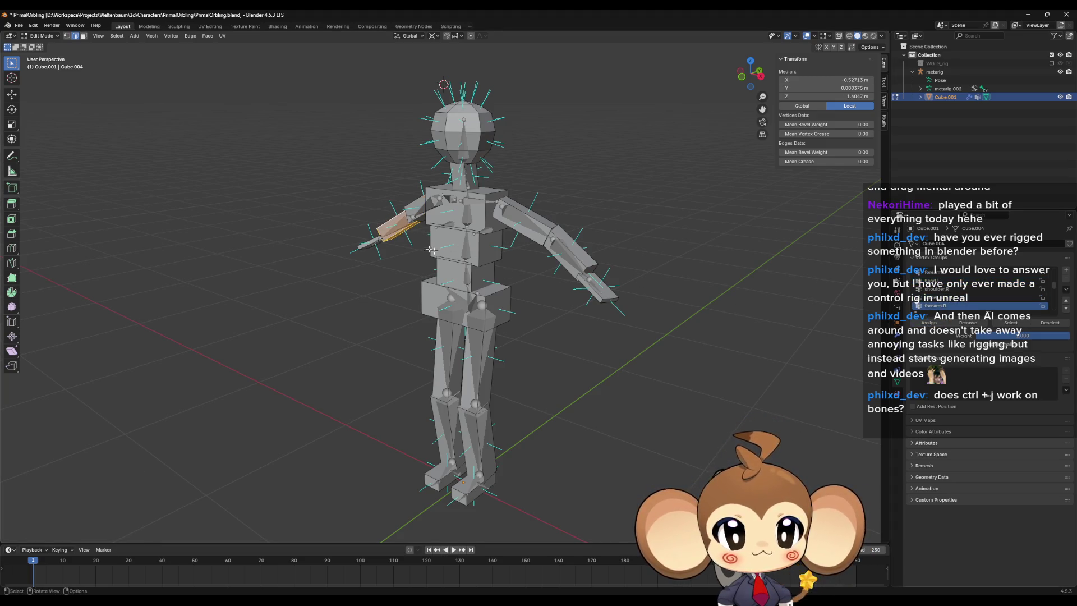
left_click(368, 244)
key("l")
scroll(965, 297, "down", 1)
left_click(953, 305)
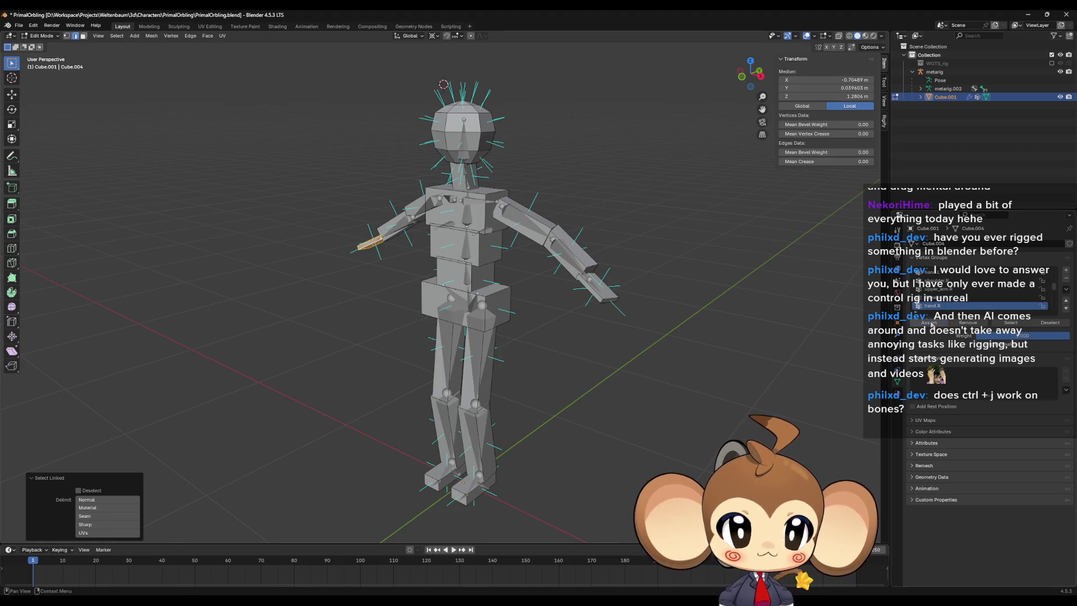
left_click(932, 323)
Step: Leave mesh editing and put the metarig into Edit Mode
key("Tab")
left_click(444, 219)
key("Tab")
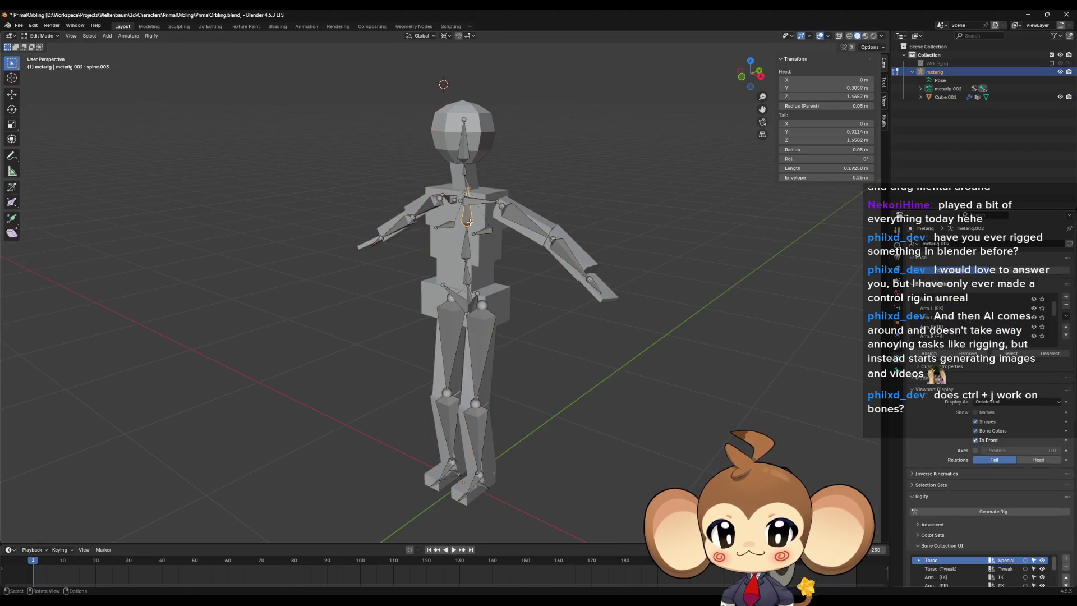
Step: Switch the metarig to Pose Mode and test-rotate the left upper arm, then undo
middle_click_drag(443, 219, 426, 215)
left_click(42, 35)
left_click(42, 58)
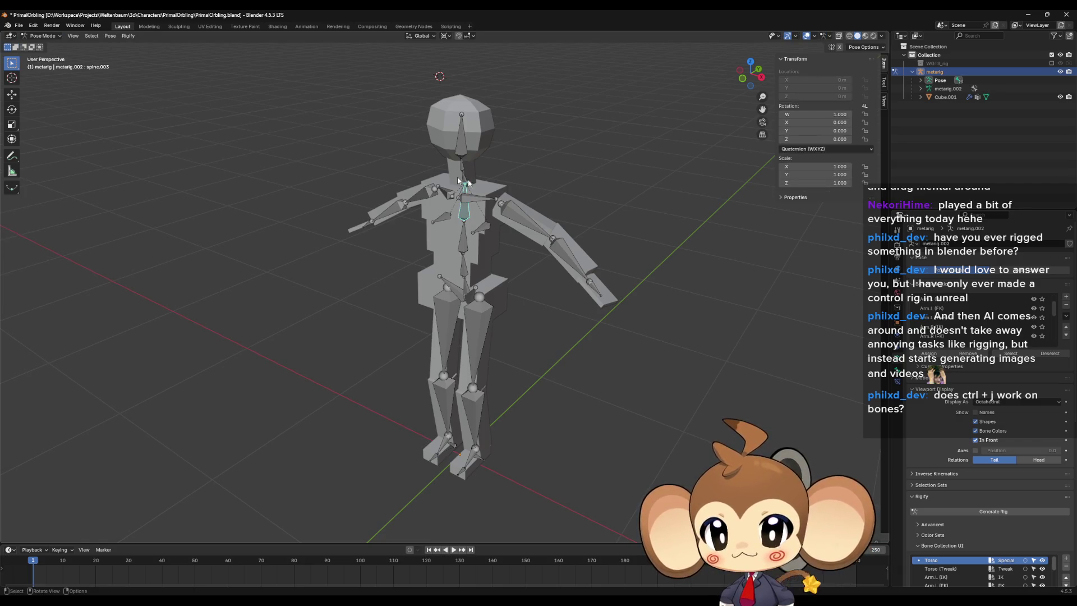
middle_click_drag(524, 221, 511, 216)
left_click(512, 216)
key("r")
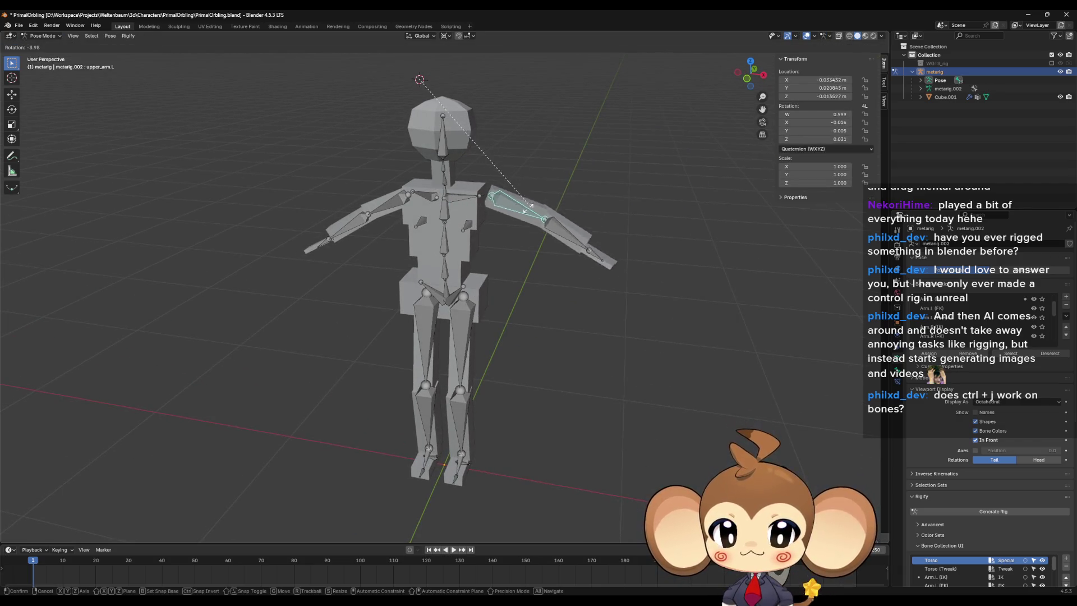
left_click(574, 184)
key("ctrl+z")
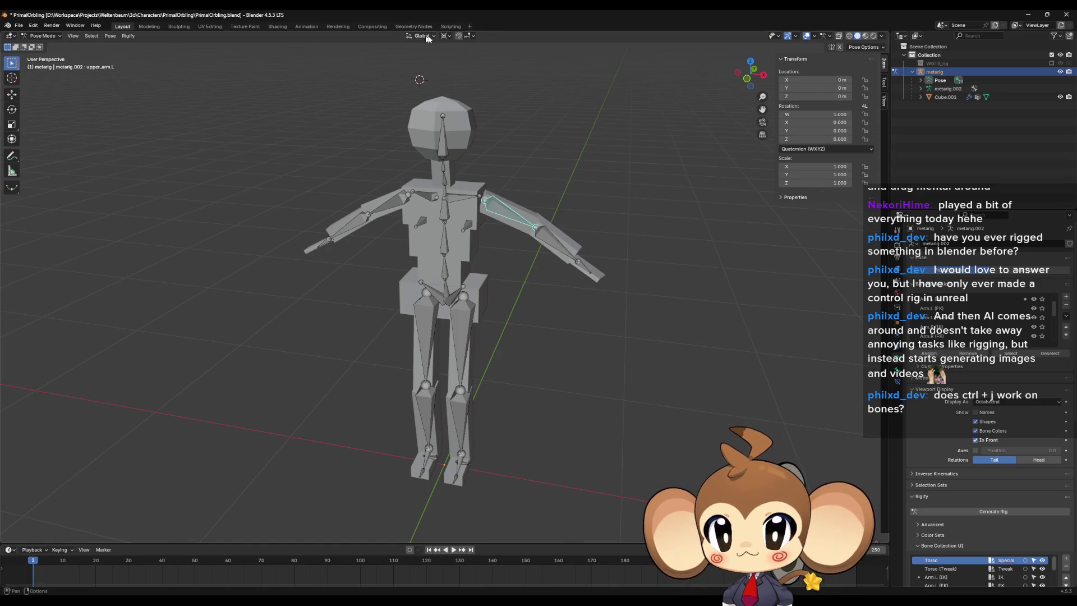
Step: Set the pivot point to Bounding Box Center and retest the arm rotation, then undo
left_click(444, 36)
left_click(458, 57)
key("r")
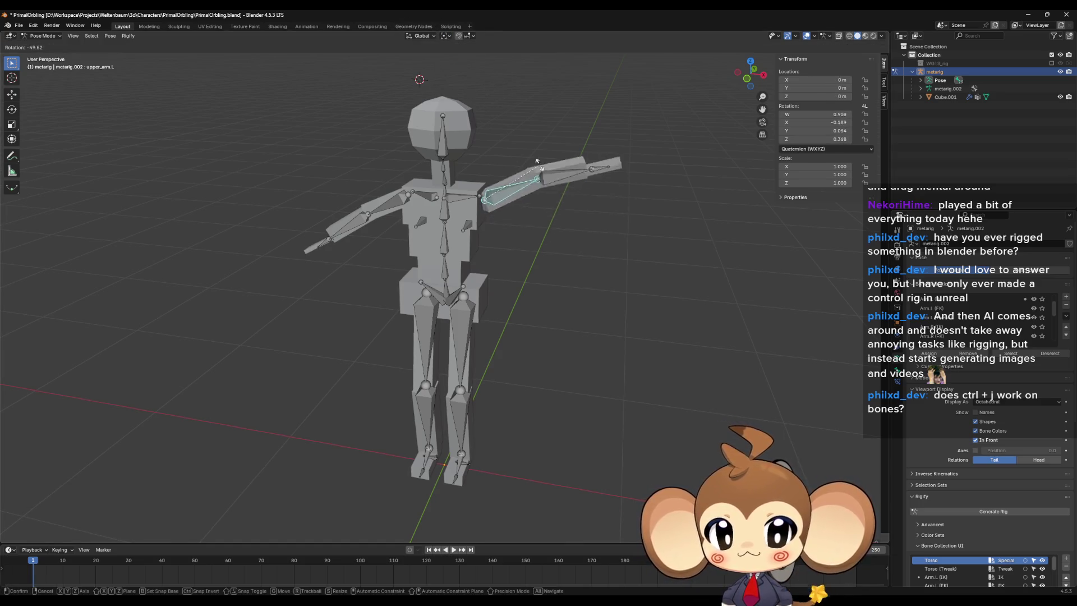
left_click(546, 195)
key("ctrl+z")
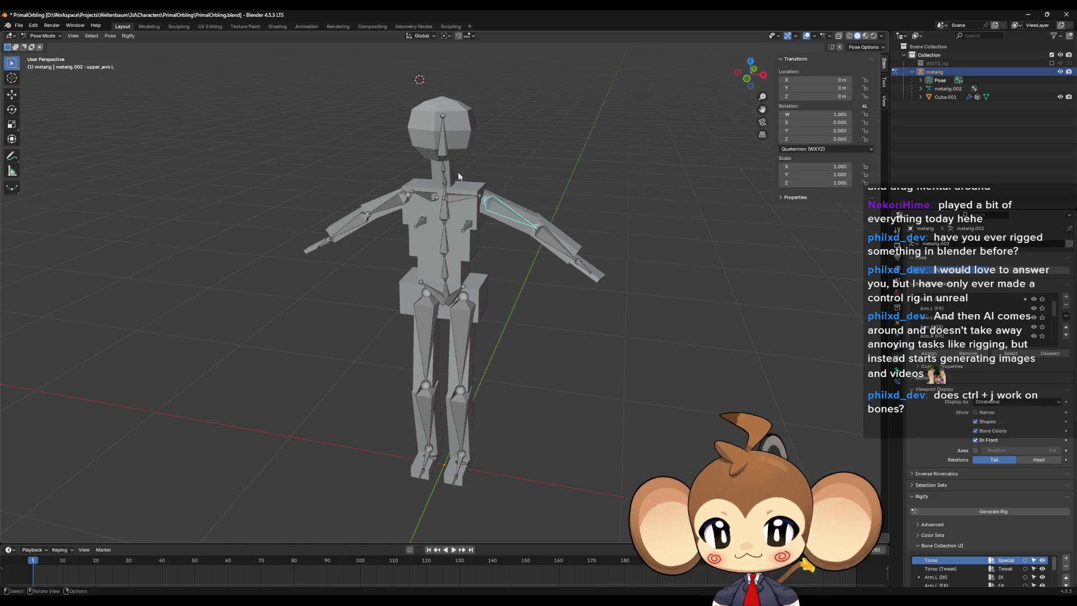
Step: Test a 40.7° neck tilt and a head rotation, undo both, then return to Edit Mode
left_click(445, 183)
key("r")
left_click(452, 183)
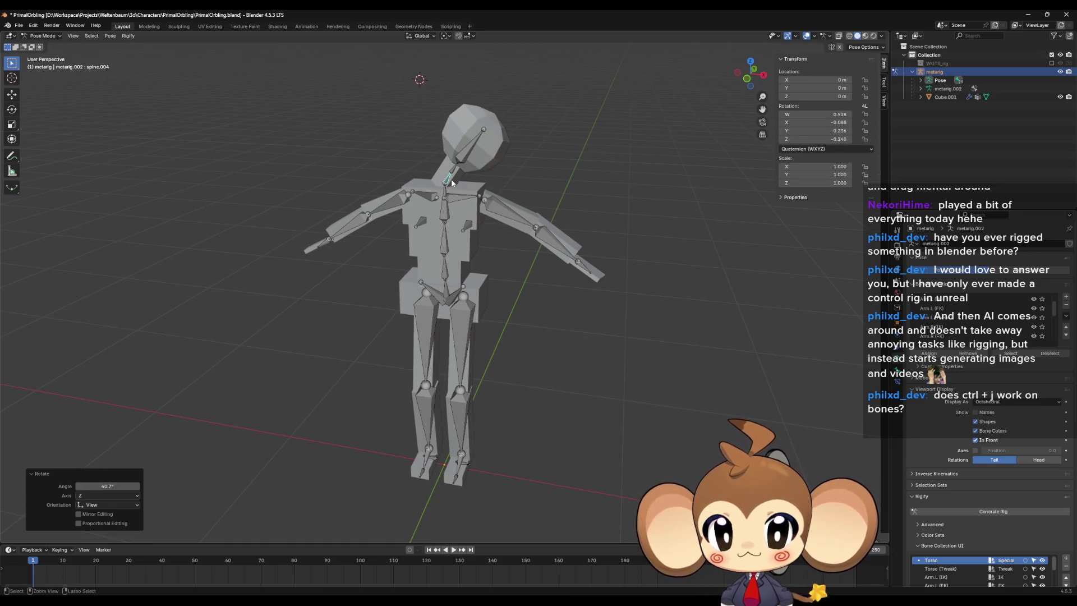
key("ctrl+z")
left_click(443, 134)
key("r")
left_click(522, 235)
key("ctrl+z")
mouse_move(522, 235)
middle_mouse_down()
mouse_move(428, 245)
mouse_move(503, 255)
mouse_move(543, 291)
middle_mouse_up()
key("Tab")
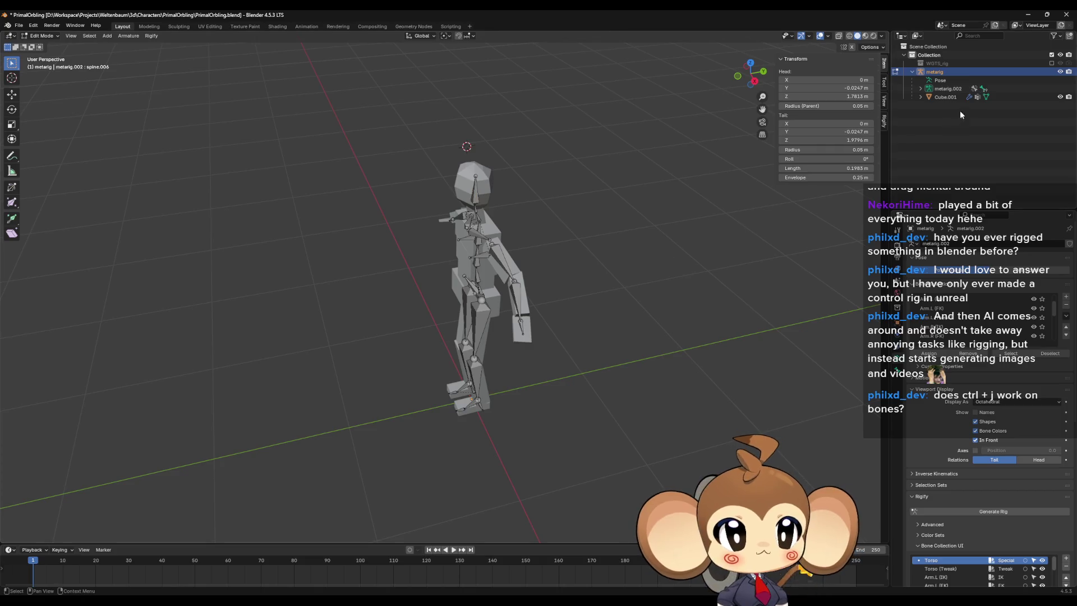
Step: Select Cube.001 and the metarig in Object Mode and duplicate them in place
left_click(924, 97, "ctrl")
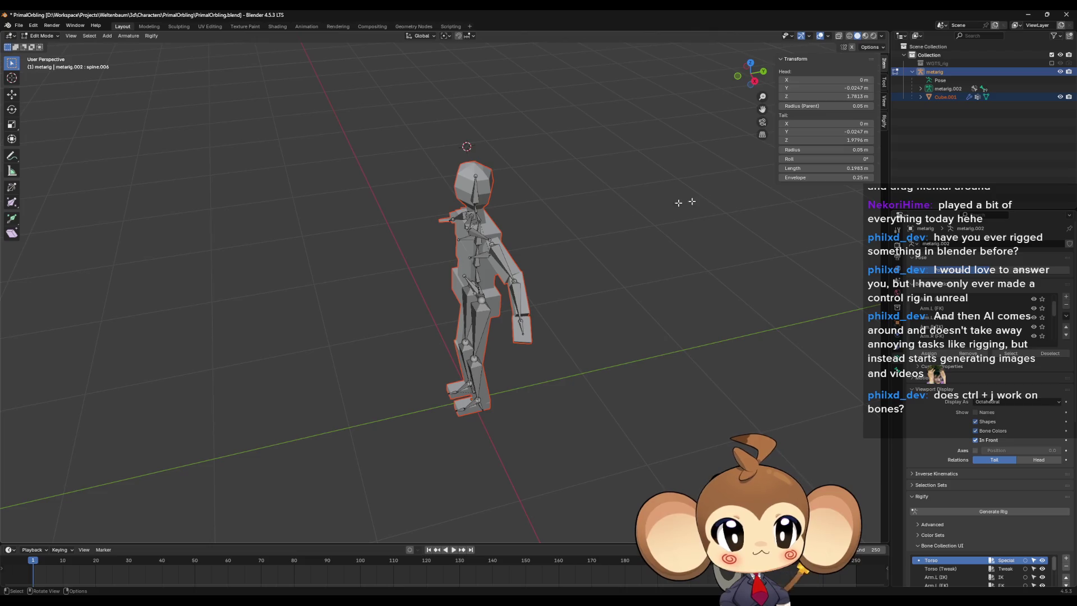
left_click(42, 35)
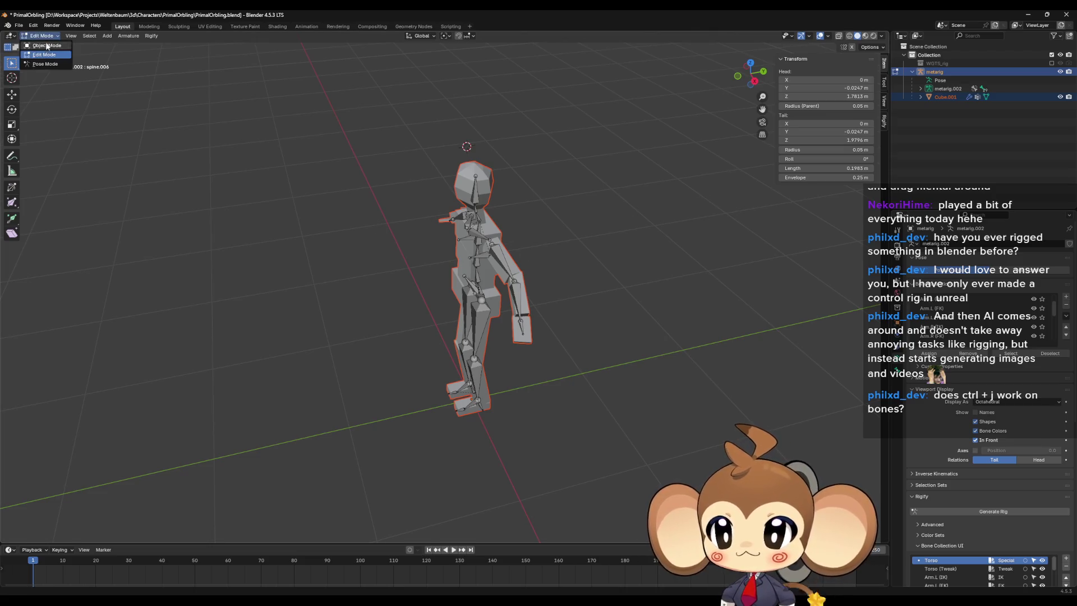
left_click(39, 46)
left_click(945, 96)
left_click(935, 73, "ctrl")
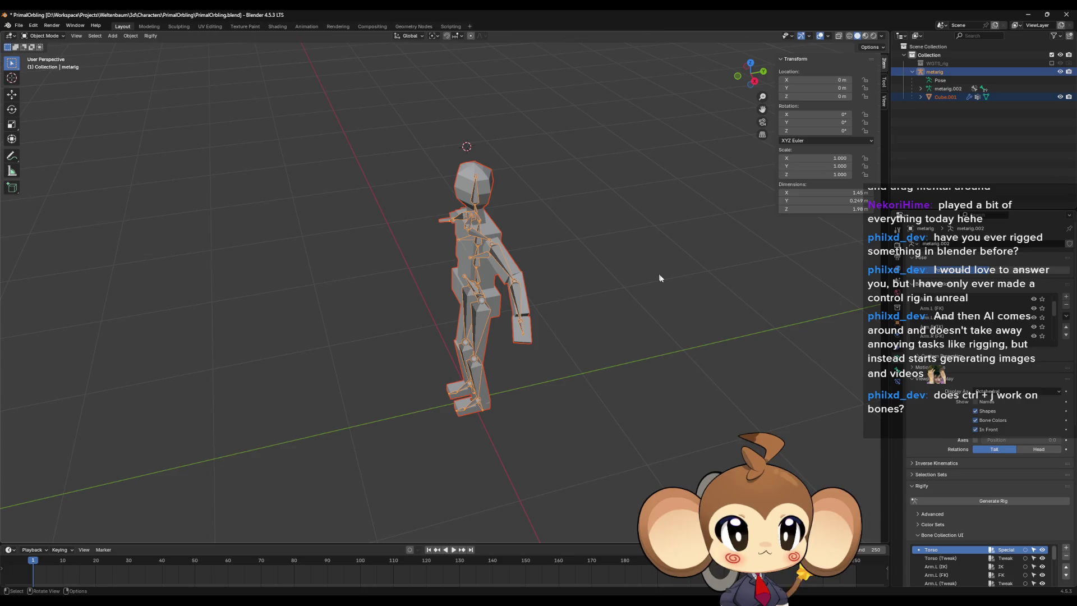
key("shift+d")
key("Escape")
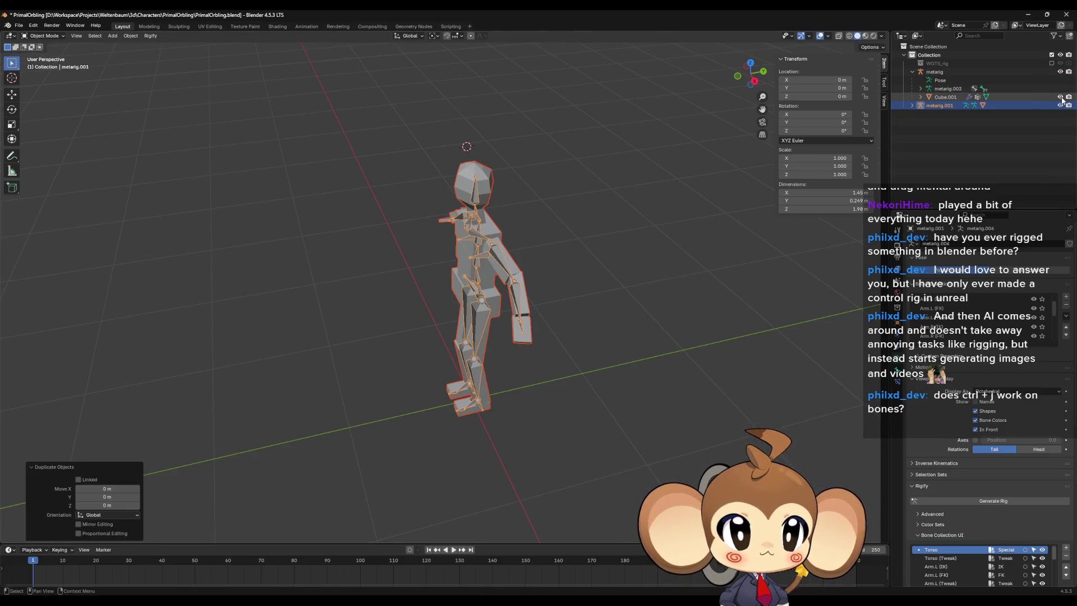
Step: Select the duplicate metarig.001 and Cube.002 and move them along the Y axis
left_click(931, 106)
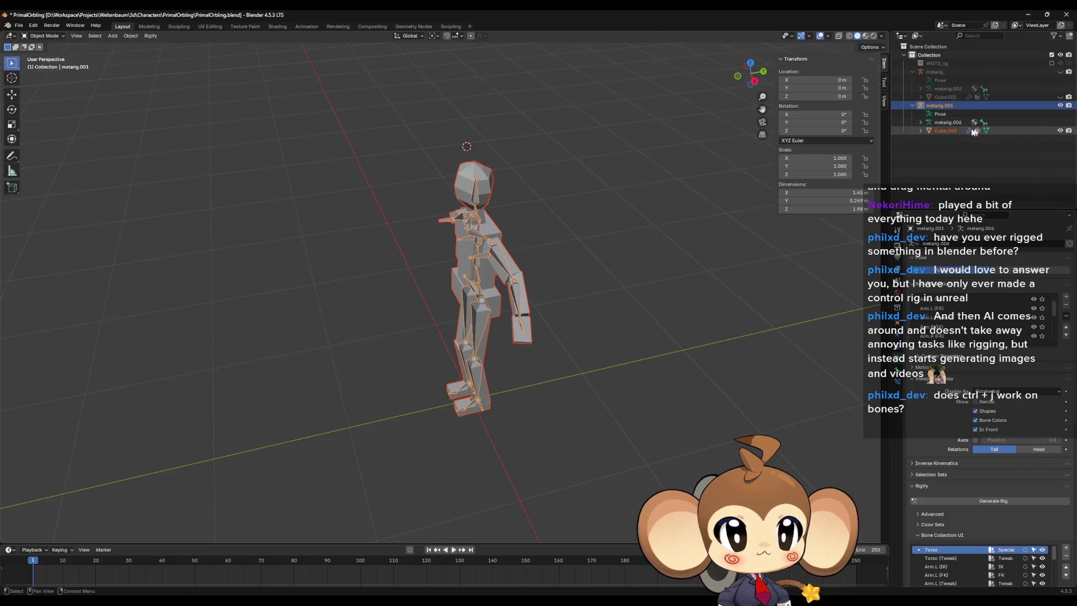
left_click(945, 130, "ctrl")
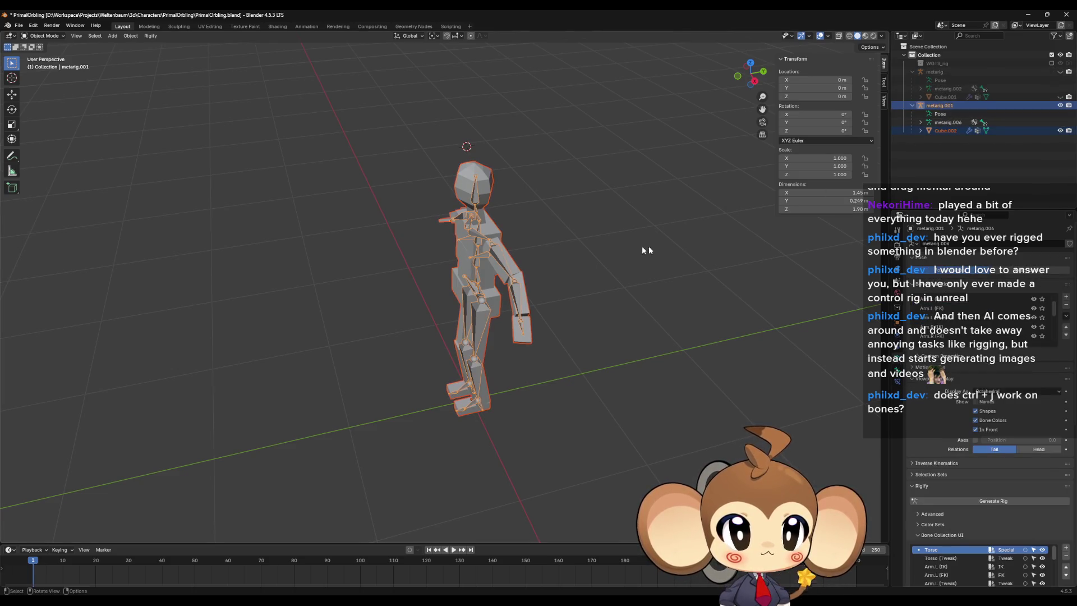
middle_click_drag(642, 246, 658, 247)
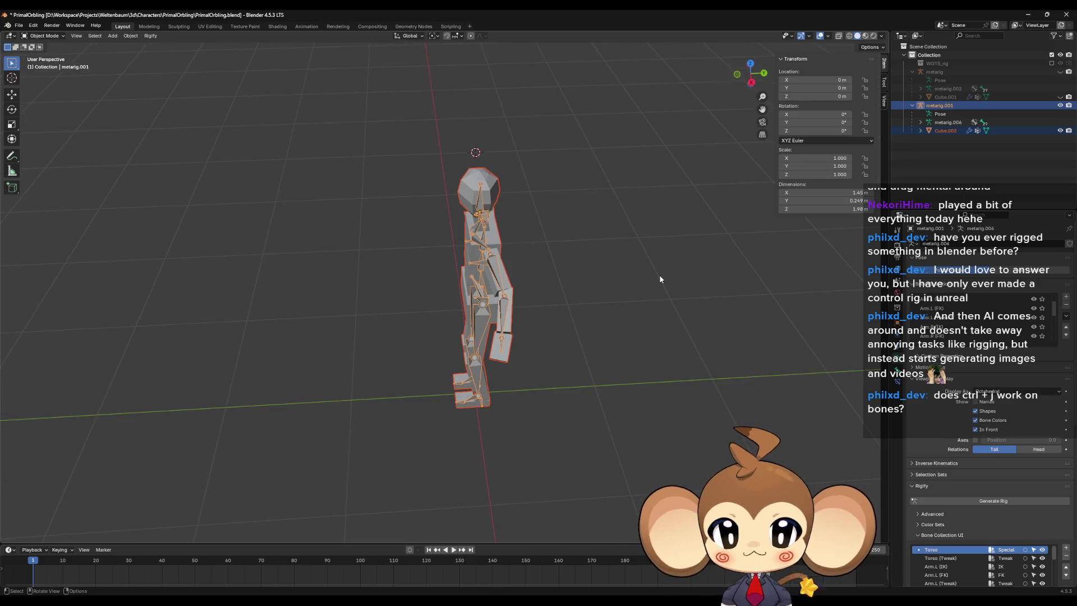
key("g")
key("y")
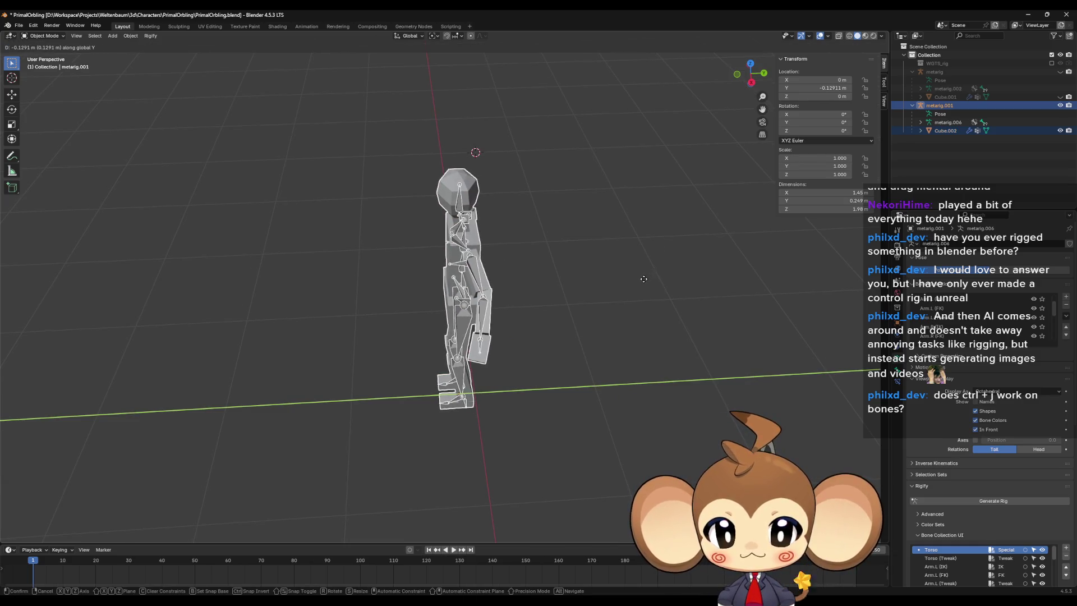
left_click(644, 278)
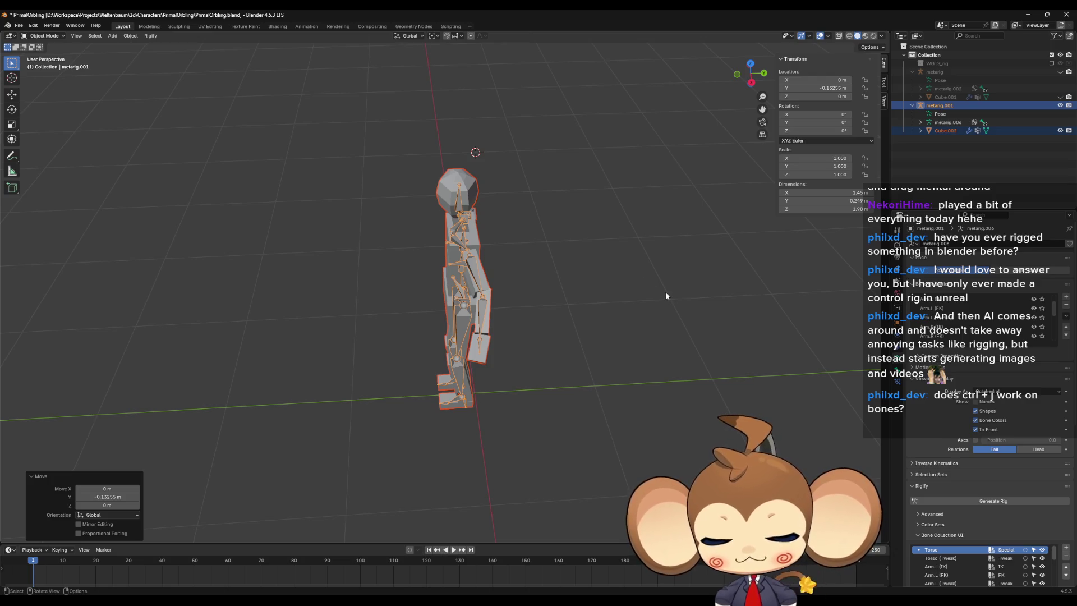
right_click(665, 291)
key("Escape")
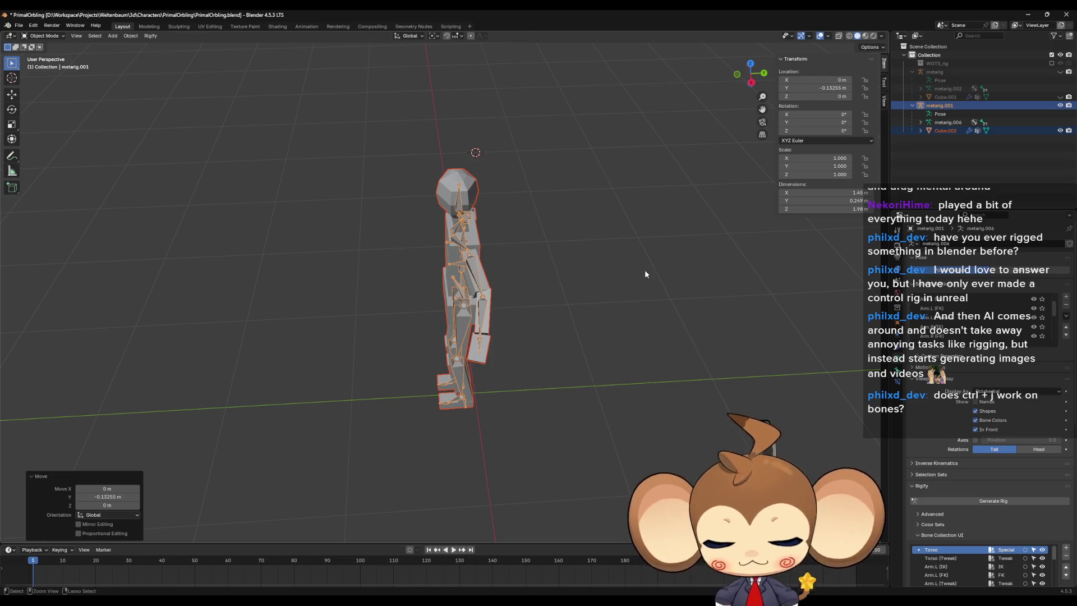
Step: Apply All Transforms to the duplicate figure, then put its rig alone into Pose Mode
key("ctrl+a")
left_click(621, 272)
mouse_move(632, 363)
middle_mouse_down()
mouse_move(634, 318)
mouse_move(622, 367)
mouse_move(671, 345)
mouse_move(590, 345)
middle_mouse_up()
middle_click_drag(585, 301, 621, 388)
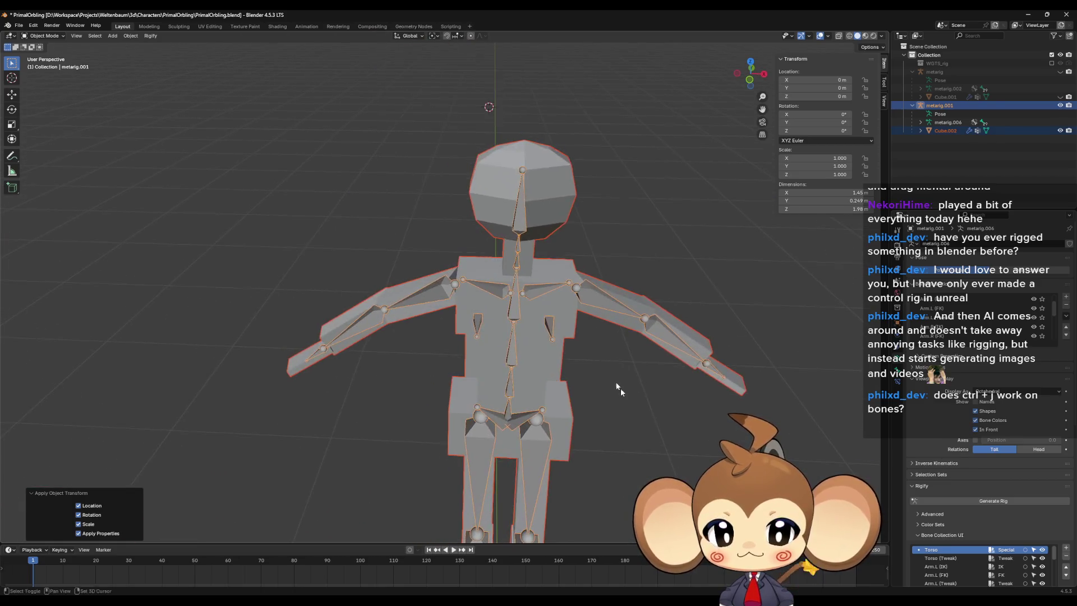
scroll(620, 388, "up", 2)
left_click(454, 307)
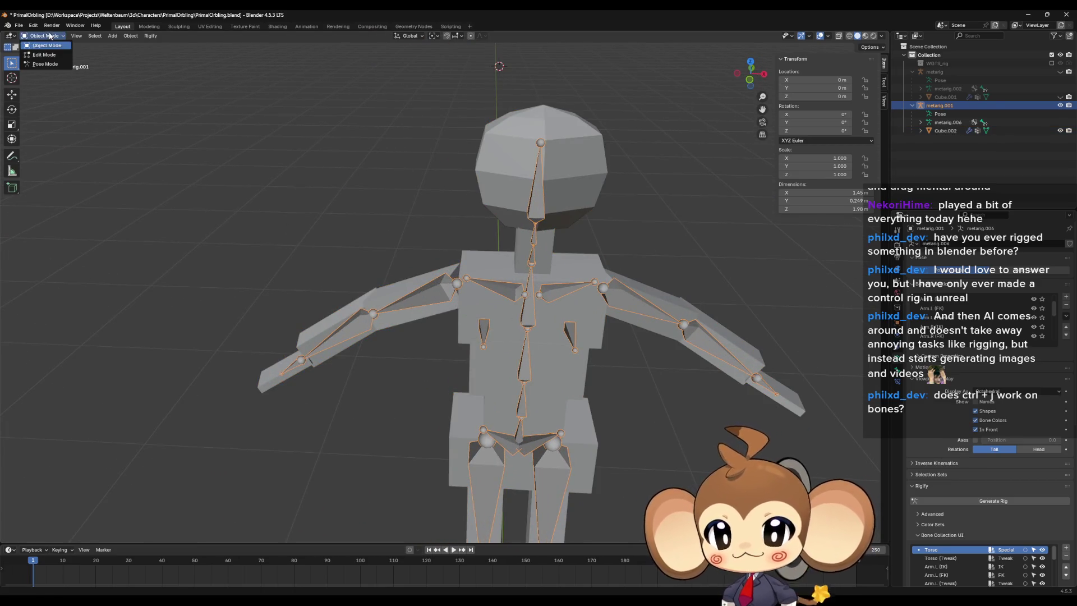
left_click(45, 65)
Step: Raise the right upper arm to 108° about global Y, then turn it about global Z
left_click(426, 299)
mouse_move(426, 300)
middle_mouse_down()
mouse_move(507, 315)
mouse_move(490, 282)
mouse_move(471, 281)
middle_mouse_up()
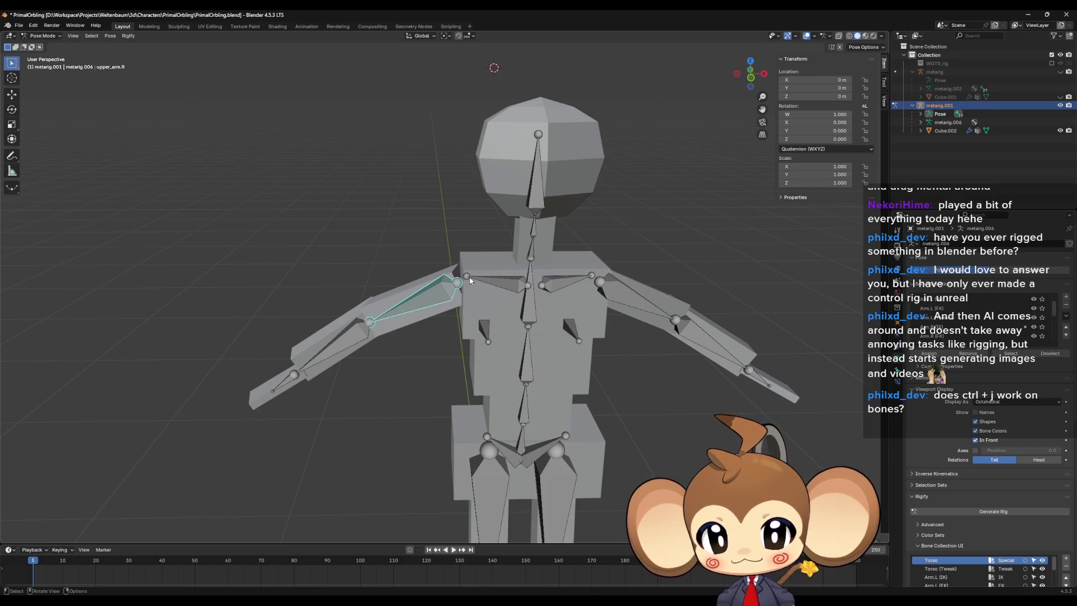
key("r")
key("y")
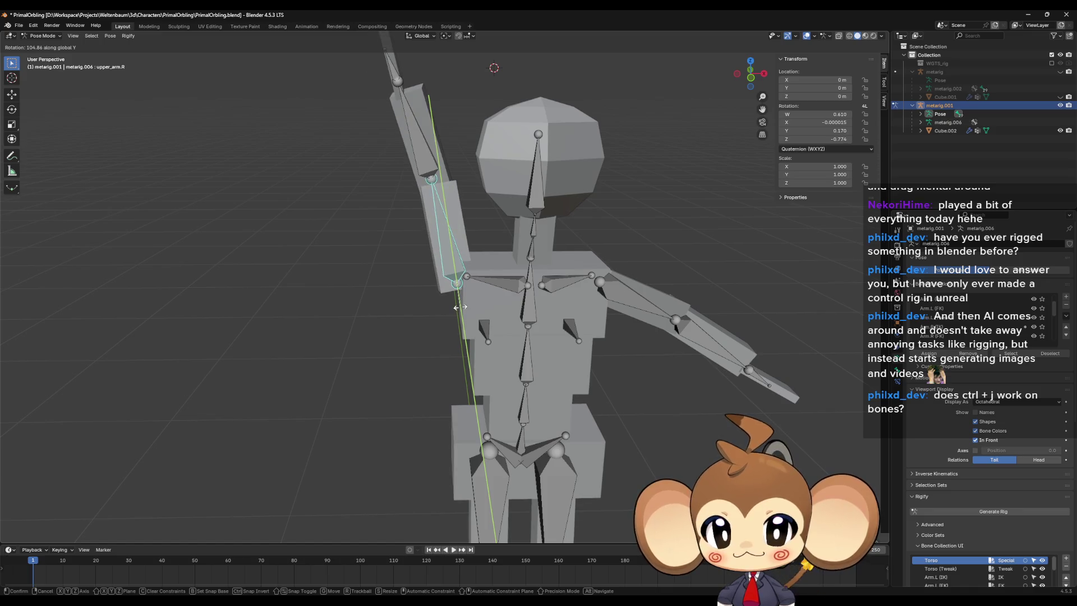
left_click(459, 306)
mouse_move(459, 305)
middle_mouse_down()
mouse_move(555, 288)
mouse_move(533, 325)
mouse_move(540, 357)
middle_mouse_up()
key("r")
key("z")
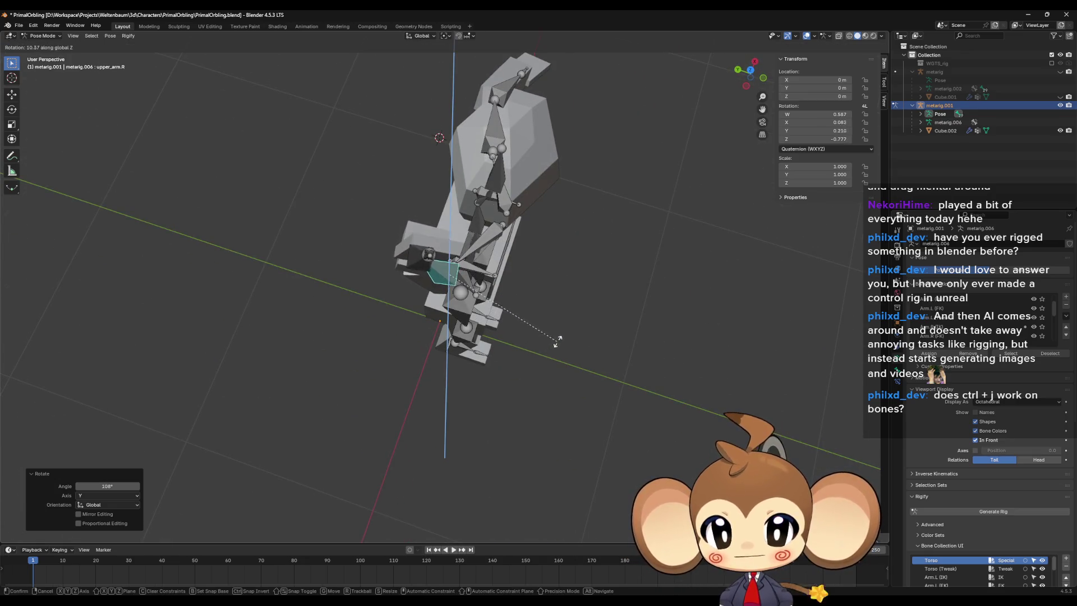
left_click(576, 297)
mouse_move(576, 297)
middle_mouse_down()
mouse_move(491, 269)
mouse_move(443, 200)
mouse_move(510, 152)
middle_mouse_up()
Step: Bend the right forearm toward the head with two view-axis rotations
left_click(442, 193)
key("r")
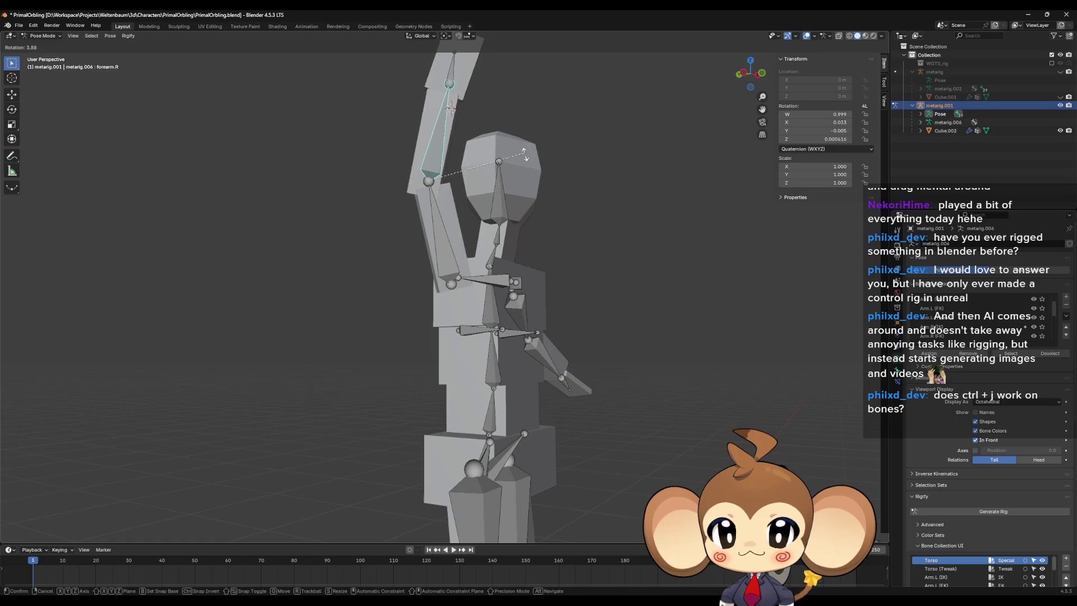
left_click(555, 180)
middle_click_drag(555, 179, 515, 244)
key("r")
left_click(515, 247)
Step: Readjust the right upper arm with rotations about global Z and global X
left_click(455, 282)
mouse_move(456, 282)
middle_mouse_down()
mouse_move(465, 263)
mouse_move(459, 289)
middle_mouse_up()
key("r")
key("z")
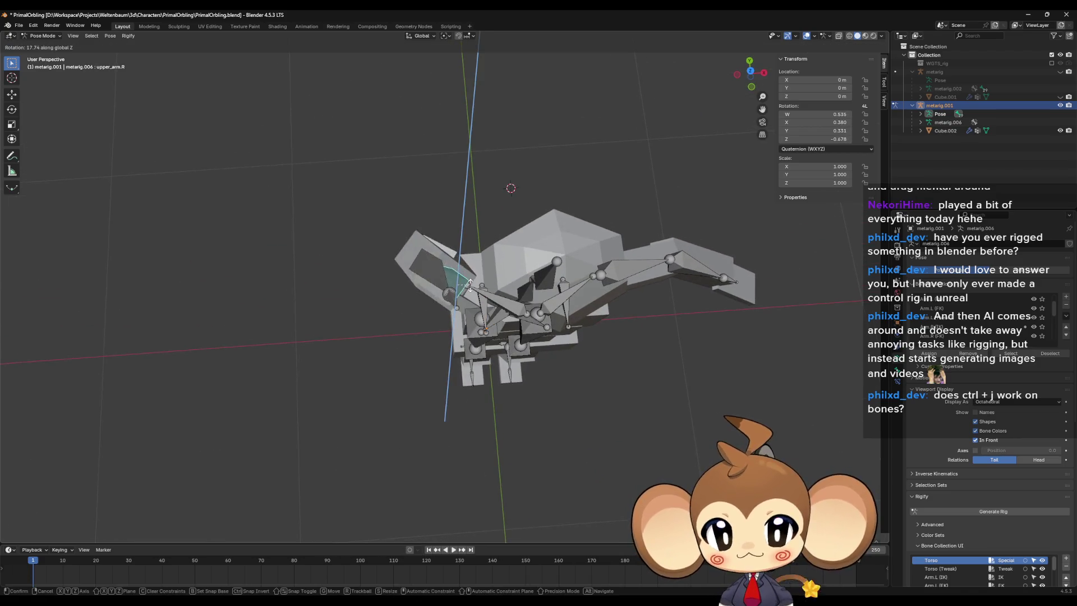
left_click(498, 239)
middle_click_drag(498, 240, 574, 213)
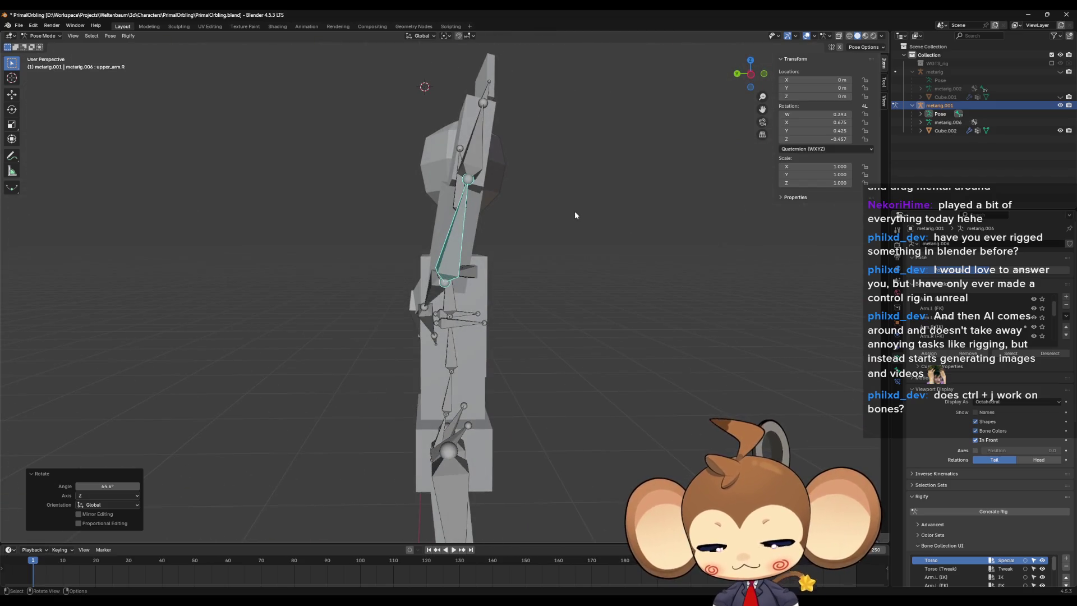
key("r")
key("x")
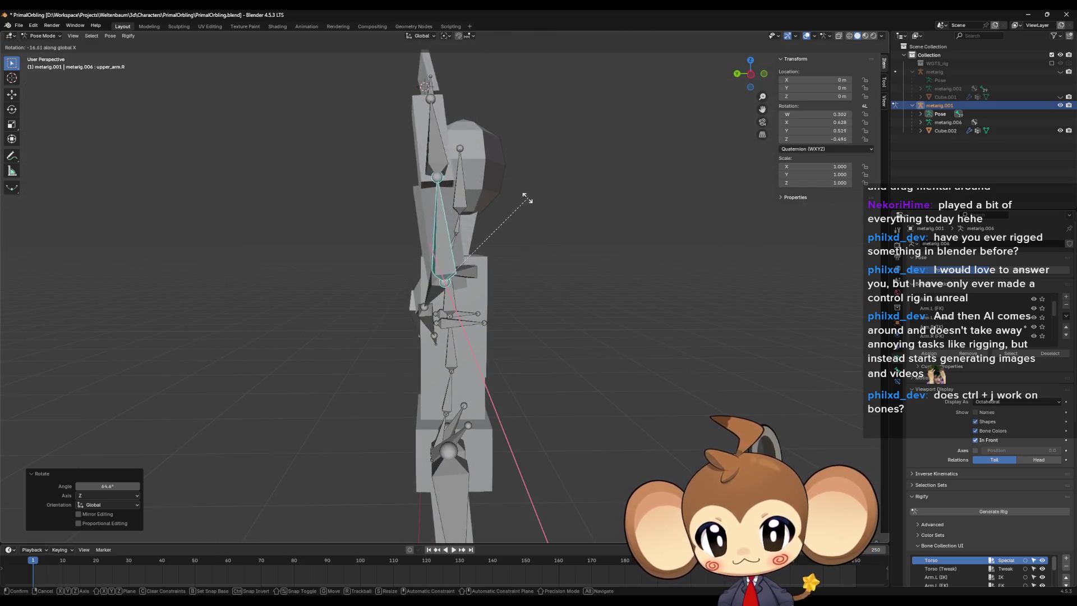
left_click(499, 199)
mouse_move(523, 200)
middle_mouse_down()
mouse_move(417, 156)
mouse_move(524, 149)
mouse_move(426, 224)
mouse_move(432, 239)
middle_mouse_up()
Step: Rotate the right forearm about Y and tilt the right upper arm further about X
left_click(432, 168)
key("y")
left_click(443, 146)
left_click(432, 239)
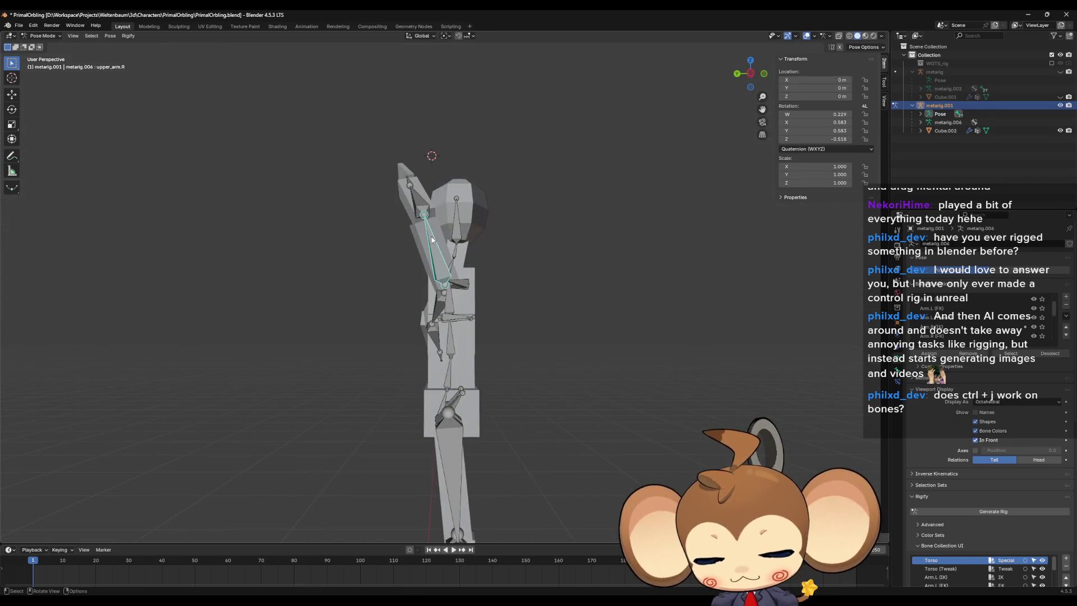
key("x")
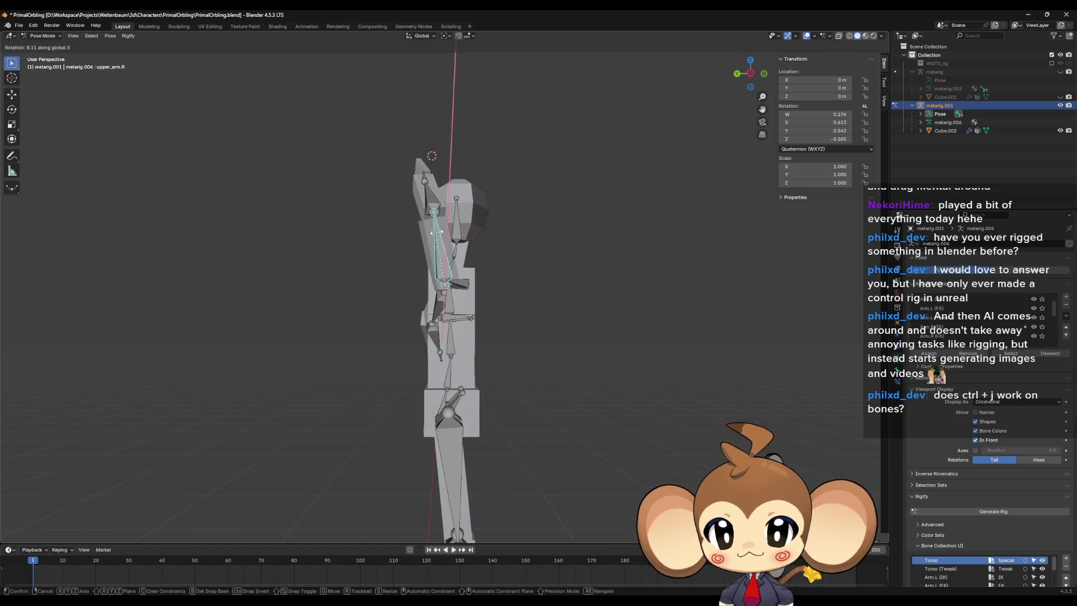
left_click(437, 232)
mouse_move(490, 233)
middle_mouse_down()
mouse_move(420, 244)
mouse_move(452, 219)
mouse_move(482, 280)
middle_mouse_up()
Step: Rotate the right forearm about global Z so it bends over the head
left_click(454, 224)
scroll(490, 323, "up", 5)
mouse_move(490, 323)
middle_mouse_down()
mouse_move(510, 331)
mouse_move(564, 311)
middle_mouse_up()
mouse_move(460, 282)
middle_mouse_down()
mouse_move(503, 330)
mouse_move(438, 271)
middle_mouse_up()
key("z")
left_click(511, 327)
Step: Tilt the right hand 14.4° about global Y above the head, then select Cube.002
left_click(506, 241)
mouse_move(506, 241)
middle_mouse_down()
mouse_move(484, 218)
mouse_move(487, 245)
middle_mouse_up()
key("r")
key("y")
left_click(498, 232)
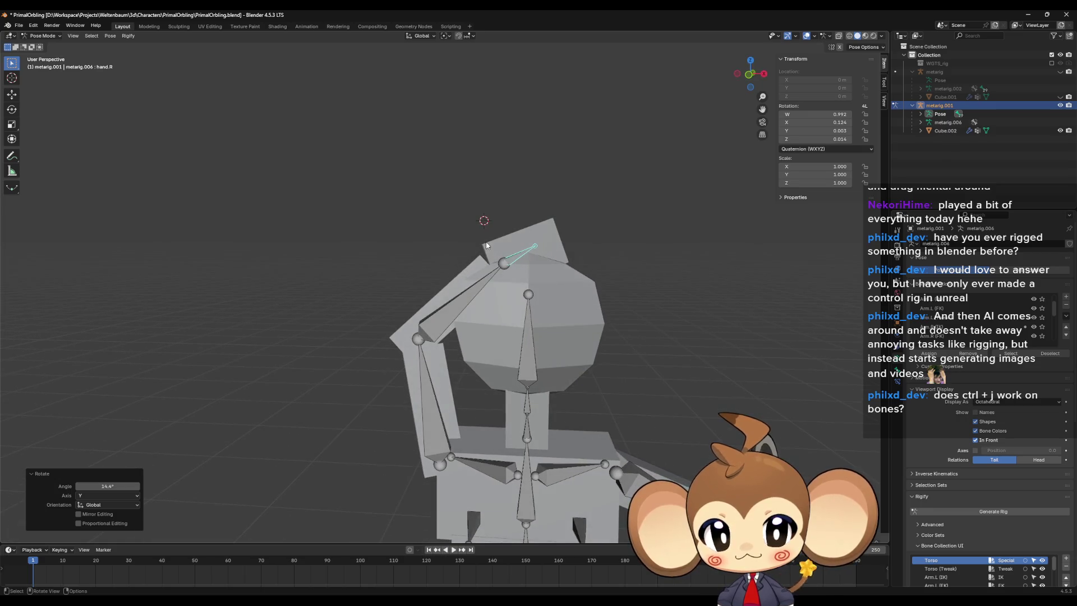
left_click(895, 130)
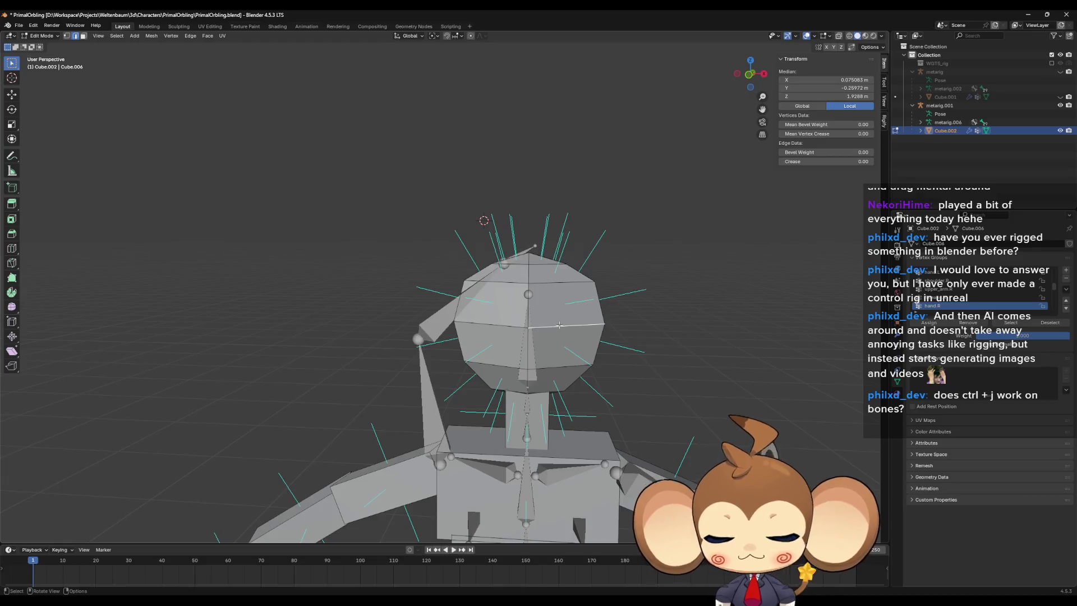
Step: Select the linked head mesh and move it down about 5 cm along Z
key("l")
middle_click_drag(539, 303, 614, 343)
key("shift+s")
left_click(580, 342)
middle_click_drag(552, 328, 554, 332)
key("g")
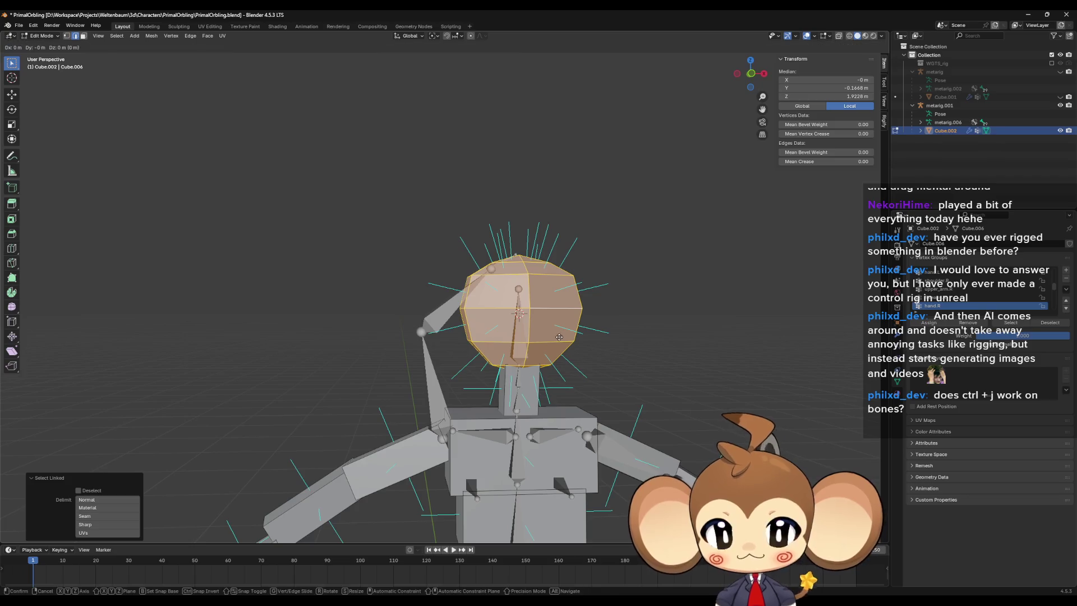
key("z")
left_click(554, 357)
scroll(554, 358, "down", 4)
mouse_move(554, 357)
middle_mouse_down()
mouse_move(524, 361)
mouse_move(586, 367)
middle_mouse_up()
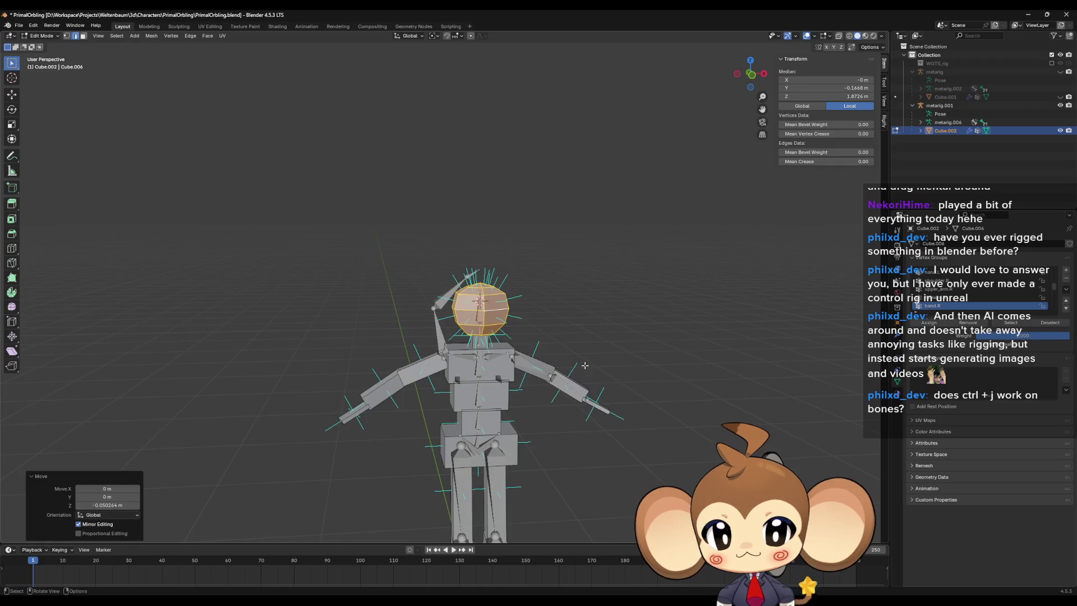
Step: Check the posed rig metarig.001 in Object Mode, then reopen the mannequin mesh for editing
key("Tab")
left_click(443, 335)
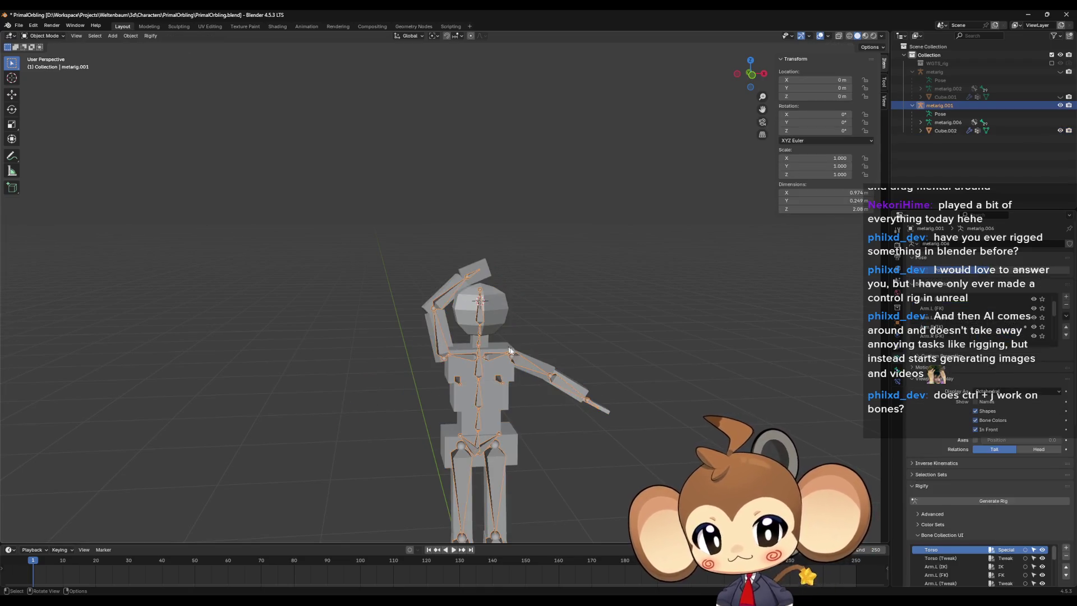
middle_click_drag(471, 349, 507, 335)
key("Tab")
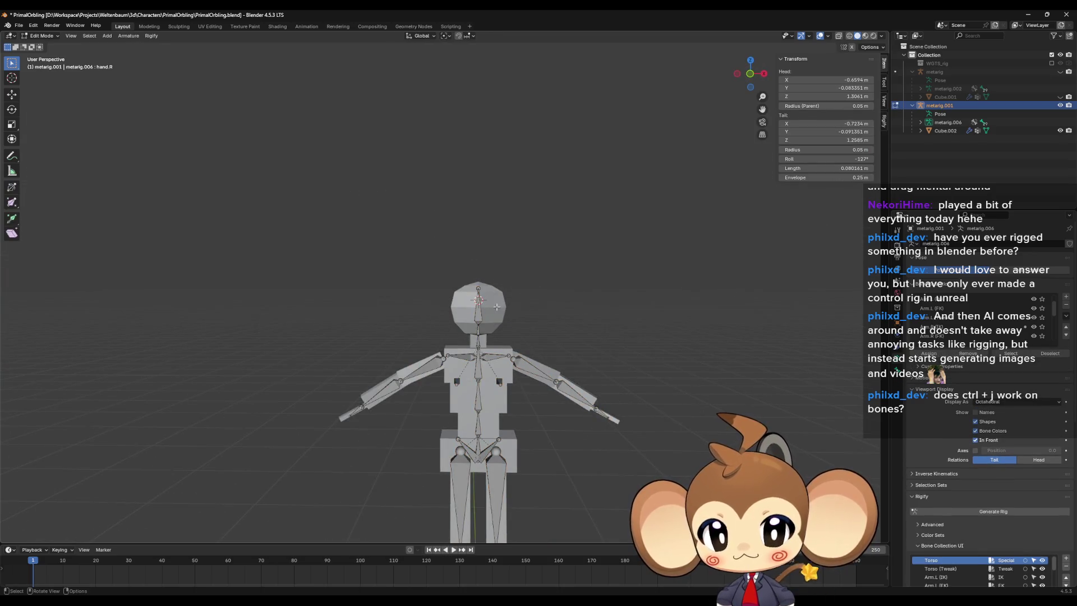
left_click(45, 46)
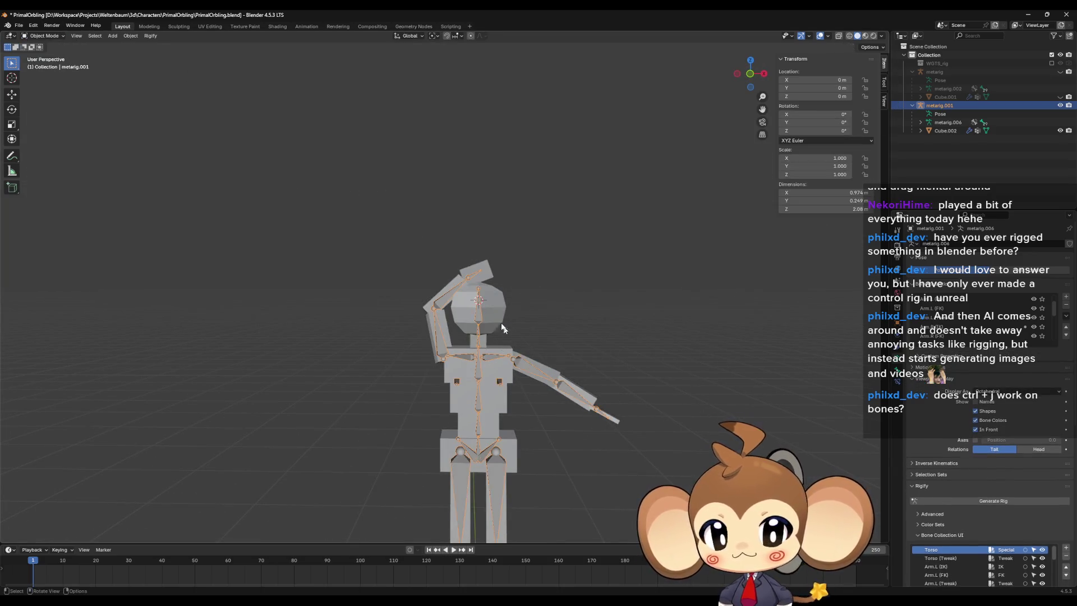
left_click(477, 306)
key("Tab")
scroll(527, 337, "up", 2)
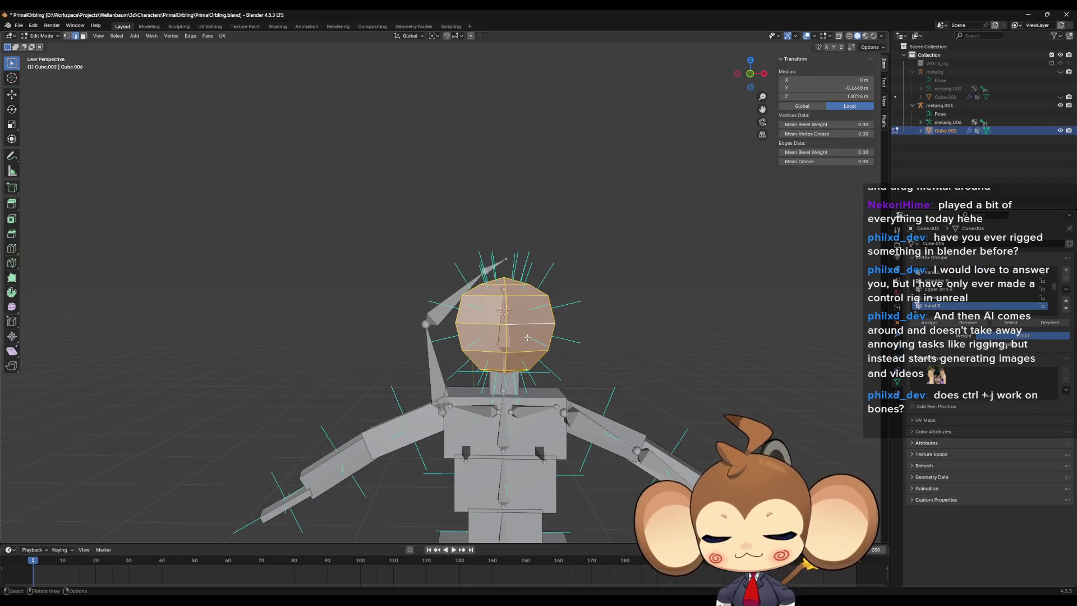
Step: Move the head down again along Z, then undo that extra move
key("g")
key("z")
key("Return")
key("Tab")
key("Tab")
key("Tab")
key("Tab")
key("Tab")
key("Tab")
key("Tab")
key("Tab")
key("Tab")
key("Tab")
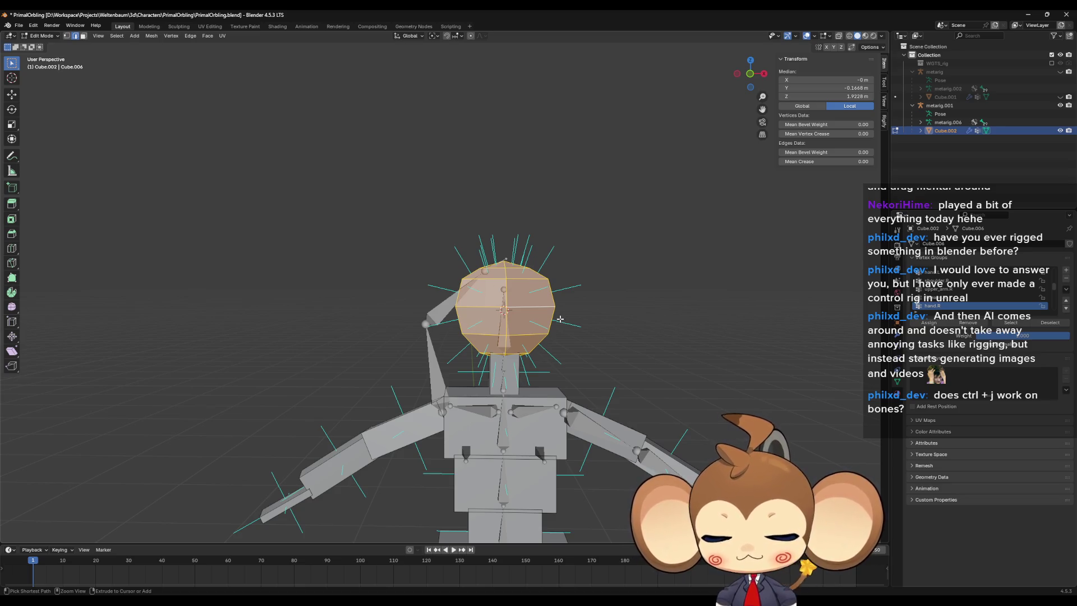
key("ctrl+z")
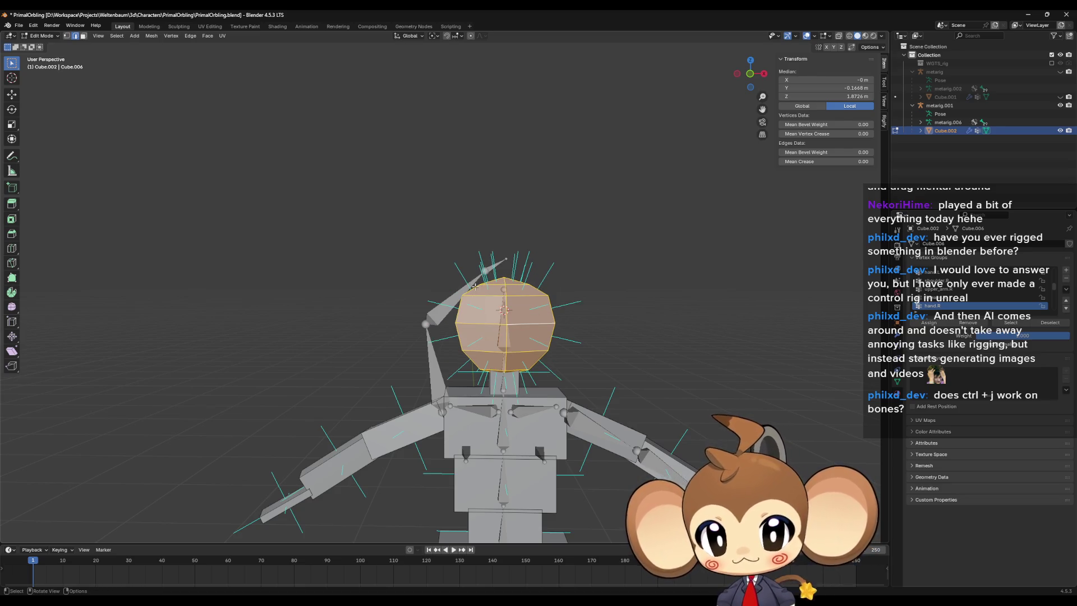
Step: Leave Edit Mode, select the rig and put it back into Pose Mode
key("Tab")
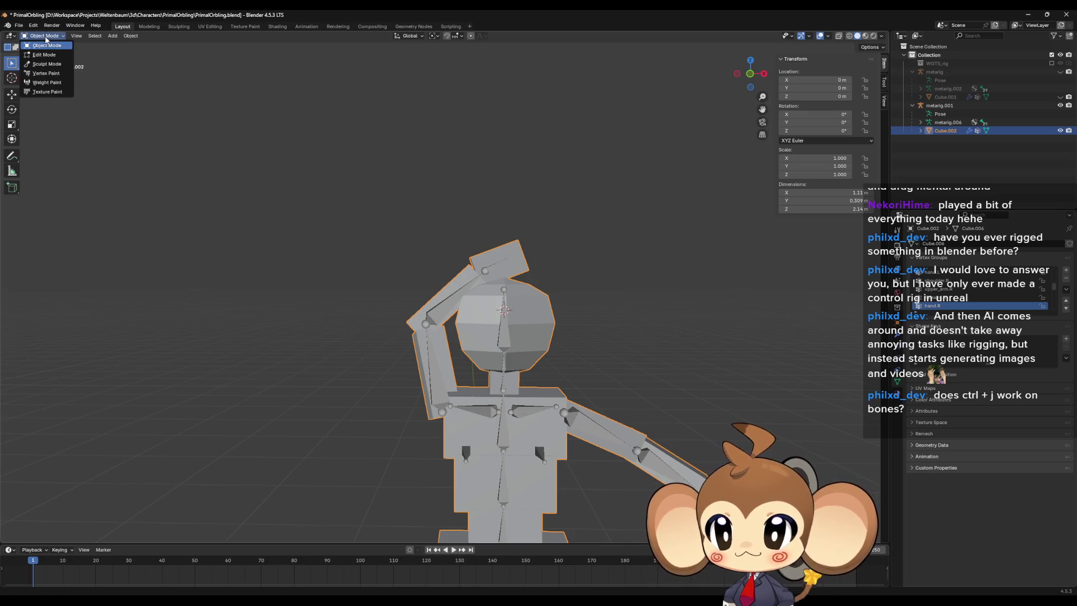
left_click(441, 318)
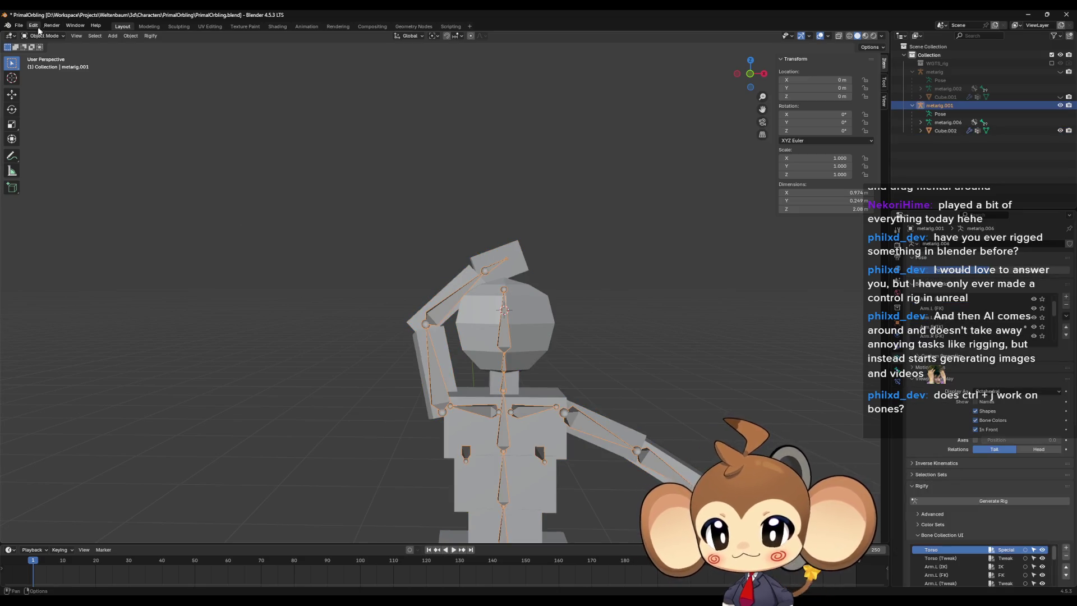
left_click(53, 65)
Step: Swing upper_arm.L out about global Z and bend the left forearm -50.5° about Z
mouse_move(408, 230)
middle_mouse_down()
mouse_move(557, 365)
mouse_move(509, 332)
mouse_move(548, 348)
mouse_move(557, 432)
mouse_move(547, 384)
mouse_move(523, 434)
mouse_move(525, 419)
middle_mouse_up()
key("r")
key("z")
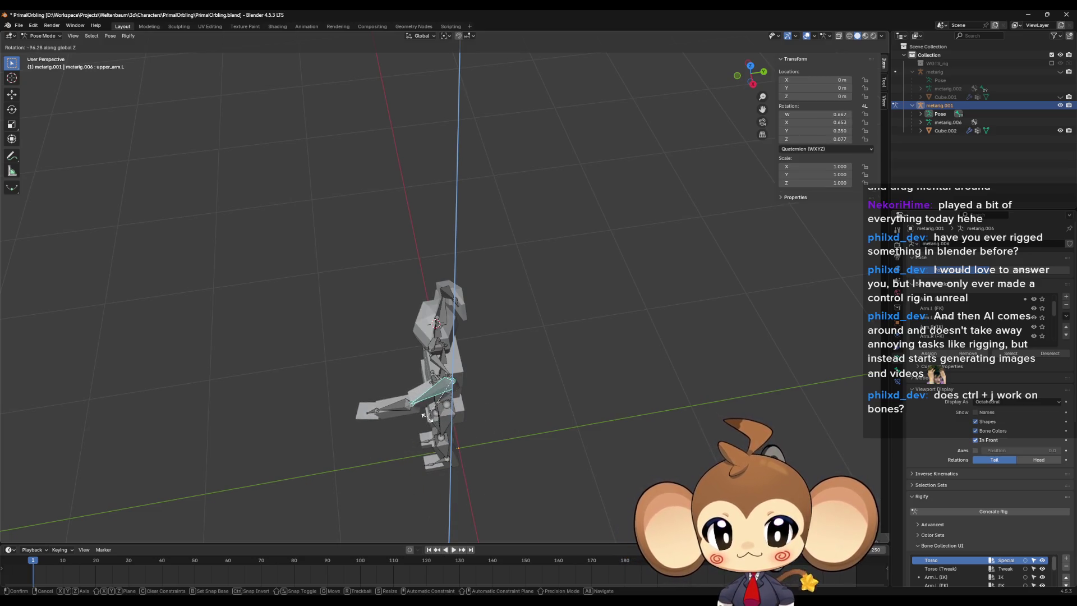
left_click(427, 416)
mouse_move(426, 416)
middle_mouse_down()
mouse_move(488, 417)
mouse_move(545, 443)
mouse_move(521, 371)
middle_mouse_up()
left_click(491, 418)
key("r")
key("z")
left_click(494, 426)
Step: Rotate upper_arm.L again about Z and raise the left forearm about global Y
left_click(519, 354)
key("r")
key("z")
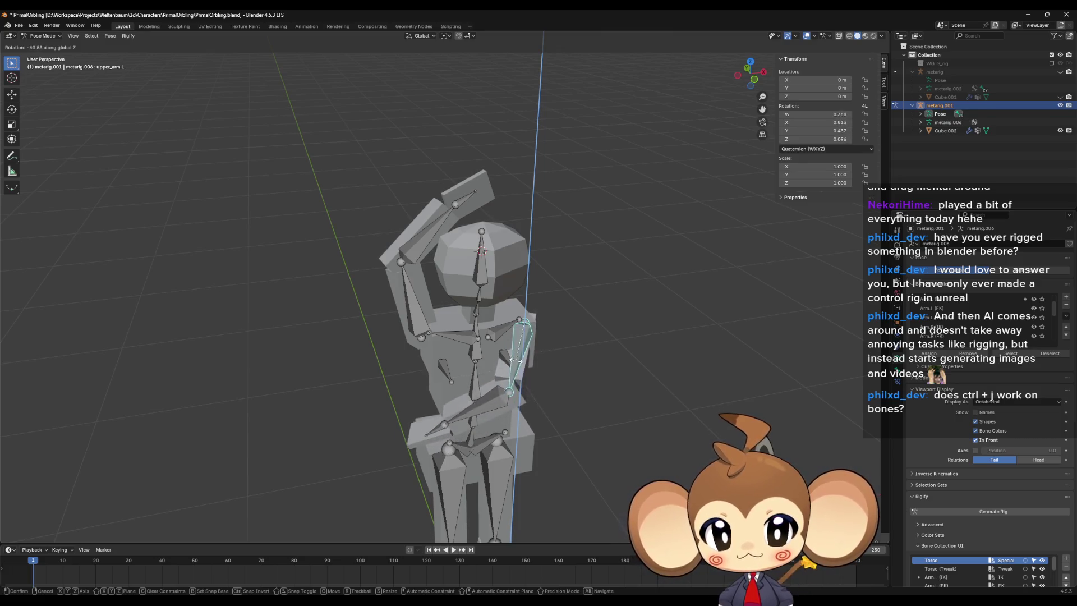
left_click(513, 362)
left_click(471, 412)
mouse_move(471, 412)
middle_mouse_down()
mouse_move(464, 418)
mouse_move(447, 385)
mouse_move(493, 389)
mouse_move(475, 388)
middle_mouse_up()
key("y")
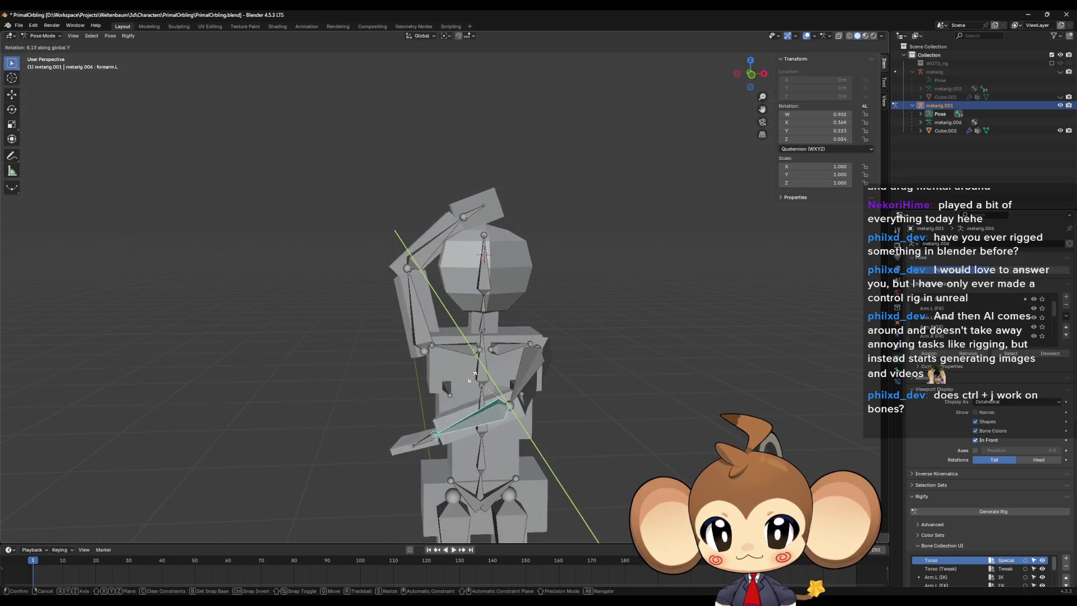
left_click(471, 340)
Step: Turn hand.L about global X and then Z, undoing an initial Y turn
left_click(420, 408)
key("r")
key("y")
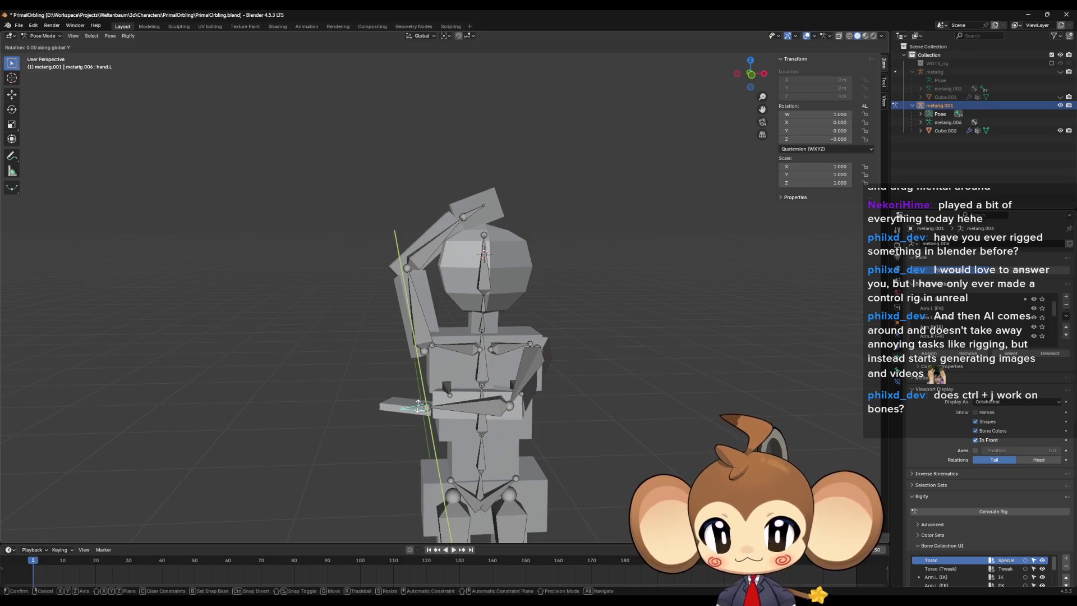
left_click(403, 400)
key("ctrl+z")
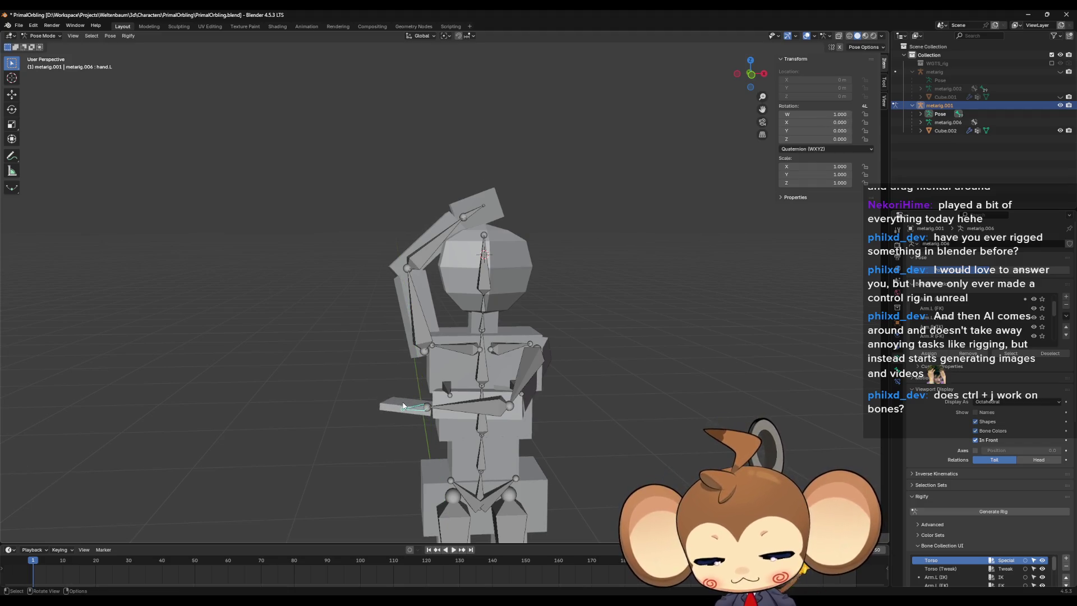
key("x")
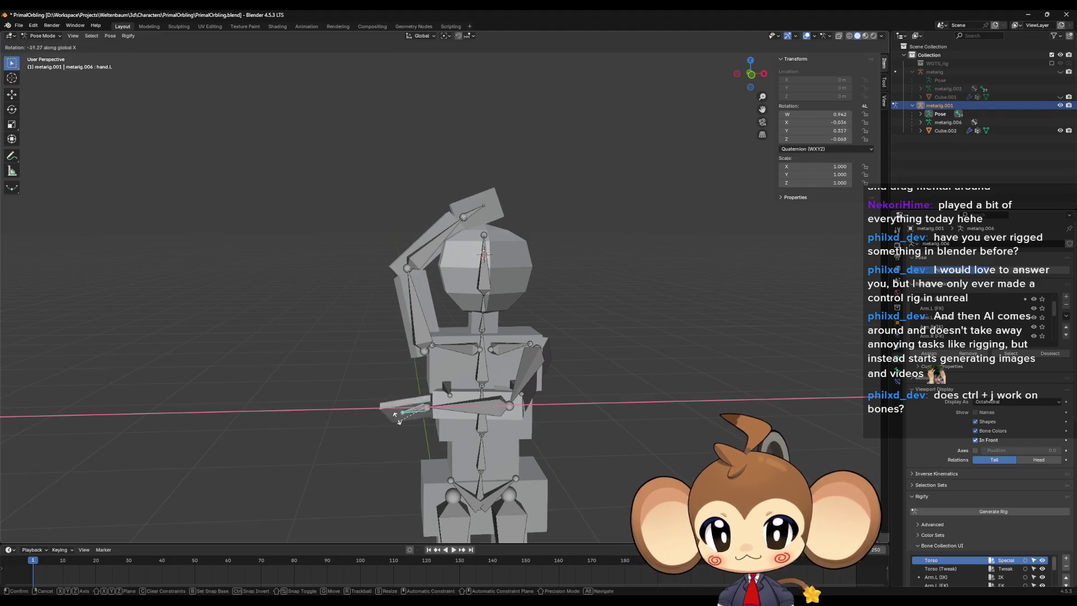
left_click(482, 420)
mouse_move(483, 423)
middle_mouse_down()
mouse_move(553, 470)
mouse_move(584, 468)
middle_mouse_up()
key("r")
key("z")
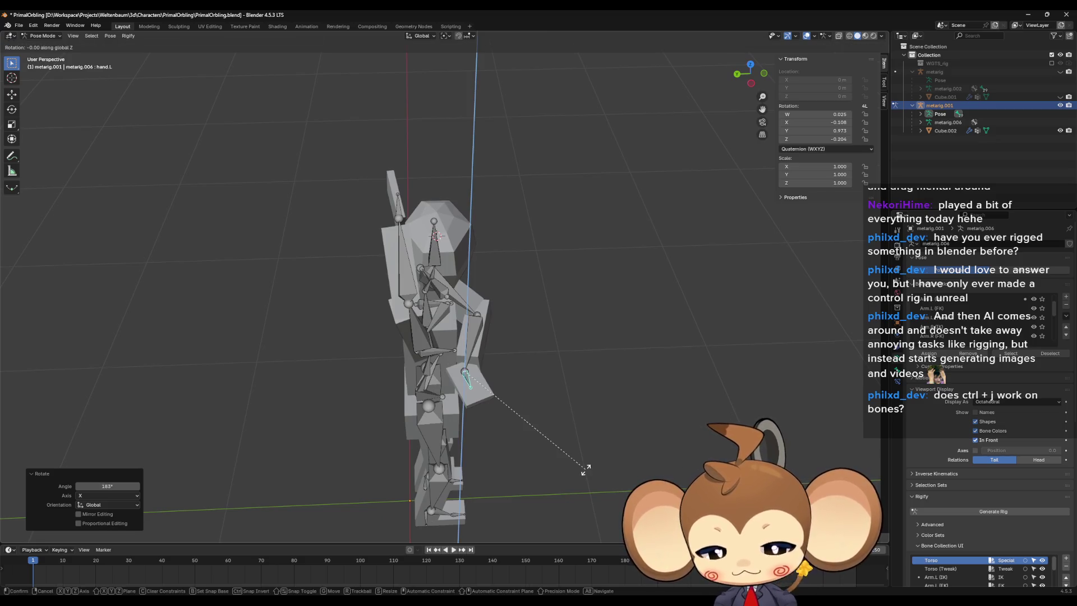
left_click(469, 469)
Step: Try moving shoulder.L and upper_arm.L with G, then undo the moves
mouse_move(468, 468)
middle_mouse_down()
mouse_move(538, 412)
mouse_move(549, 388)
mouse_move(517, 383)
mouse_move(557, 373)
mouse_move(506, 302)
mouse_move(481, 295)
middle_mouse_up()
left_click(502, 305)
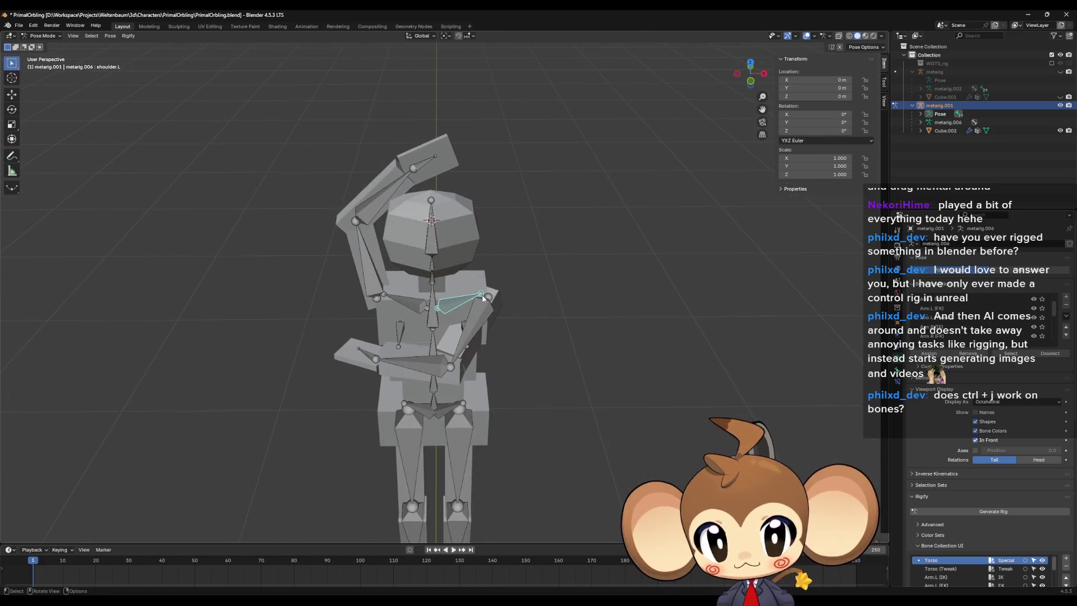
scroll(482, 298, "up", 3)
middle_click_drag(497, 351, 507, 351)
key("g")
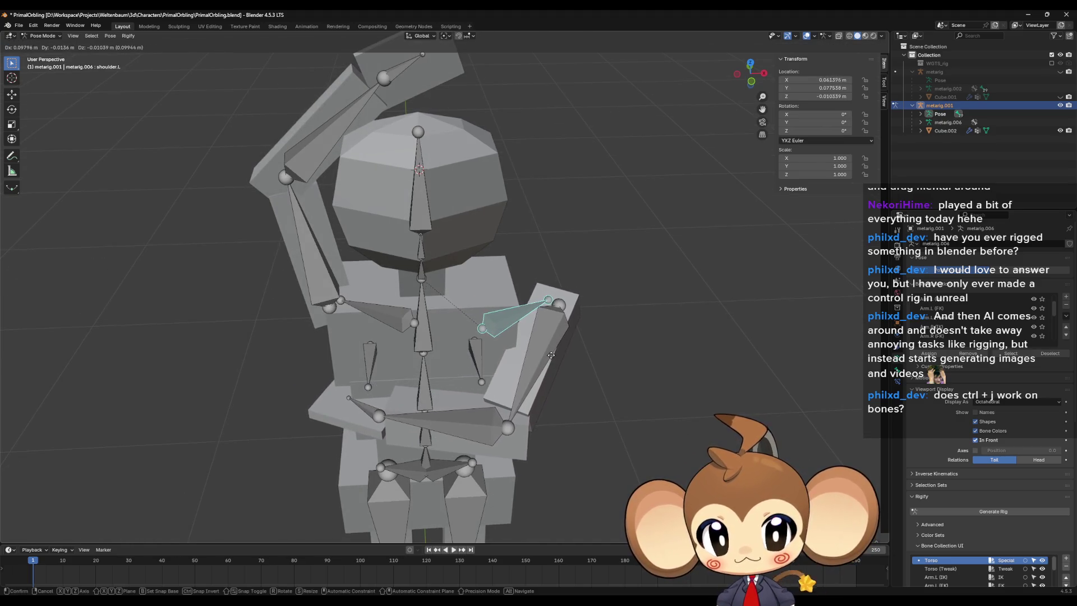
left_click(555, 351)
mouse_move(555, 351)
middle_mouse_down()
mouse_move(578, 352)
mouse_move(542, 320)
mouse_move(617, 327)
mouse_move(624, 336)
middle_mouse_up()
left_click(542, 319)
key("g")
left_click(627, 342)
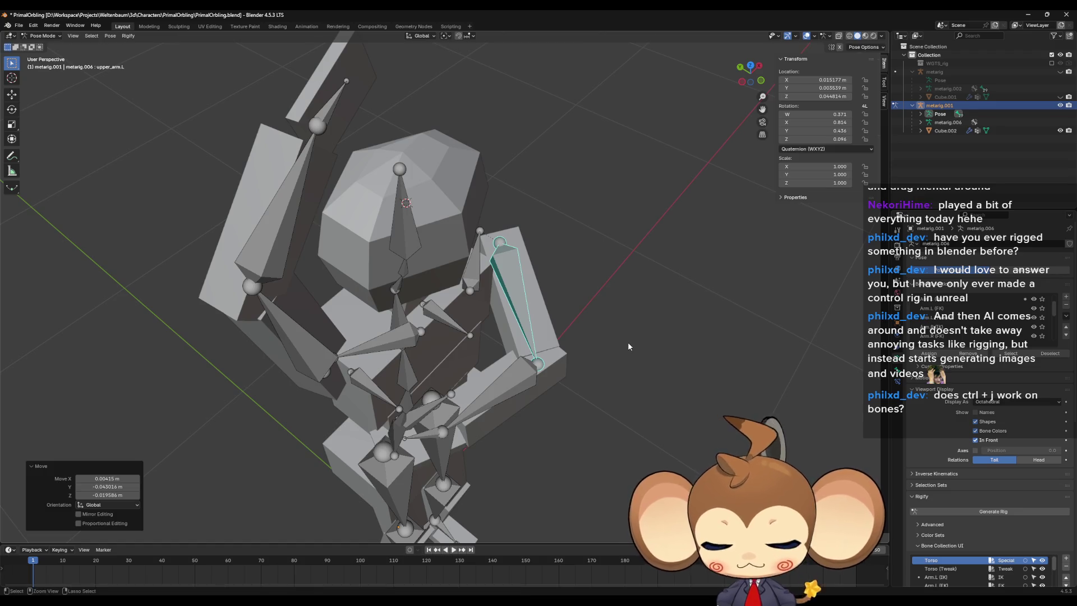
key("ctrl+z")
key("ctrl+z")
key("ctrl+z")
middle_click_drag(627, 341, 503, 328)
Step: Rotate shoulder.L and then upper_arm.L about global Z
key("r")
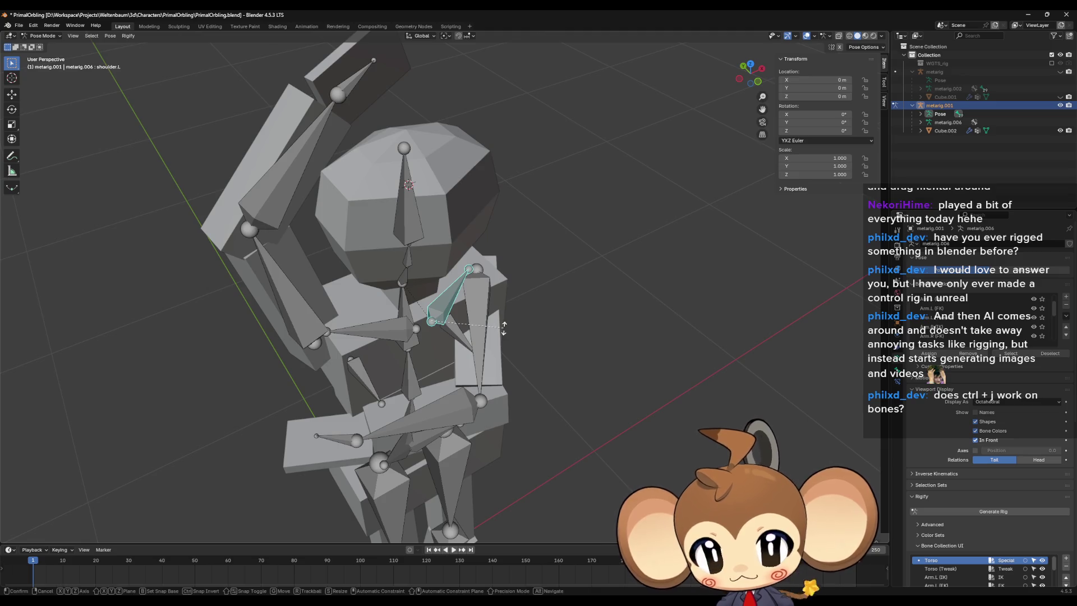
key("z")
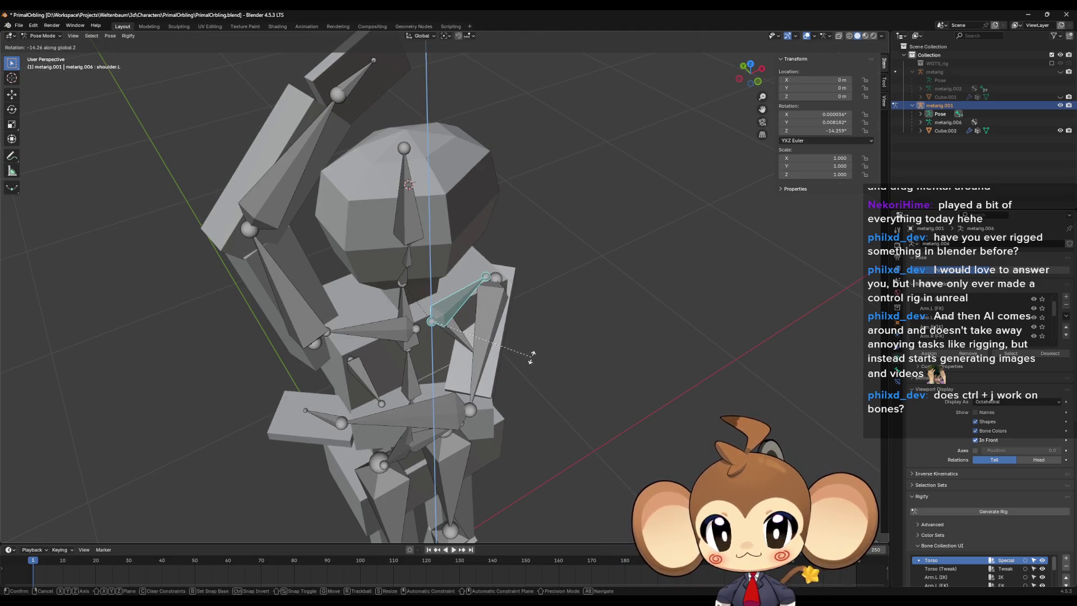
left_click(530, 361)
left_click(486, 337)
mouse_move(485, 336)
middle_mouse_down()
mouse_move(470, 278)
mouse_move(509, 373)
middle_mouse_up()
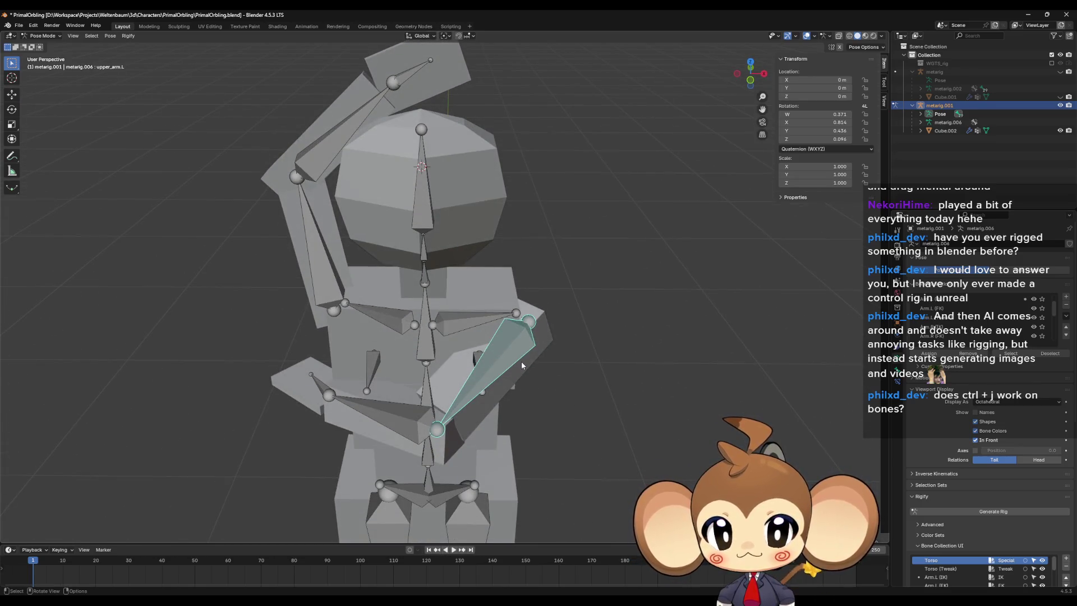
key("r")
key("z")
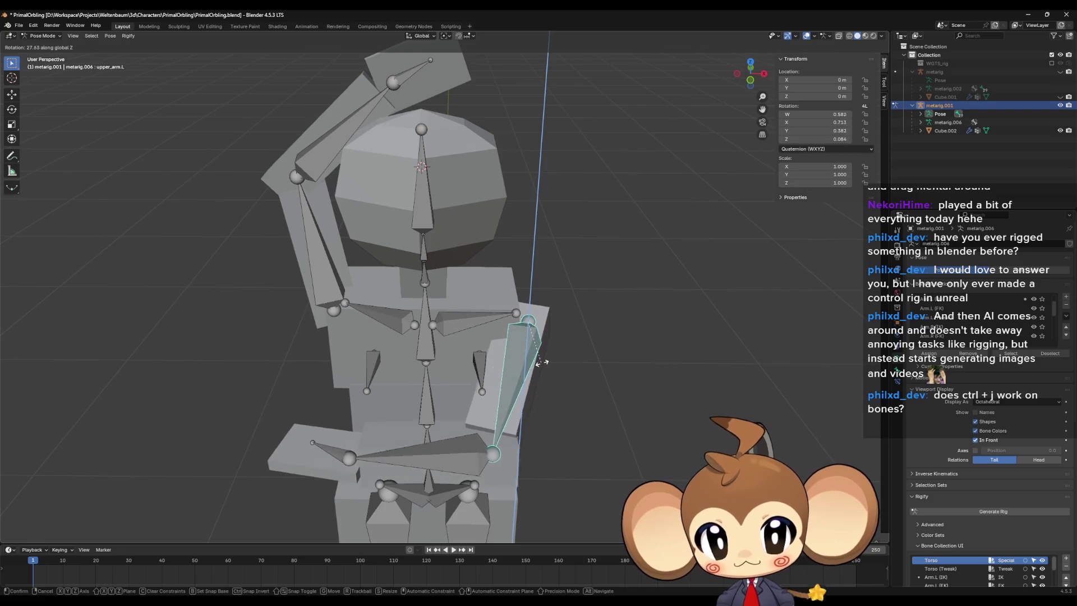
left_click(536, 363)
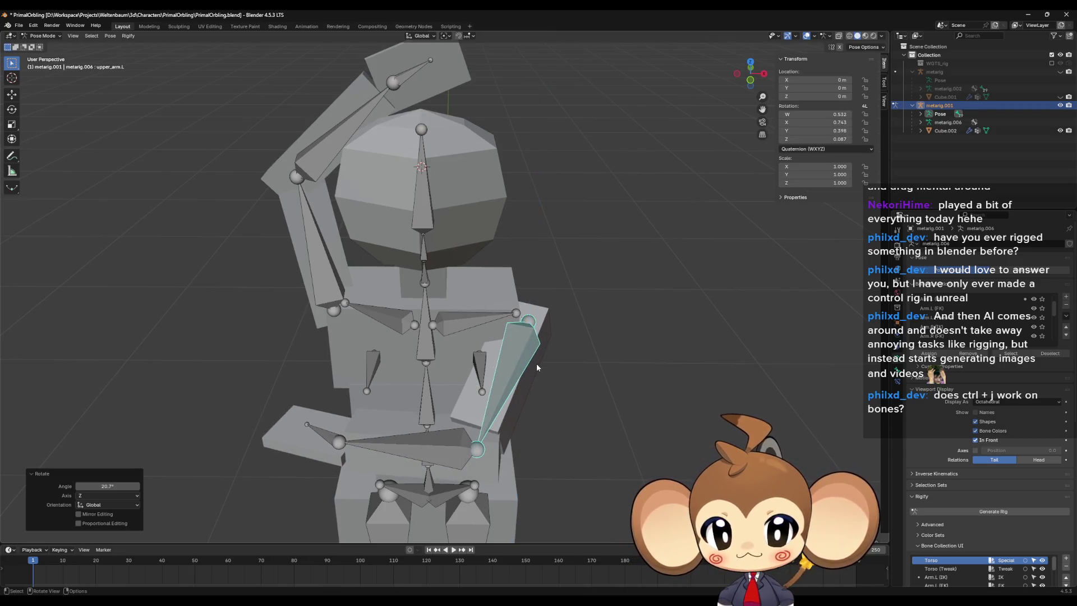
Step: Tilt upper_arm.L about Y and 25.8° about X, and turn hand.L to -30.5°
mouse_move(536, 363)
middle_mouse_down()
mouse_move(532, 351)
mouse_move(460, 403)
middle_mouse_up()
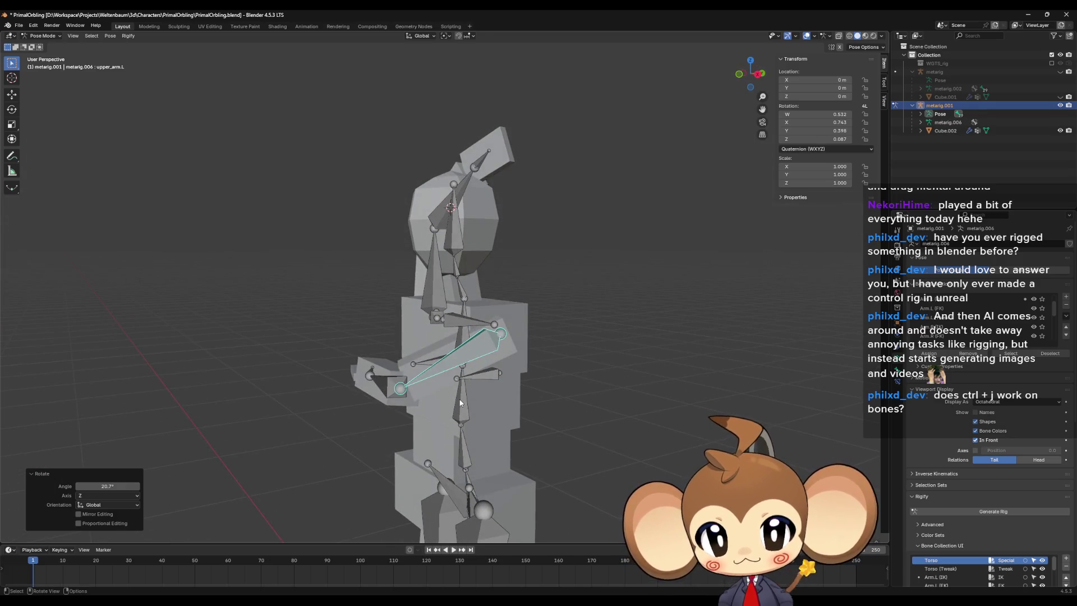
key("r")
key("y")
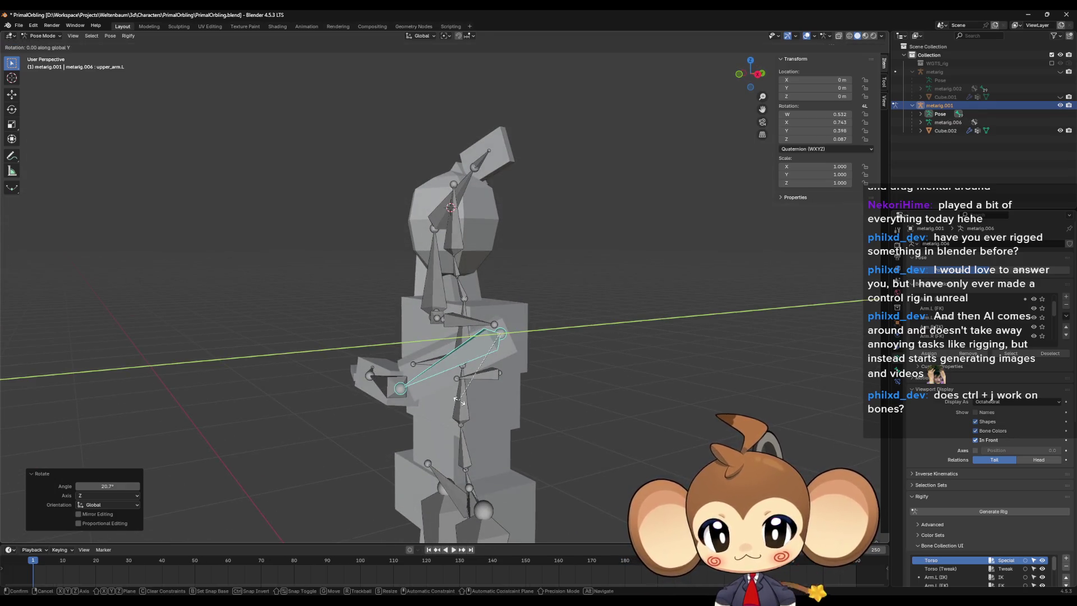
left_click(469, 408)
mouse_move(468, 409)
middle_mouse_down()
mouse_move(534, 418)
mouse_move(480, 409)
middle_mouse_up()
key("r")
key("x")
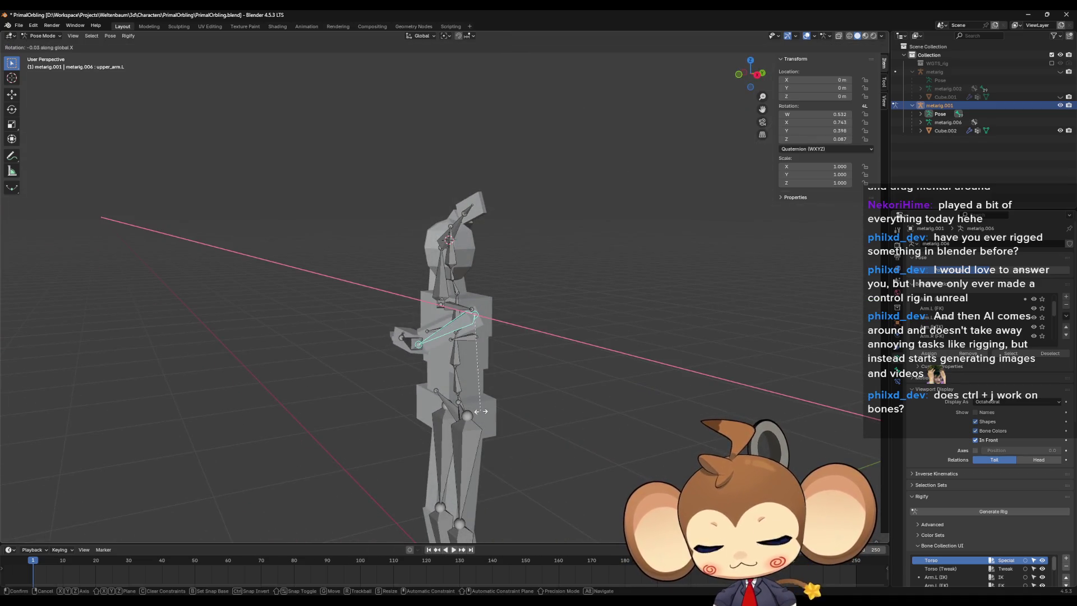
left_click(547, 443)
mouse_move(547, 443)
middle_mouse_down()
mouse_move(620, 461)
mouse_move(514, 440)
mouse_move(489, 386)
mouse_move(409, 359)
mouse_move(499, 369)
mouse_move(429, 316)
mouse_move(409, 257)
mouse_move(476, 252)
mouse_move(415, 241)
middle_mouse_up()
left_click(420, 359)
key("r")
left_click(429, 361)
Step: Rotate upper_arm.R about X and adjust forearm.R so the raised arm angles beside the head
left_click(404, 229)
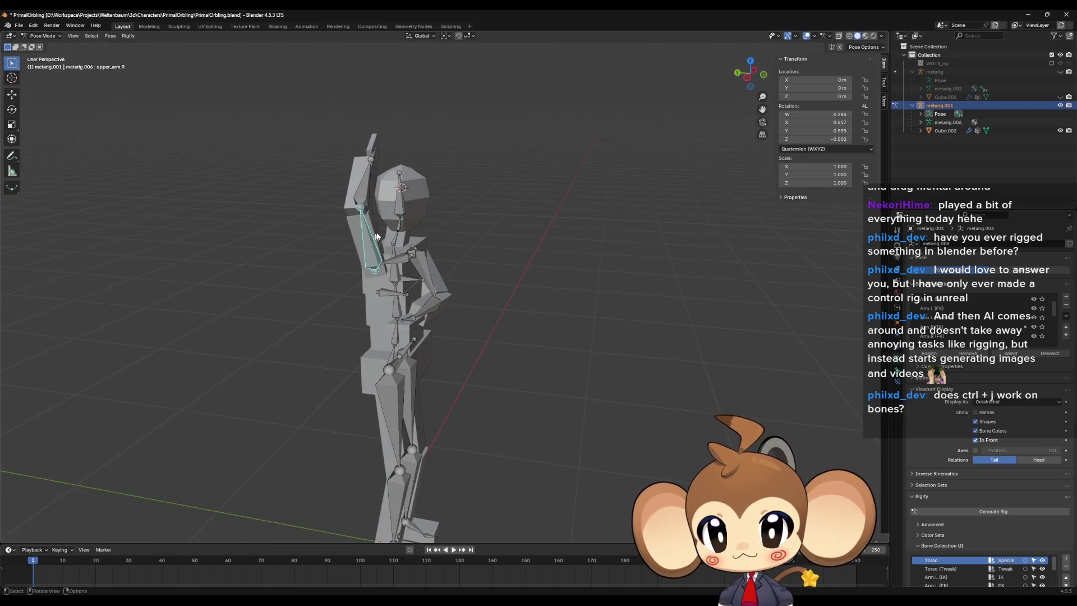
key("r")
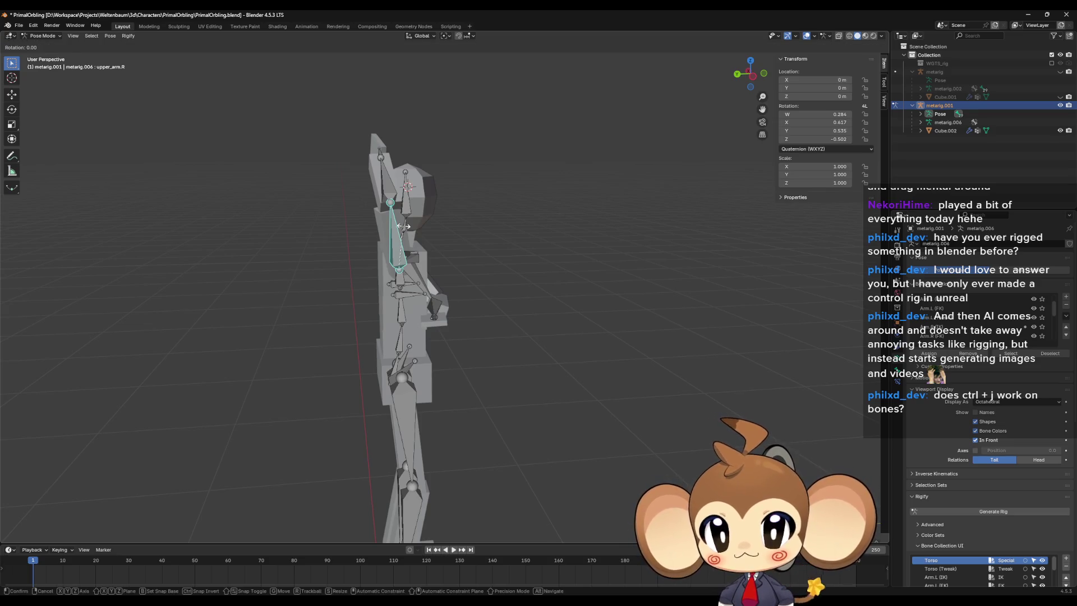
key("x")
left_click(399, 226)
left_click(375, 181)
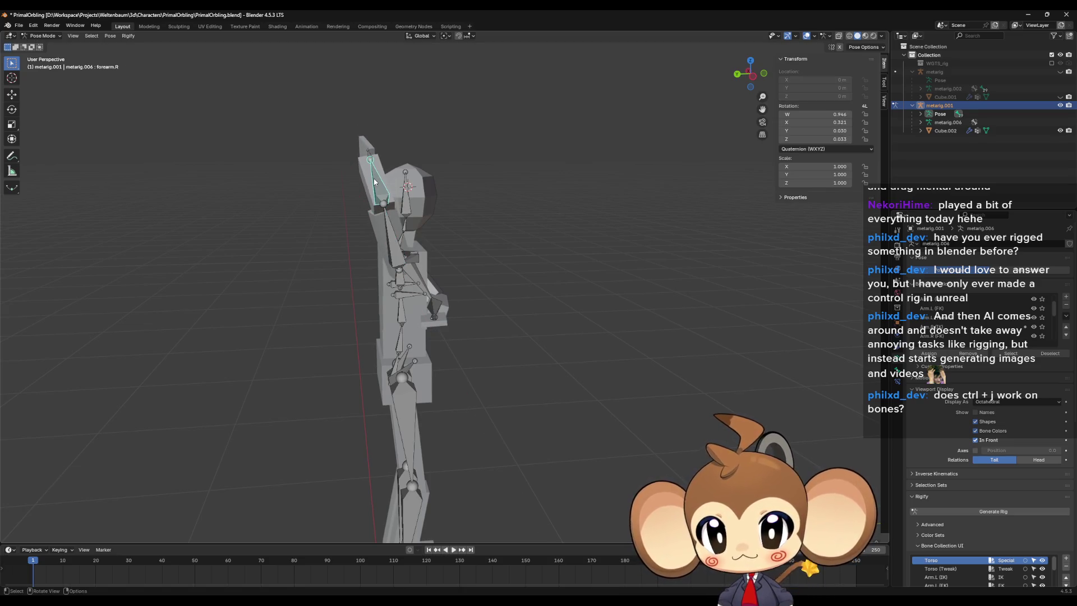
key("r")
left_click(378, 179)
middle_click_drag(446, 193, 344, 191)
mouse_move(450, 247)
middle_mouse_down()
mouse_move(480, 318)
mouse_move(501, 420)
middle_mouse_up()
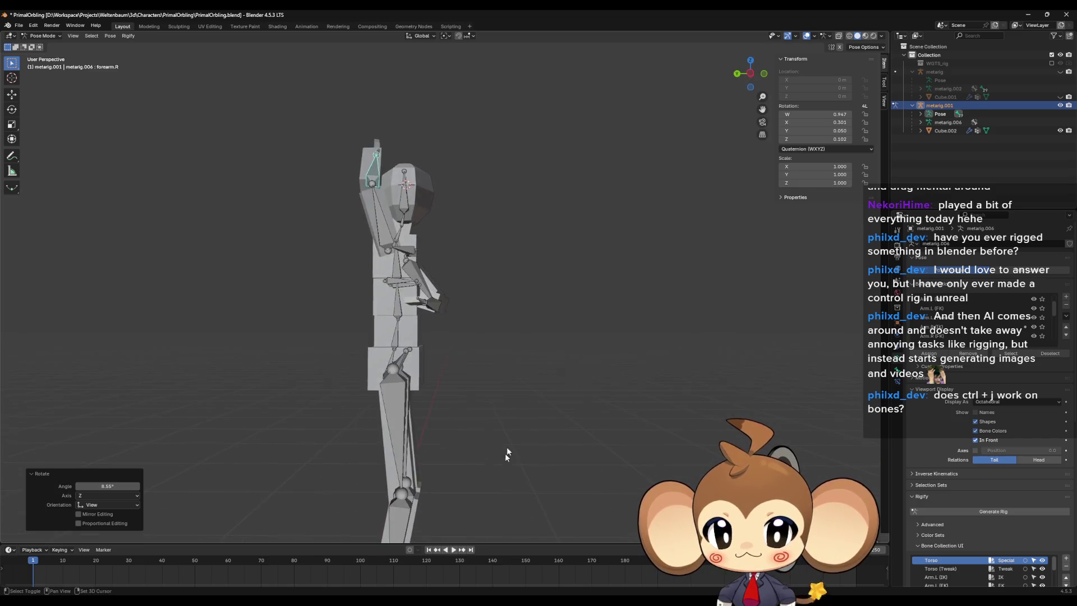
scroll(476, 311, "up", 5)
left_click(429, 255)
Step: Swing thigh.R forward and bend shin.R, both about global X
key("r")
key("x")
left_click(497, 238)
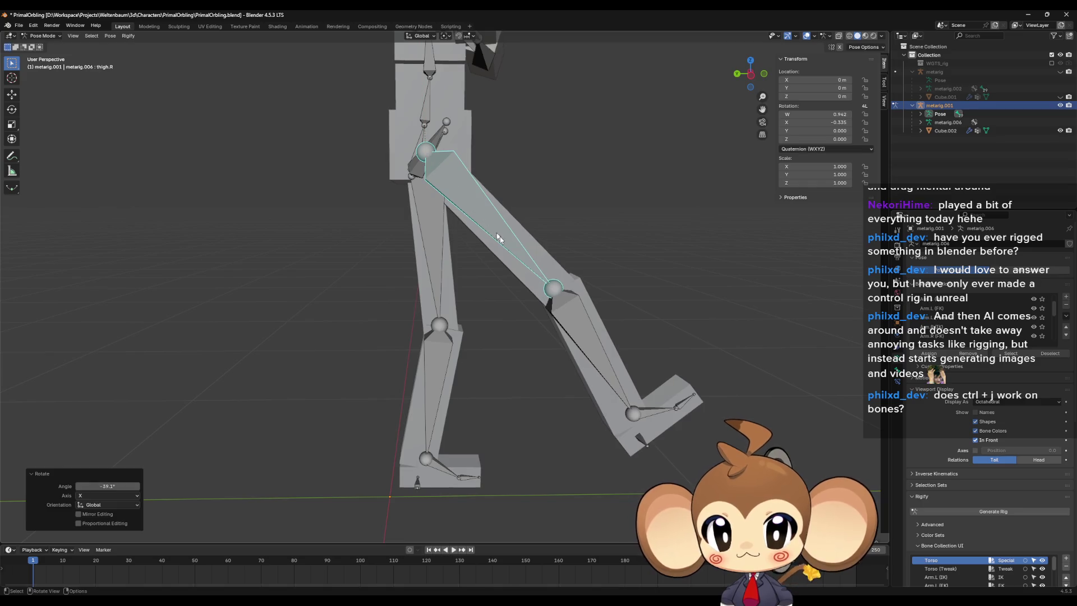
left_click(579, 319)
key("r")
key("x")
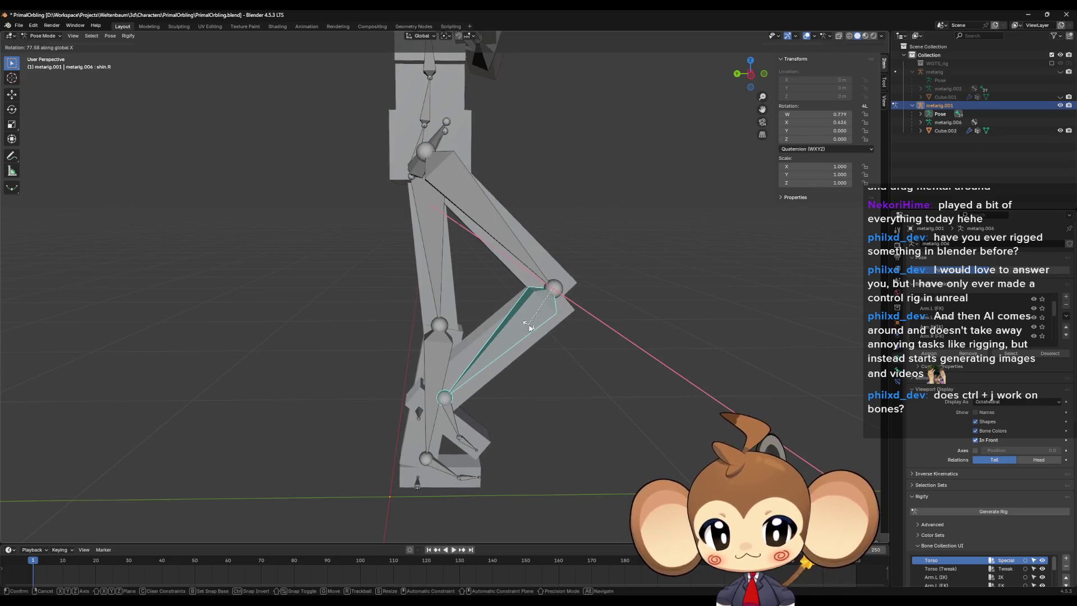
left_click(530, 328)
Step: Raise thigh.R by -29.5° and fold shin.R back about X
left_click(494, 193)
key("r")
key("x")
left_click(554, 223)
left_click(580, 257)
key("r")
key("x")
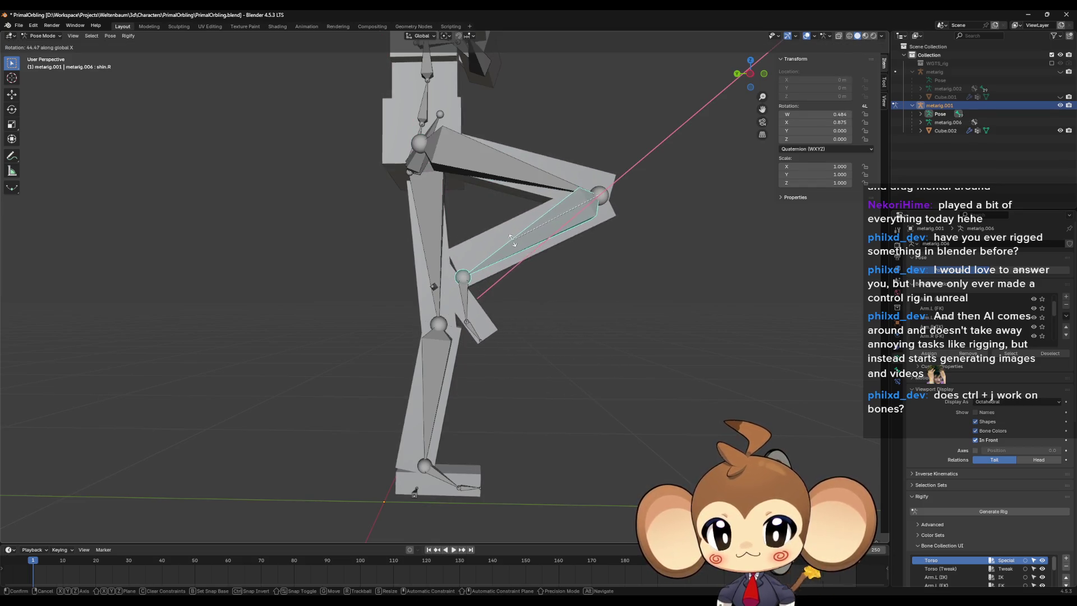
left_click(512, 241)
Step: Rotate thigh.R 16.7° and foot.R 16.8° about global X
mouse_move(520, 261)
middle_mouse_down()
mouse_move(493, 263)
mouse_move(533, 260)
mouse_move(524, 247)
middle_mouse_up()
left_click(493, 204)
key("r")
key("x")
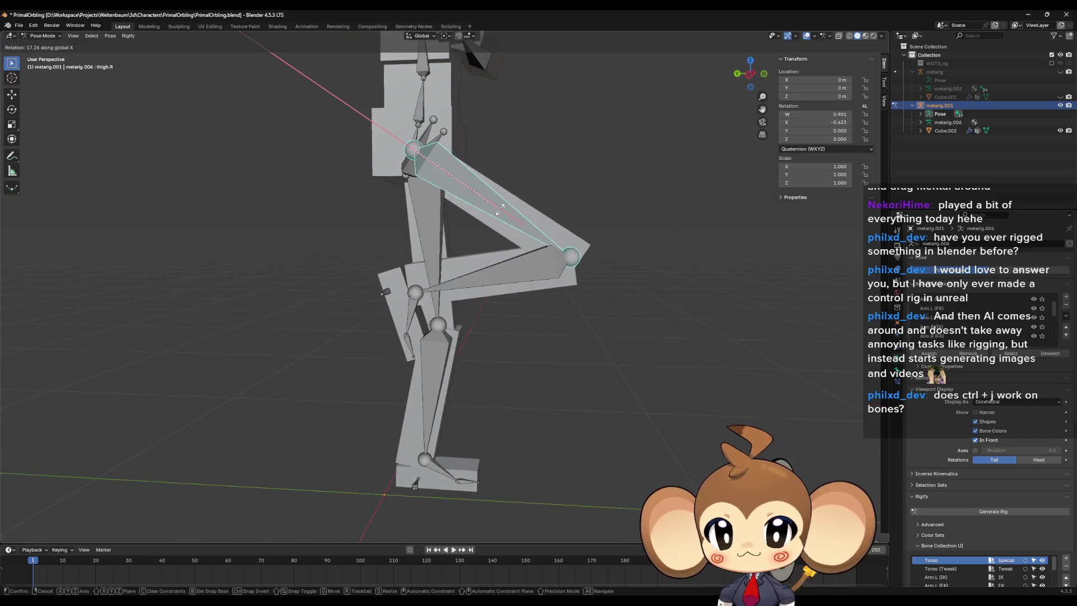
left_click(436, 313)
middle_click_drag(415, 310, 469, 291)
left_click(468, 292)
key("r")
key("x")
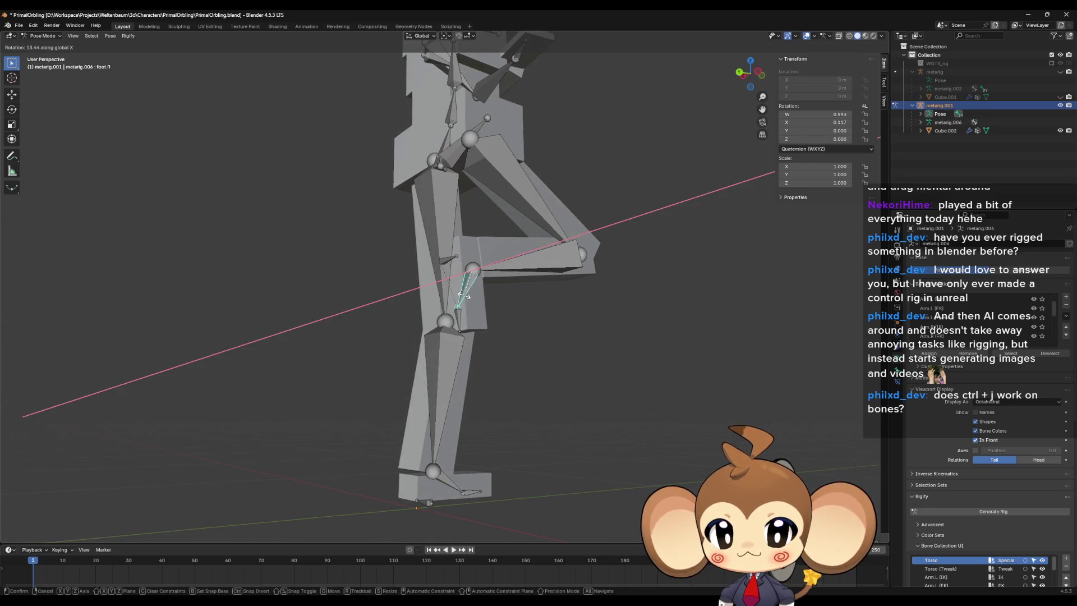
left_click(465, 295)
scroll(564, 315, "down", 5)
mouse_move(565, 315)
middle_mouse_down()
mouse_move(572, 238)
mouse_move(561, 264)
mouse_move(533, 260)
mouse_move(522, 360)
middle_mouse_up()
scroll(572, 316, "up", 4)
Step: Swing the raised thigh.R outward about Z and rotate foot.L 55.4° about X
left_click(440, 361)
key("r")
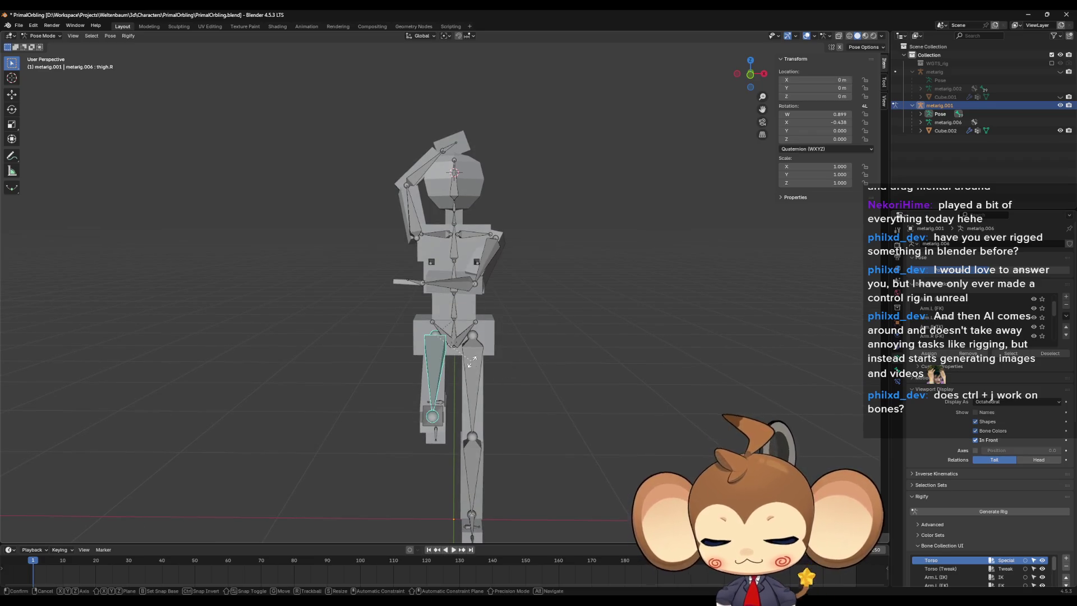
key("z")
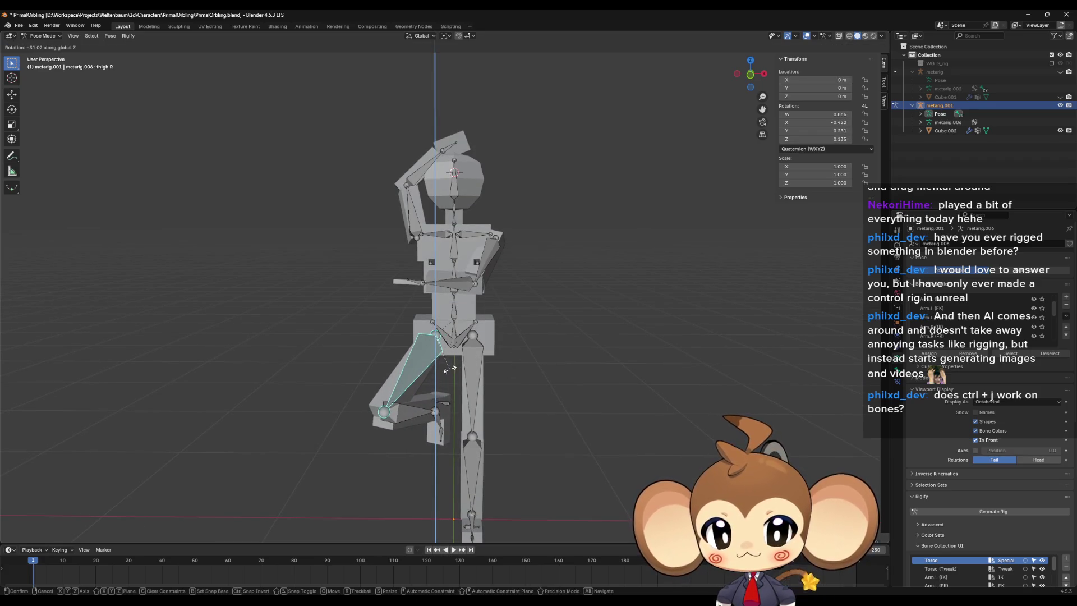
left_click(450, 369)
left_click(473, 368)
mouse_move(494, 429)
middle_mouse_down()
mouse_move(494, 359)
mouse_move(472, 341)
middle_mouse_up()
scroll(494, 352, "up", 3)
scroll(487, 348, "up", 3)
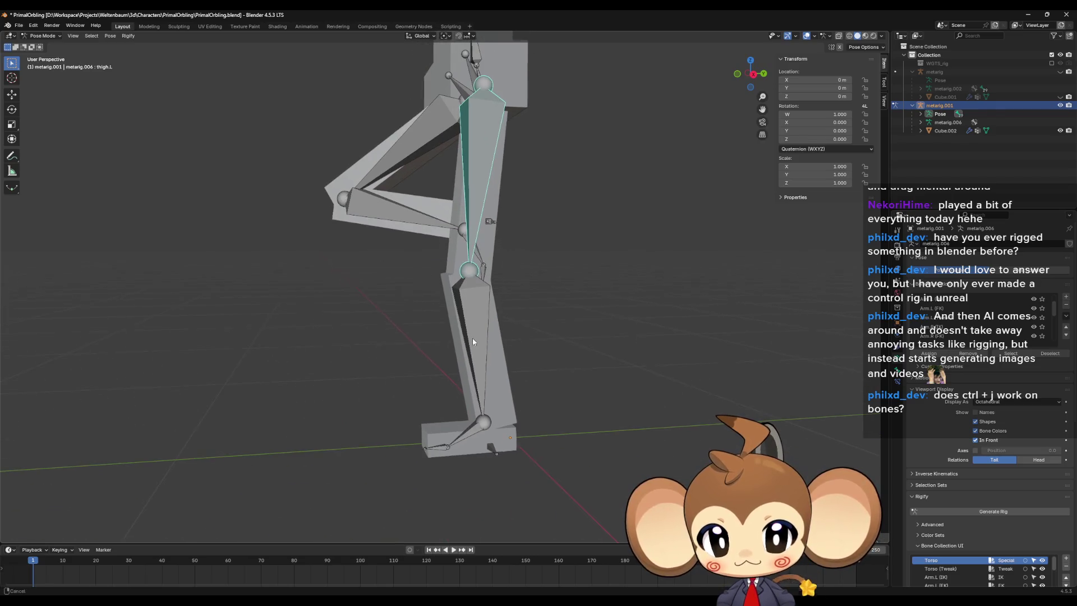
left_click(463, 438)
key("r")
key("x")
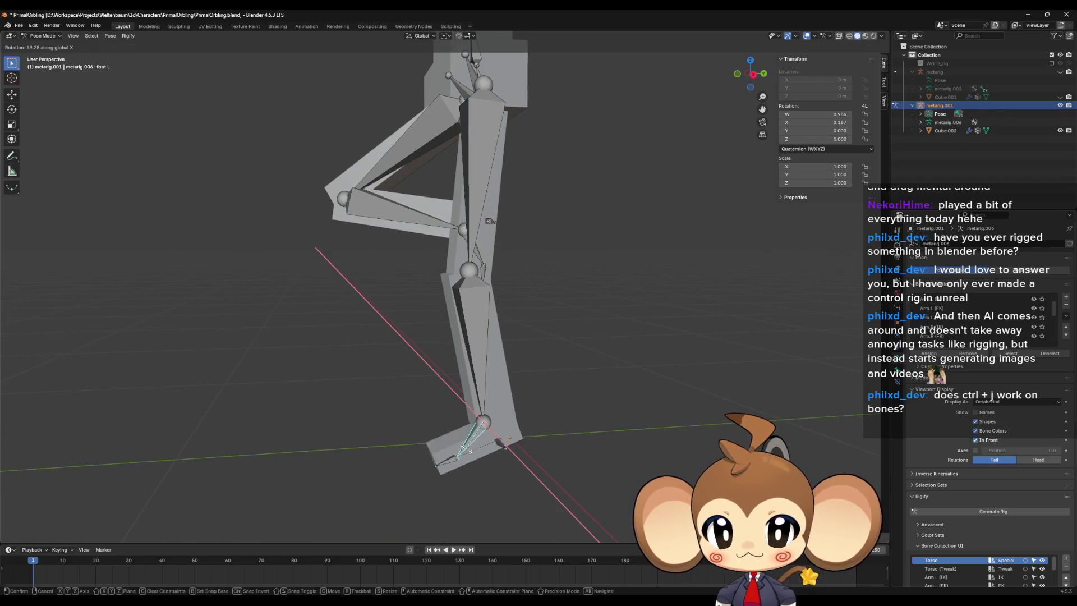
left_click(487, 466)
Step: Orbit around the one-legged pose to check it from several angles
scroll(487, 466, "down", 5)
middle_click_drag(413, 375, 428, 334)
scroll(442, 386, "down", 2)
mouse_move(442, 386)
middle_mouse_down()
mouse_move(497, 311)
mouse_move(527, 343)
mouse_move(441, 332)
mouse_move(458, 339)
mouse_move(575, 316)
middle_mouse_up()
scroll(515, 325, "up", 5)
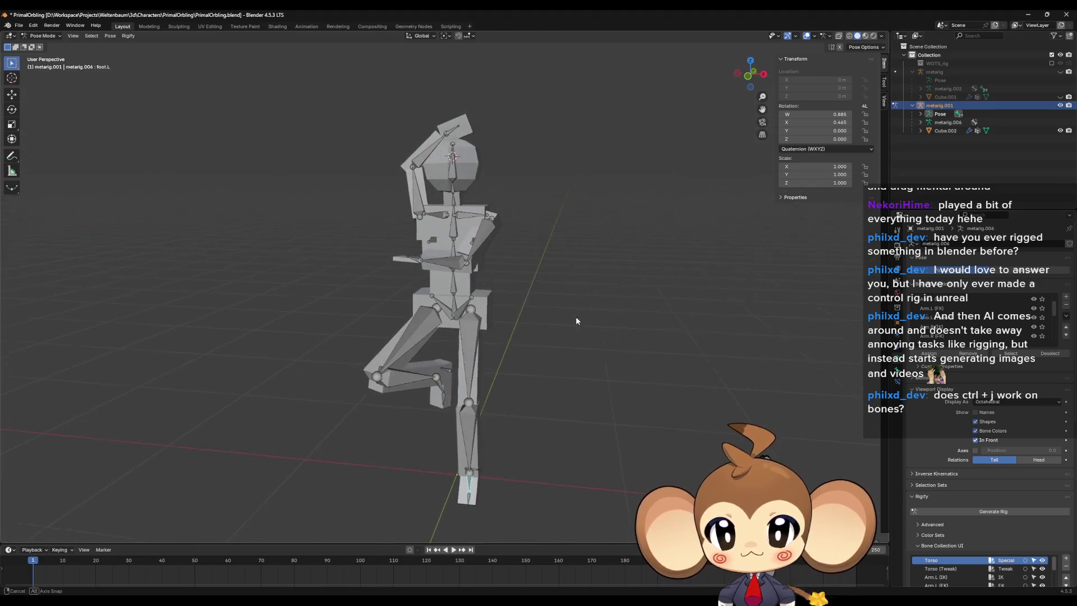
mouse_move(676, 239)
middle_mouse_down()
mouse_move(608, 282)
mouse_move(599, 302)
mouse_move(497, 313)
mouse_move(510, 283)
middle_mouse_up()
left_click(42, 35)
Step: In Object Mode, select Cube.002 and metarig.001 and snap the 3D cursor to the world origin
left_click(42, 46)
left_click(945, 130)
left_click(939, 106, "ctrl")
mouse_move(738, 311)
middle_mouse_down()
mouse_move(630, 335)
mouse_move(649, 336)
middle_mouse_up()
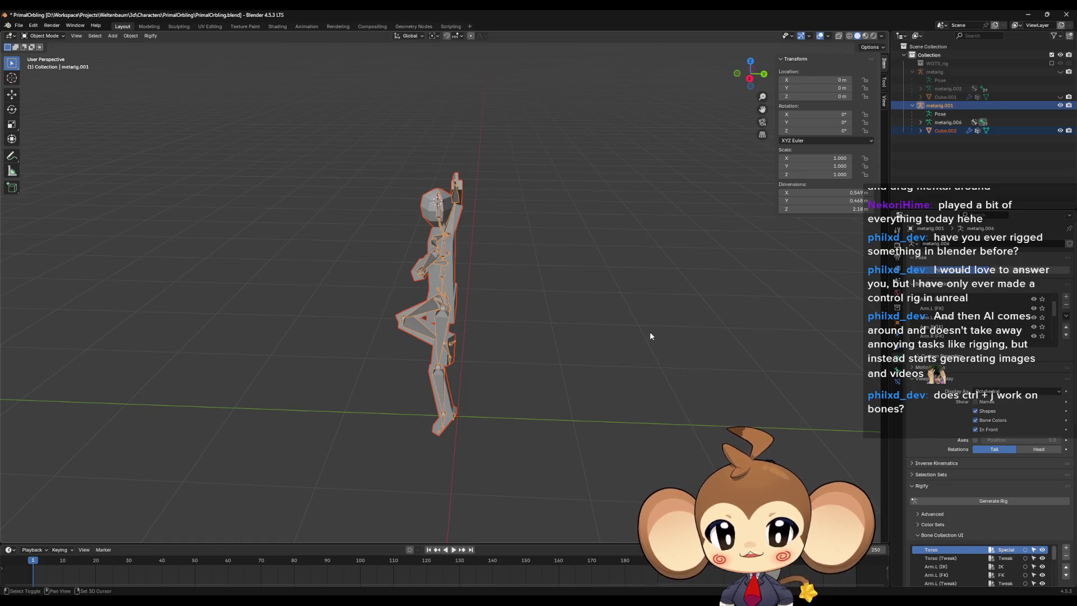
key("shift+s")
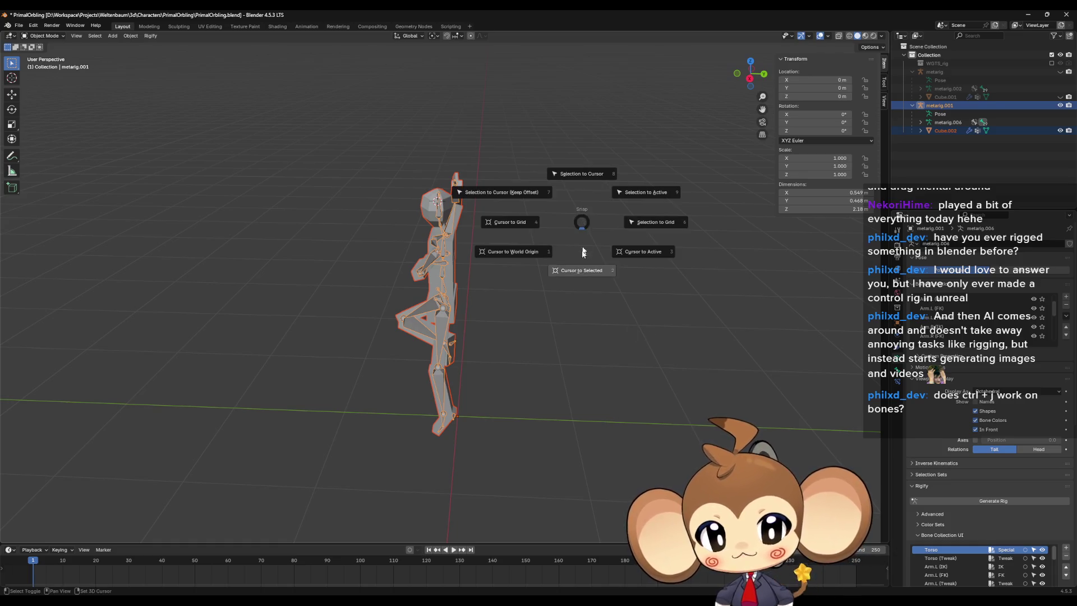
left_click(505, 257)
middle_click_drag(505, 259, 600, 342)
Step: Duplicate the rig and mannequin in place, turn them 180° about Z, and disable In Front
key("shift+d")
right_click(602, 342)
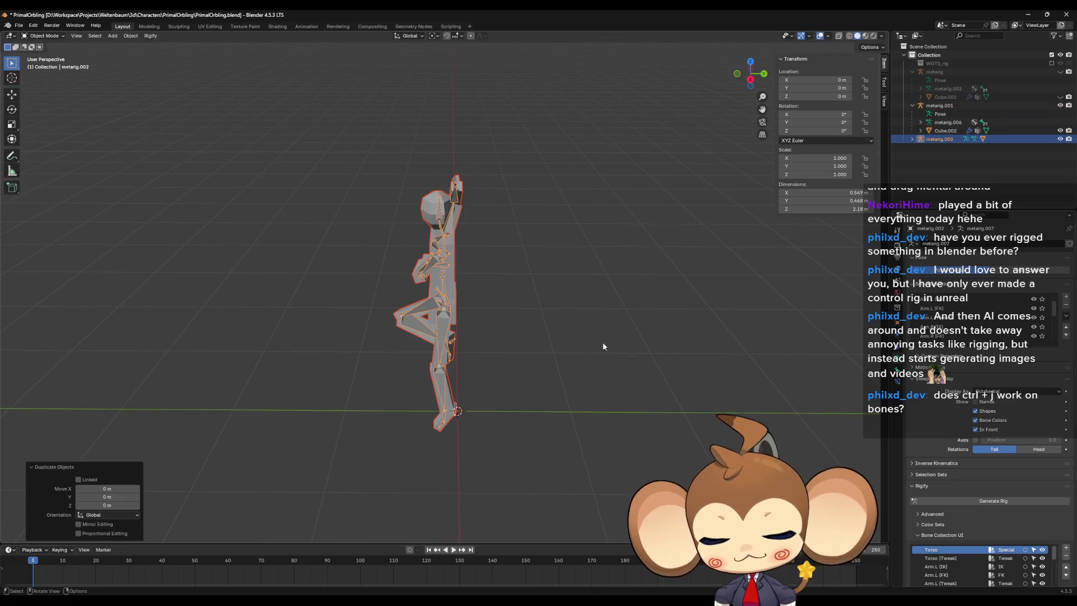
type("rz")
type("180")
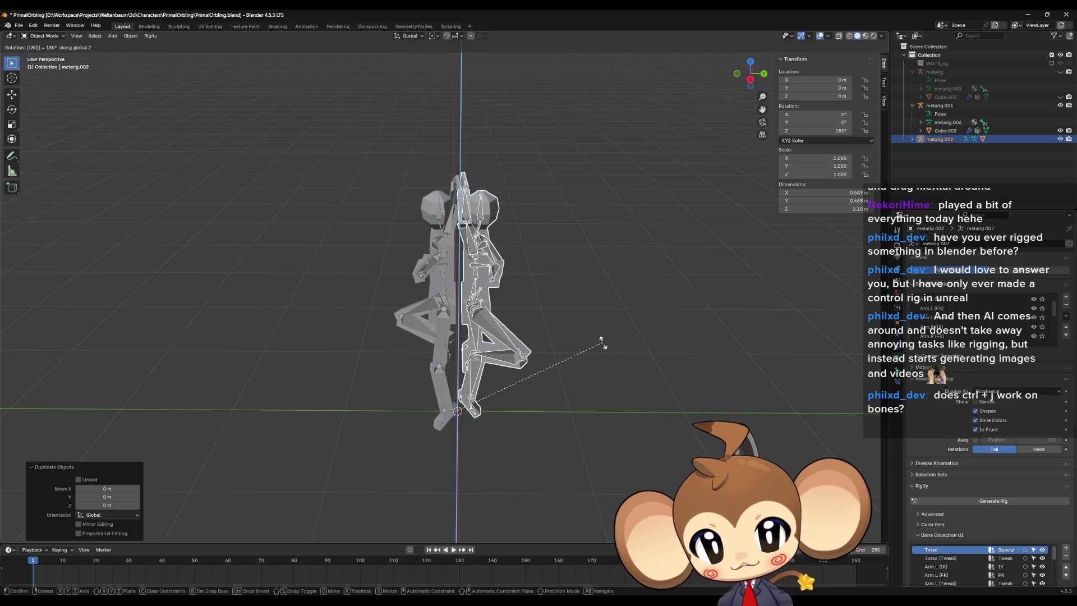
key("Return")
key("Tab")
mouse_move(554, 317)
middle_mouse_down()
mouse_move(636, 328)
mouse_move(630, 343)
middle_mouse_up()
key("Tab")
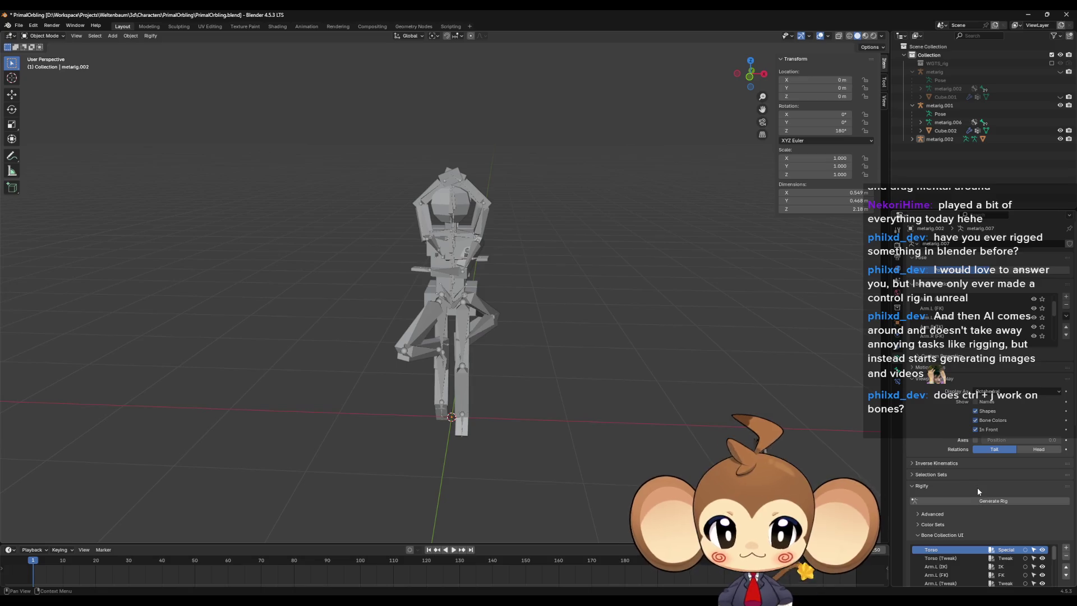
left_click(975, 429)
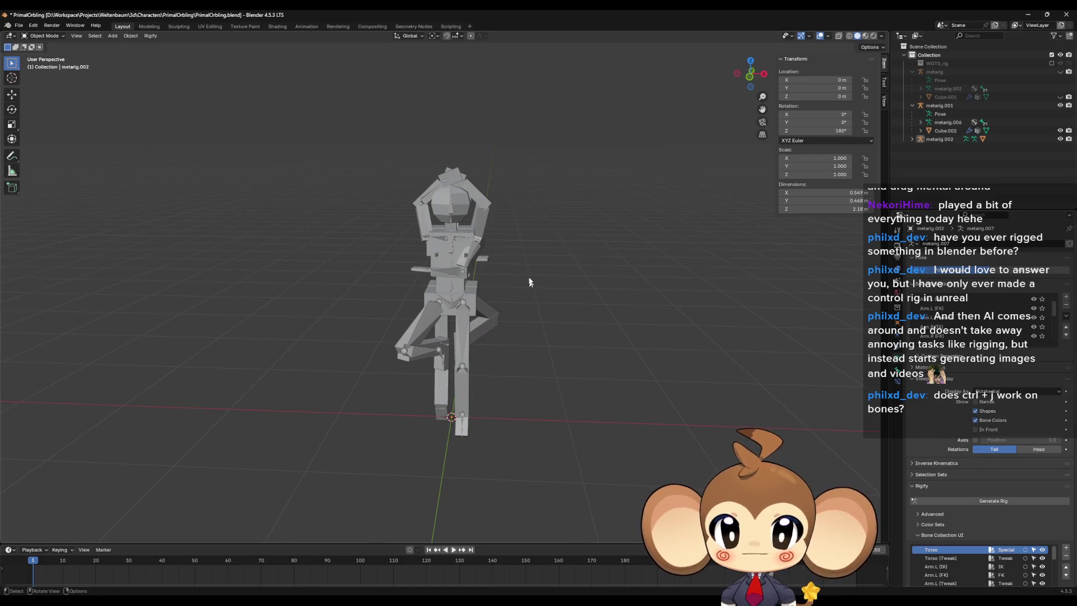
middle_click_drag(528, 281, 496, 278)
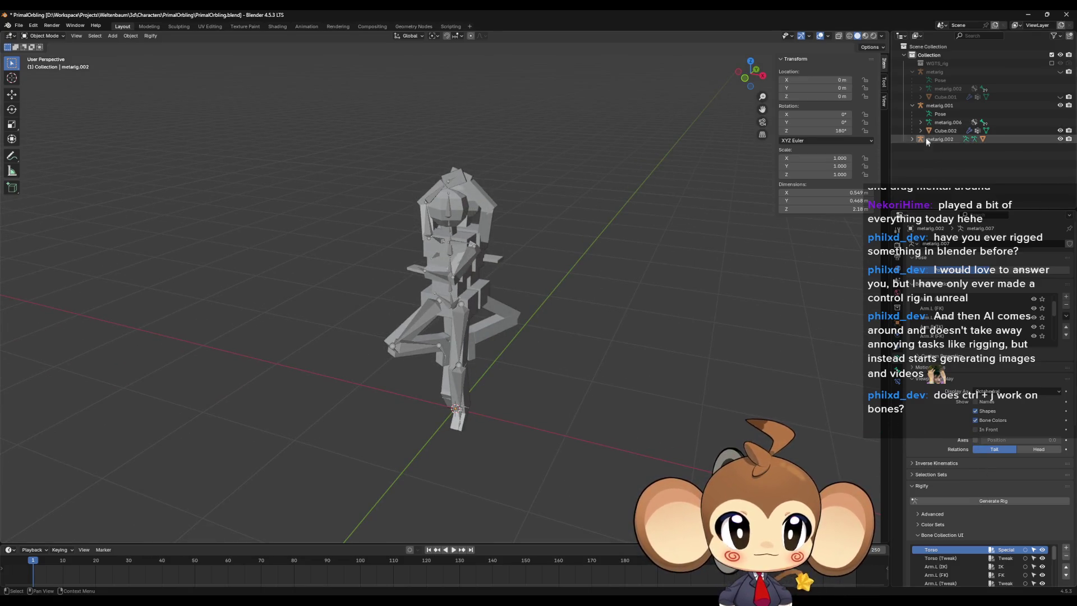
Step: Uncheck In Front for metarig.001, then delete the duplicate rig metarig.002
left_click(921, 105)
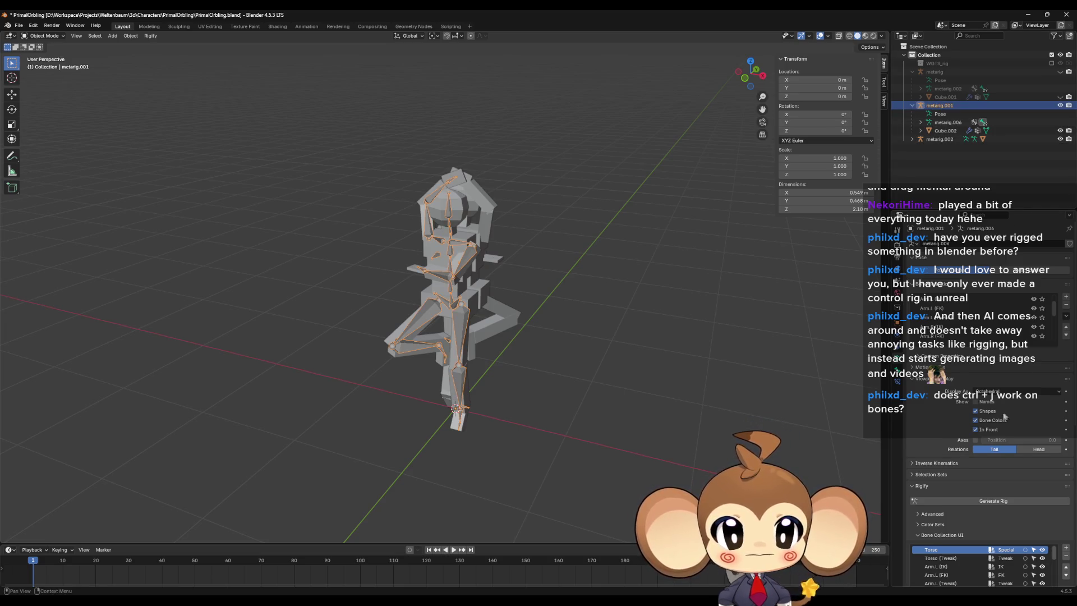
left_click(975, 430)
mouse_move(617, 408)
middle_mouse_down()
mouse_move(601, 385)
mouse_move(648, 382)
mouse_move(660, 421)
mouse_move(613, 437)
mouse_move(538, 413)
mouse_move(610, 404)
mouse_move(631, 372)
mouse_move(629, 392)
mouse_move(647, 412)
mouse_move(629, 416)
mouse_move(648, 416)
mouse_move(650, 438)
mouse_move(619, 439)
mouse_move(622, 416)
mouse_move(640, 413)
mouse_move(645, 426)
mouse_move(618, 433)
mouse_move(620, 403)
mouse_move(639, 408)
mouse_move(621, 413)
mouse_move(627, 441)
middle_mouse_up()
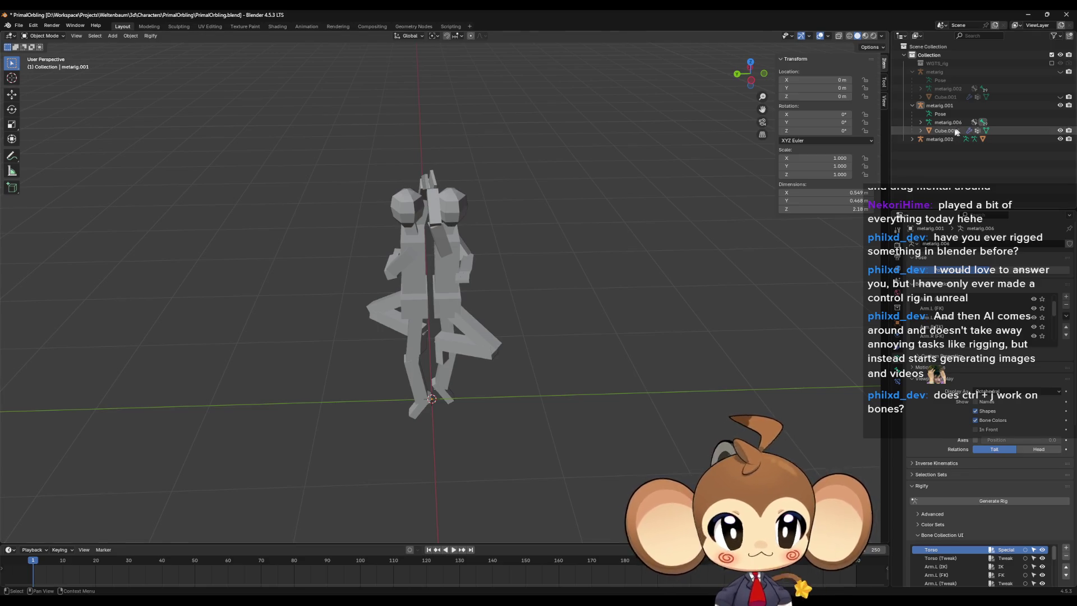
key("Delete")
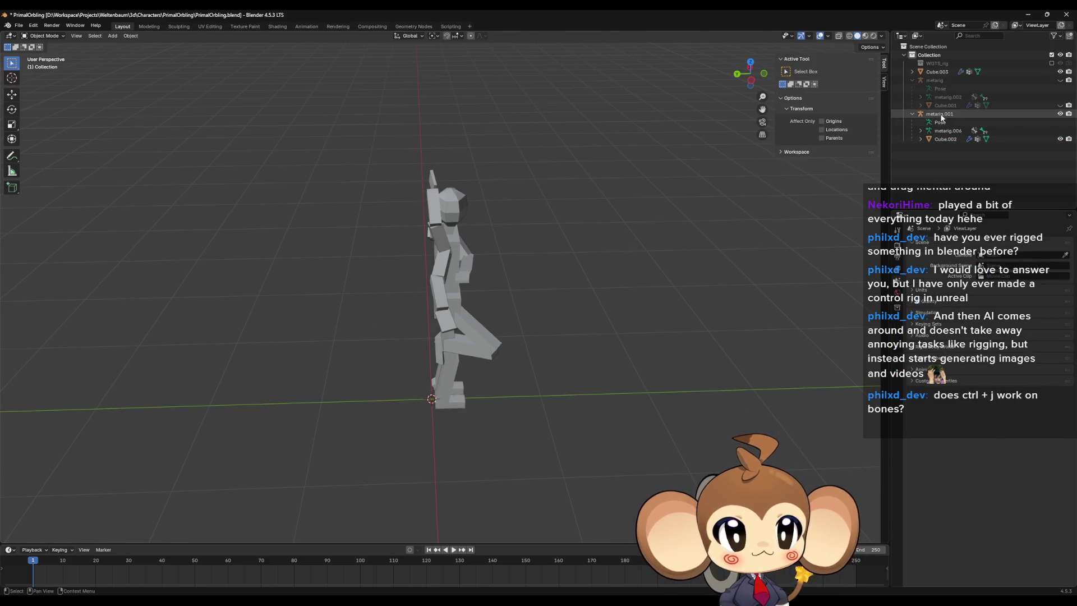
Step: Add a Mirror modifier to the mannequin mesh Cube.002
left_click(942, 139)
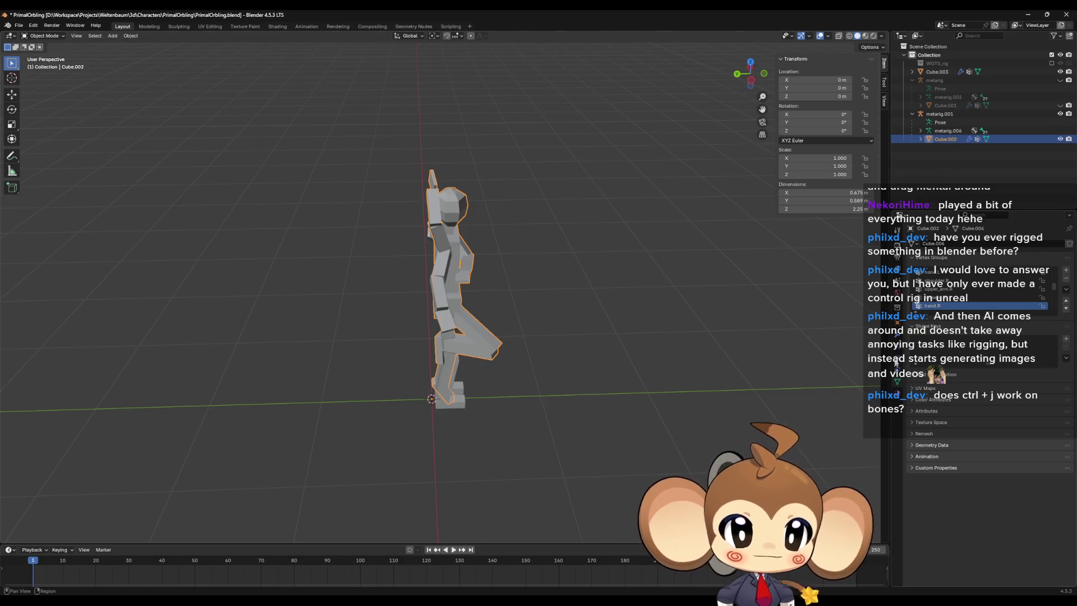
left_click(897, 335)
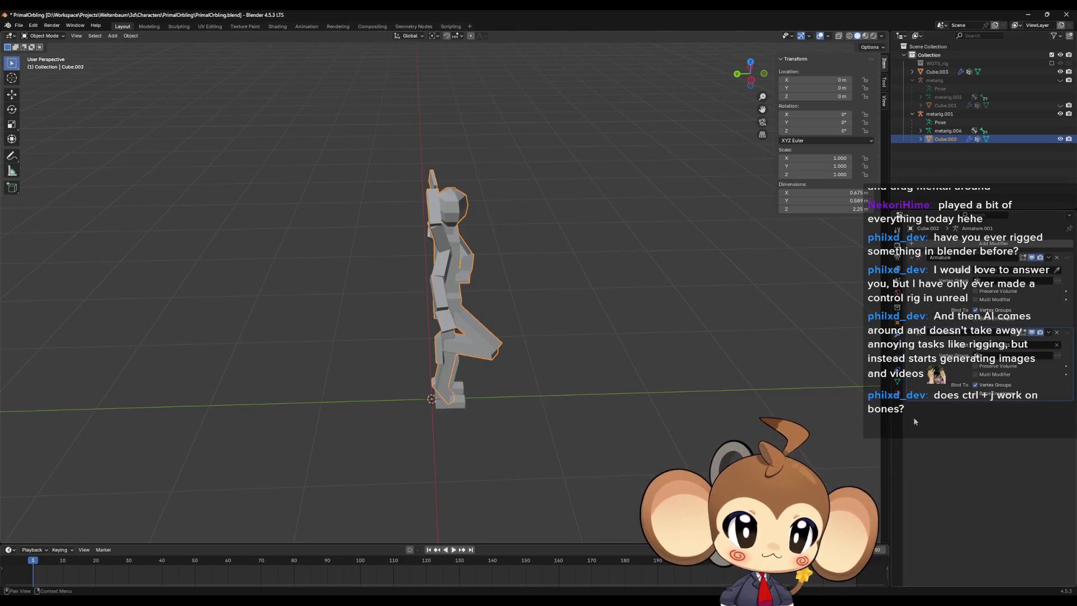
left_click(993, 243)
mouse_move(960, 274)
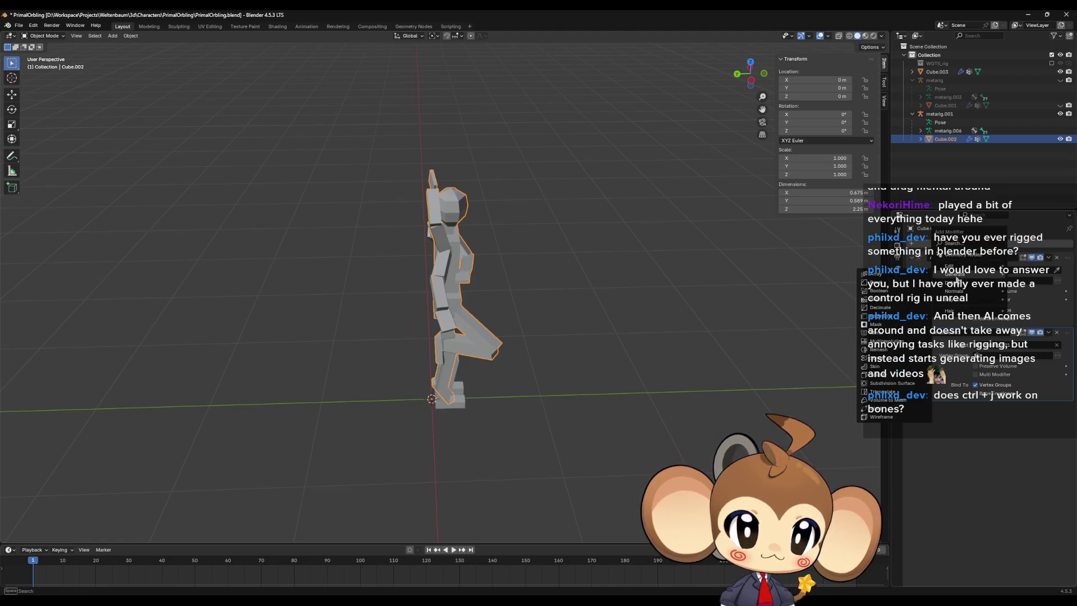
left_click(886, 334)
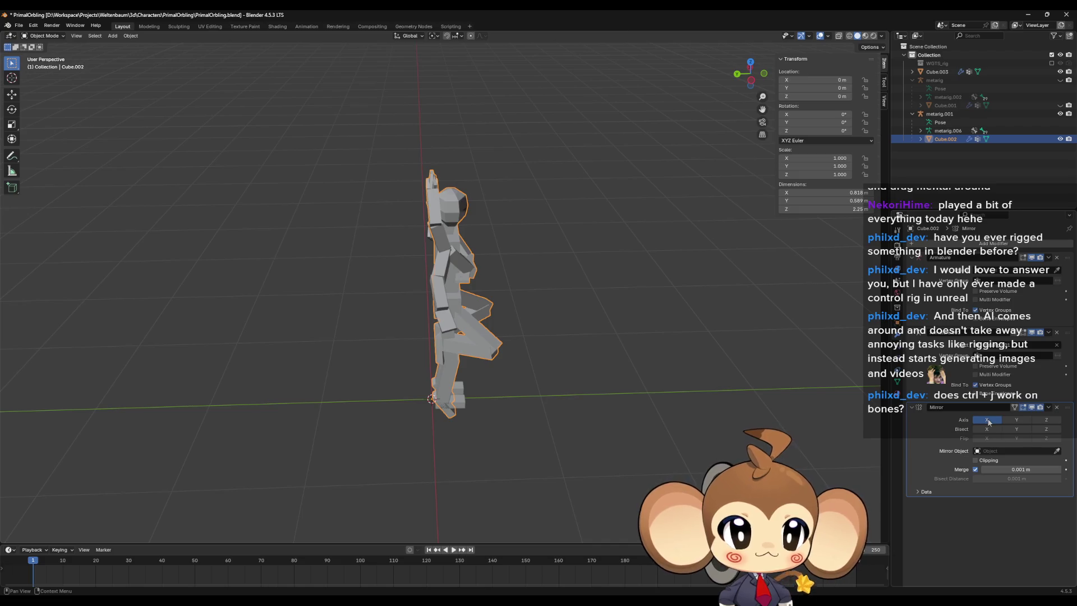
Step: Set the Mirror modifier's axis to Y only, with X and Z off
left_click(1040, 419)
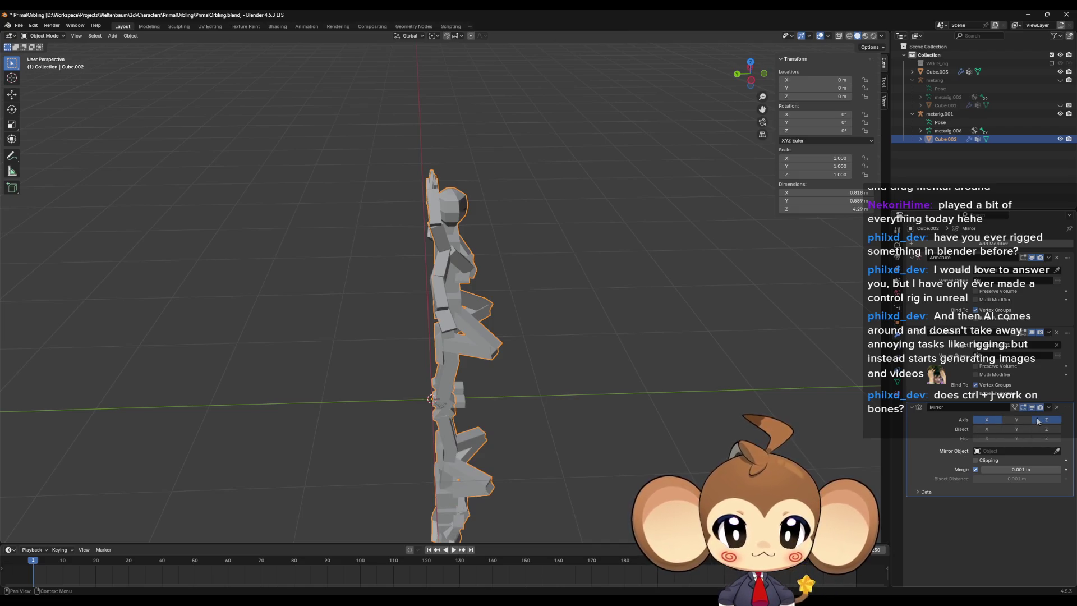
left_click(1040, 419)
left_click(1016, 420)
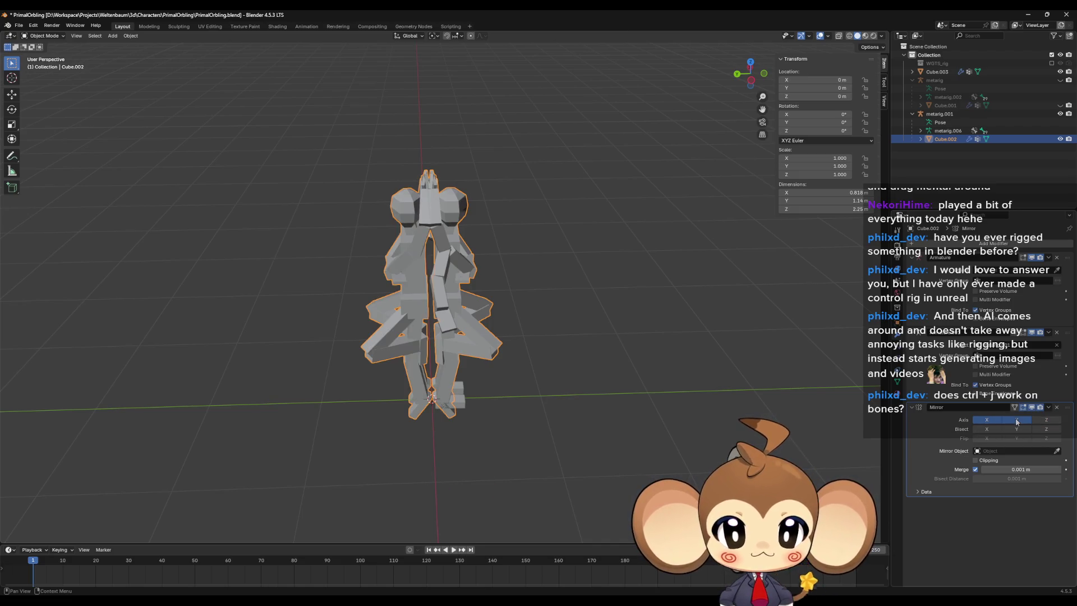
left_click(980, 419)
mouse_move(728, 382)
middle_mouse_down()
mouse_move(648, 332)
mouse_move(604, 335)
mouse_move(573, 354)
mouse_move(678, 363)
mouse_move(655, 339)
mouse_move(594, 335)
mouse_move(675, 377)
mouse_move(683, 345)
middle_mouse_up()
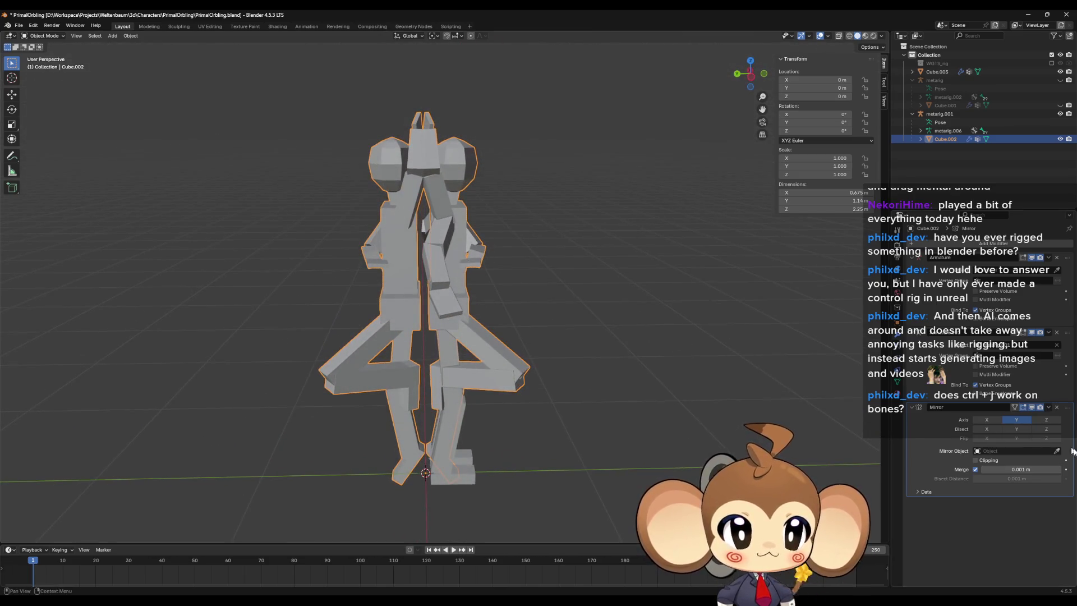
left_click(1017, 429)
left_click(1018, 430)
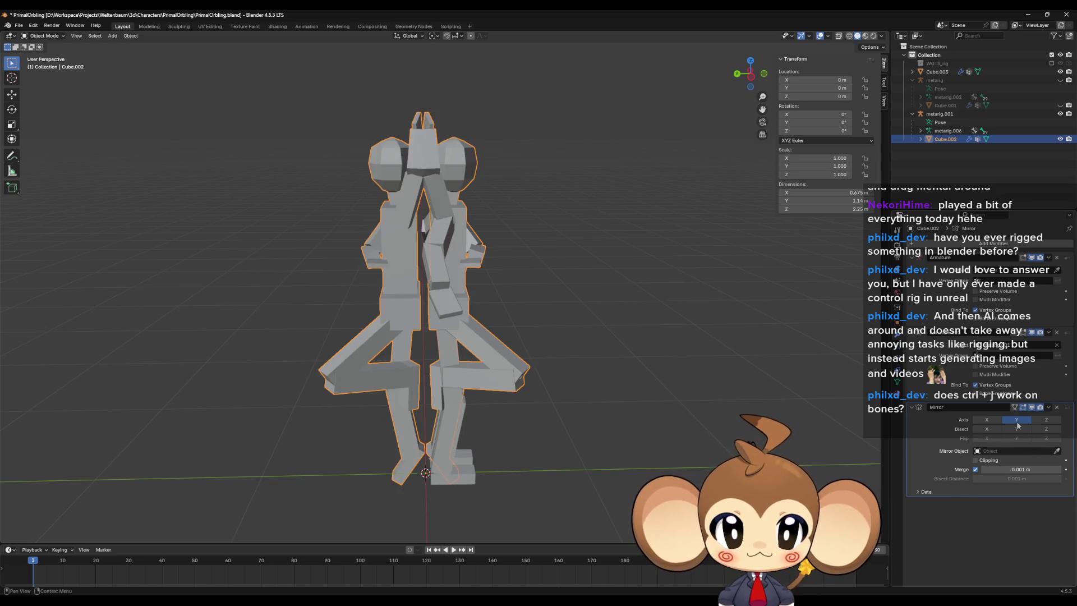
left_click(1018, 425)
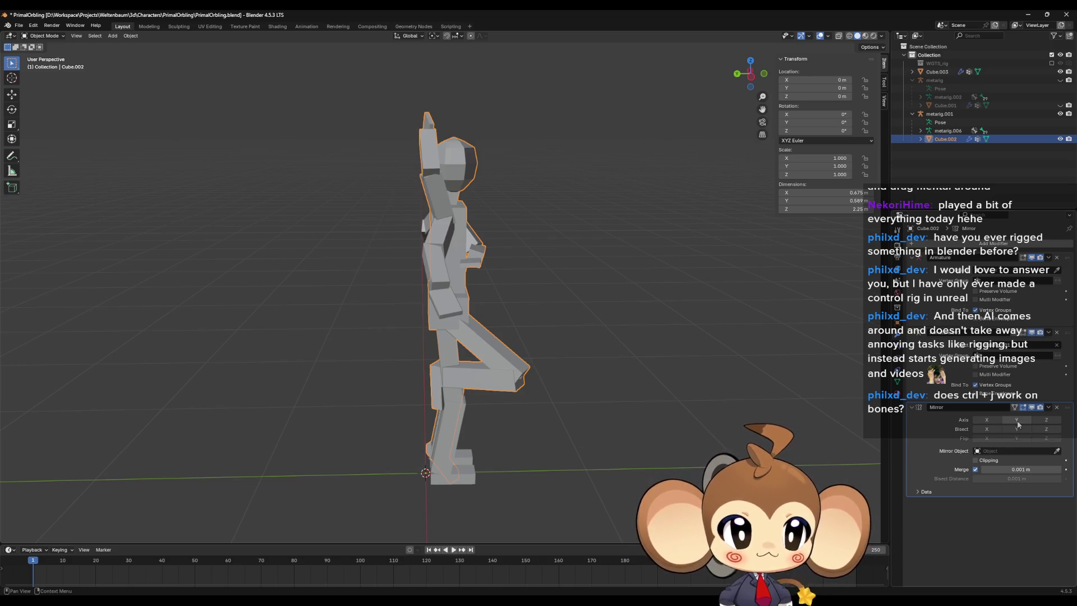
left_click(988, 420)
left_click(1014, 425)
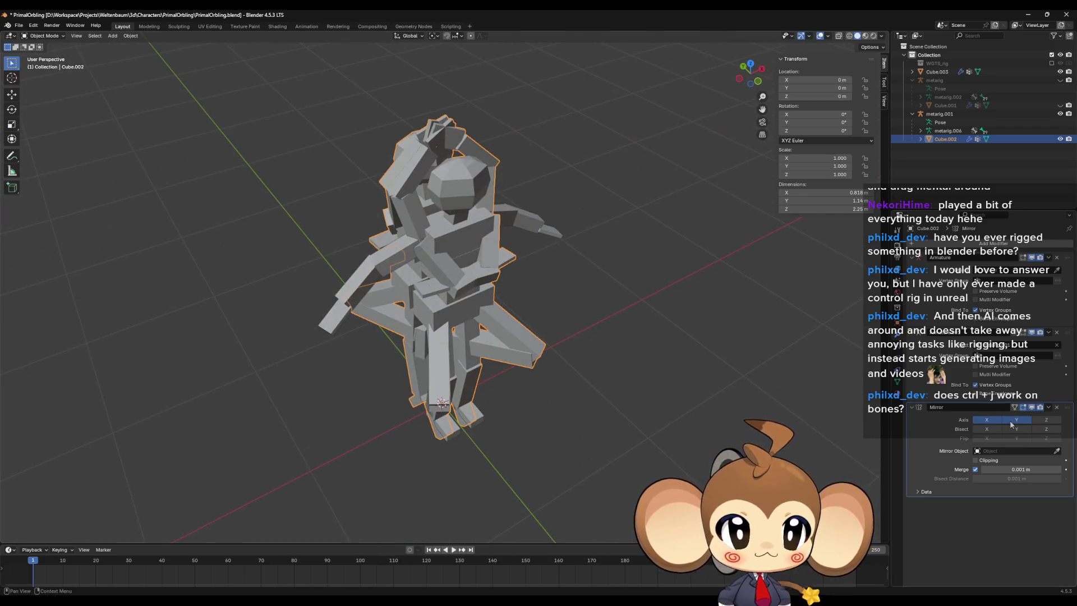
left_click_drag(986, 420, 1013, 425)
mouse_move(797, 358)
middle_mouse_down()
mouse_move(714, 320)
mouse_move(714, 302)
middle_mouse_up()
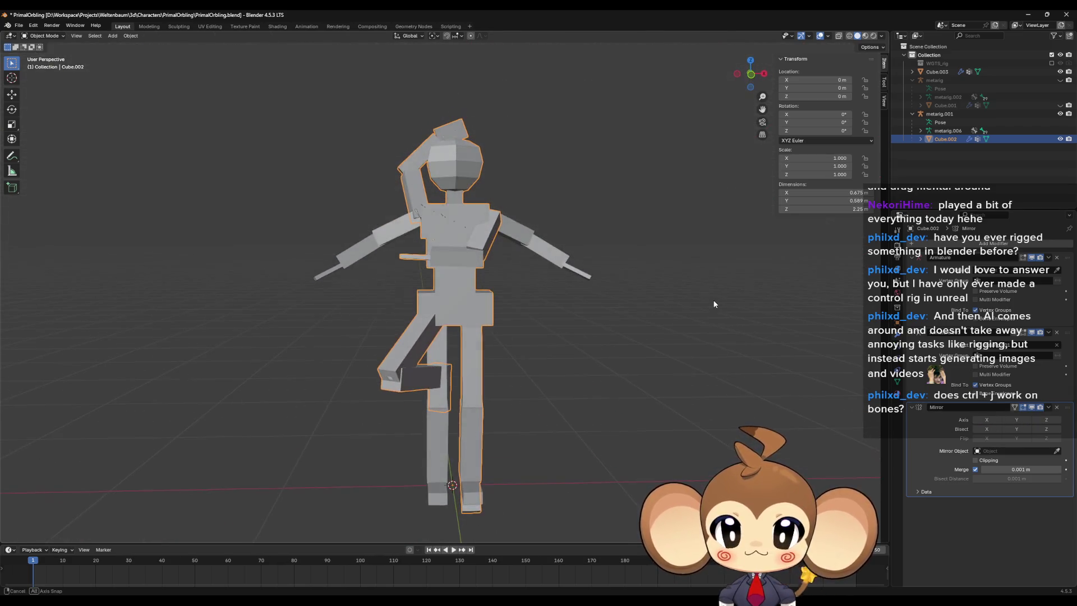
middle_click_drag(493, 211, 503, 216)
middle_click_drag(577, 317, 400, 430)
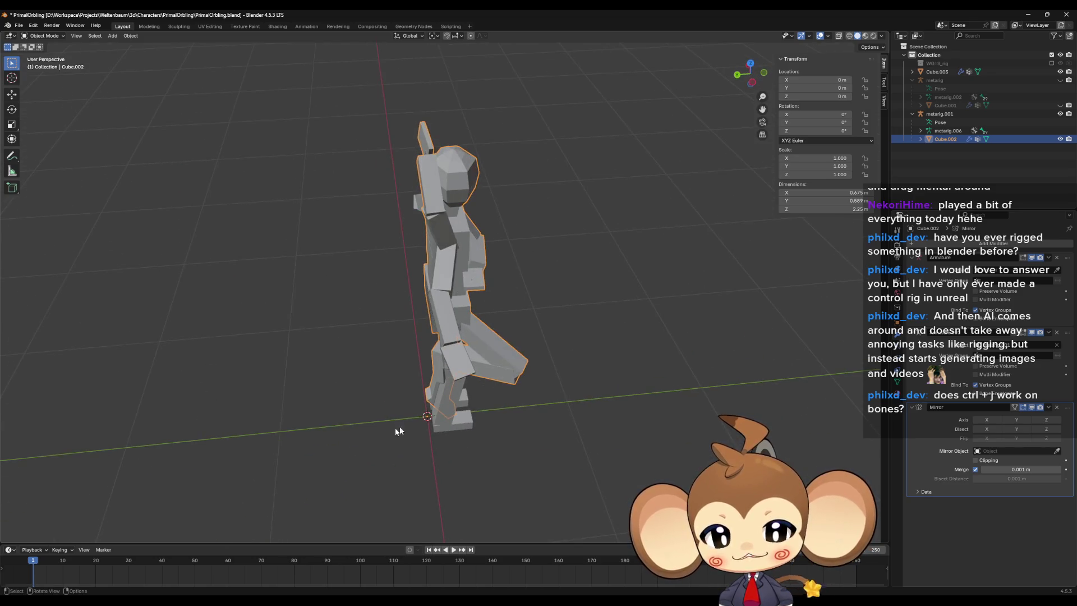
middle_click_drag(560, 309, 672, 283)
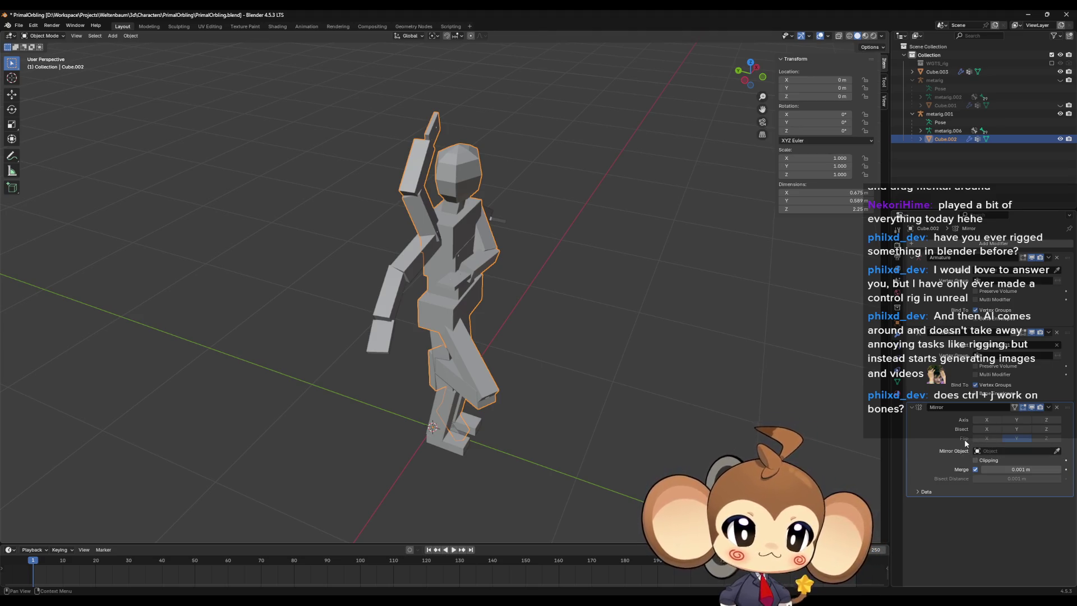
left_click(917, 491)
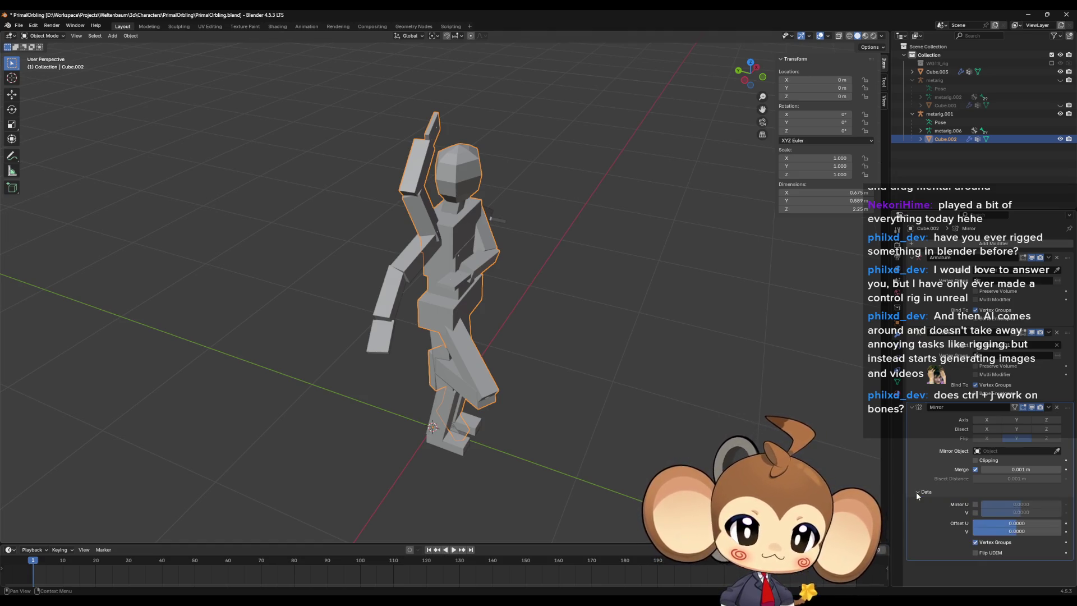
left_click(916, 491)
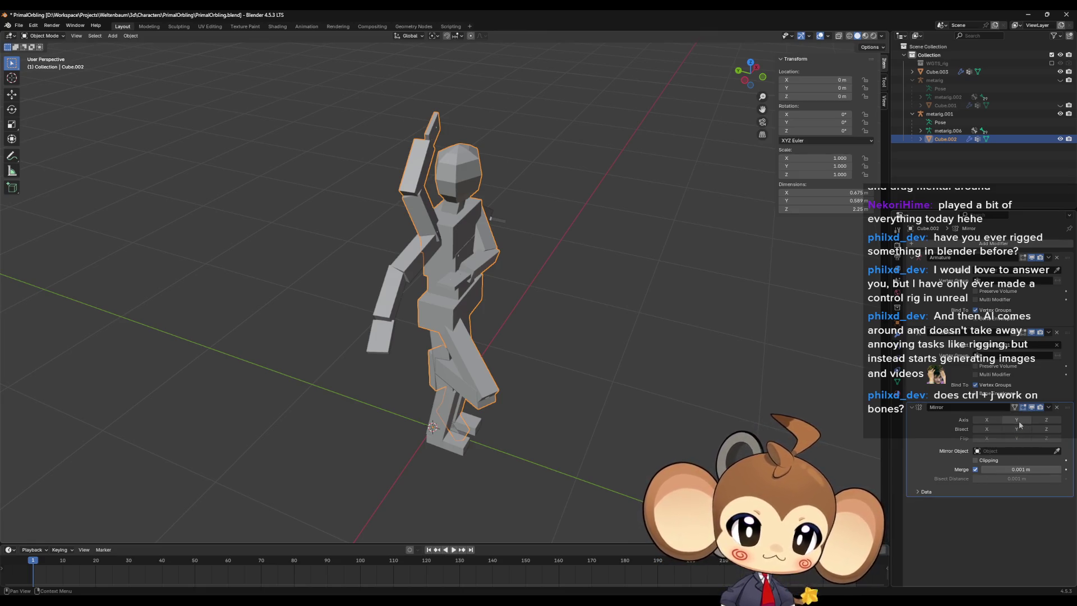
left_click(1017, 419)
middle_click_drag(645, 366, 684, 377)
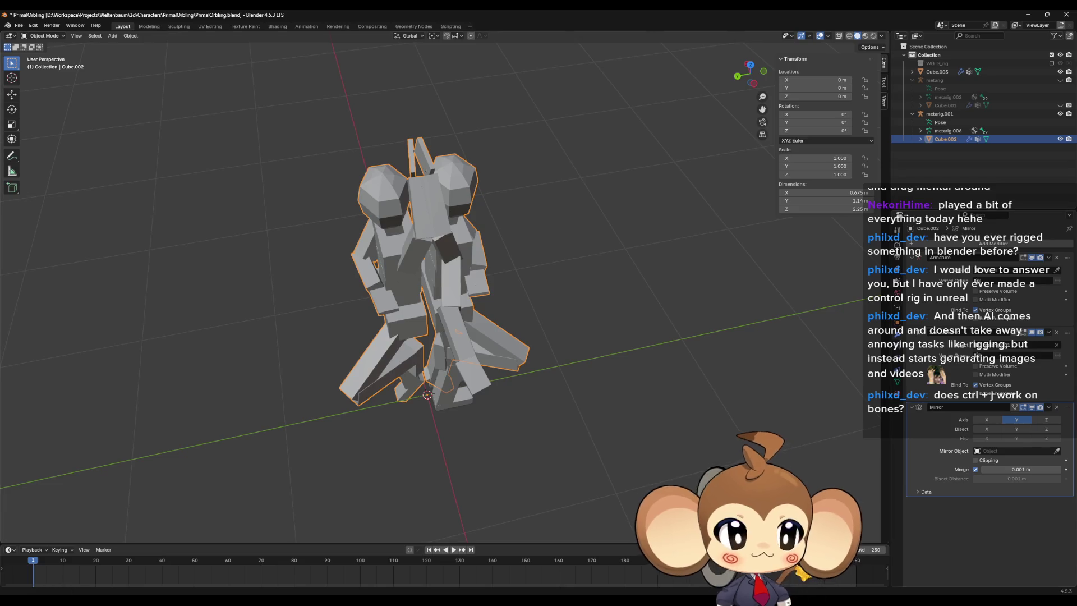
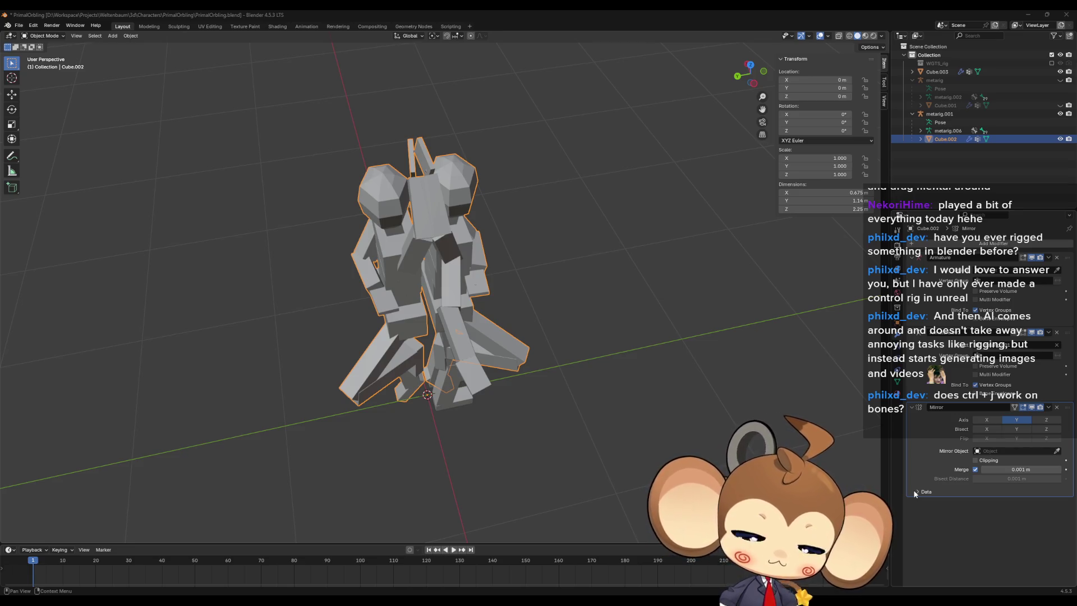
Step: Try the Mirror modifier's Bisect and Flip toggles on the Y axis
left_click(1021, 429)
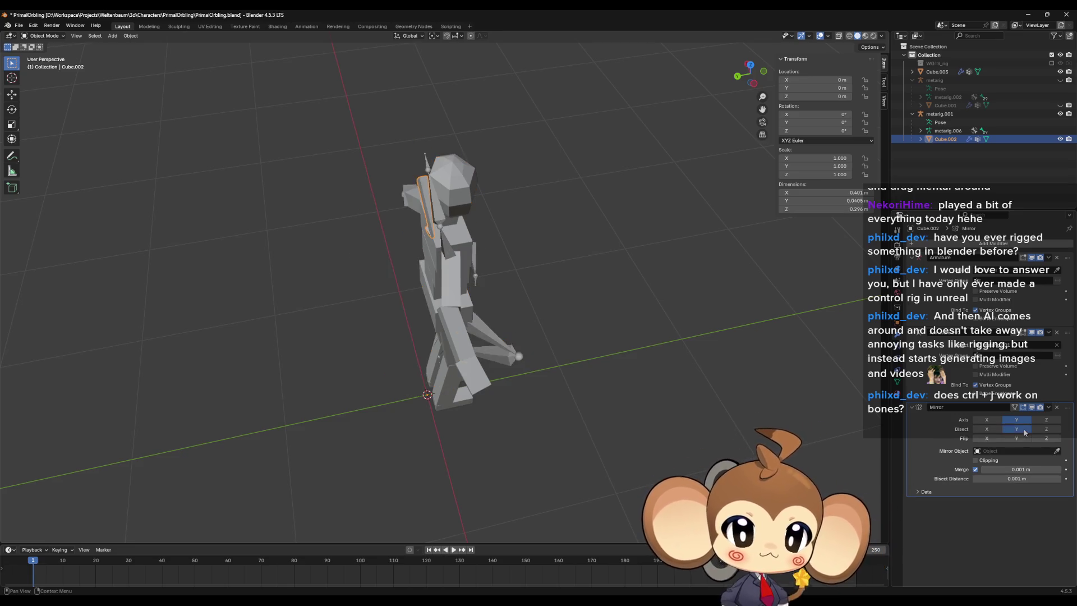
left_click(1023, 438)
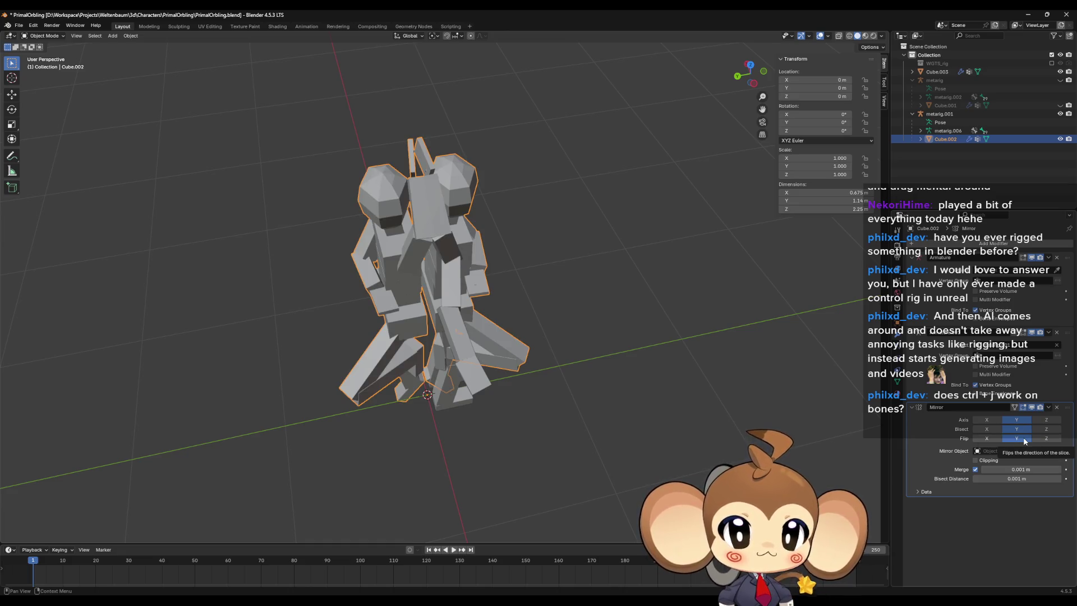
left_click(1019, 438)
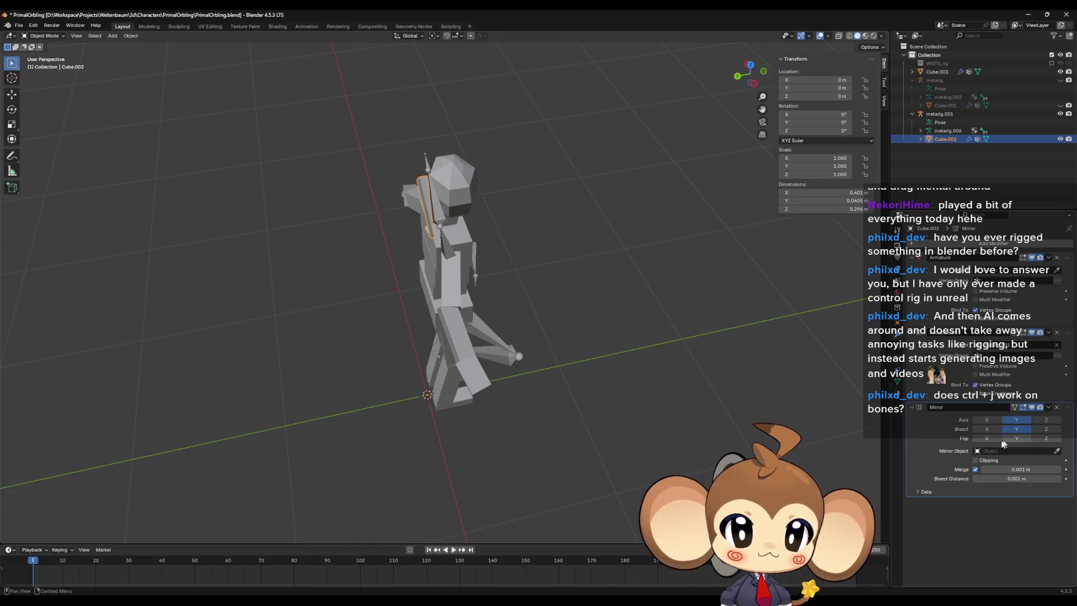
left_click(1016, 439)
mouse_move(634, 353)
middle_mouse_down()
mouse_move(552, 350)
mouse_move(497, 374)
mouse_move(489, 403)
mouse_move(516, 395)
middle_mouse_up()
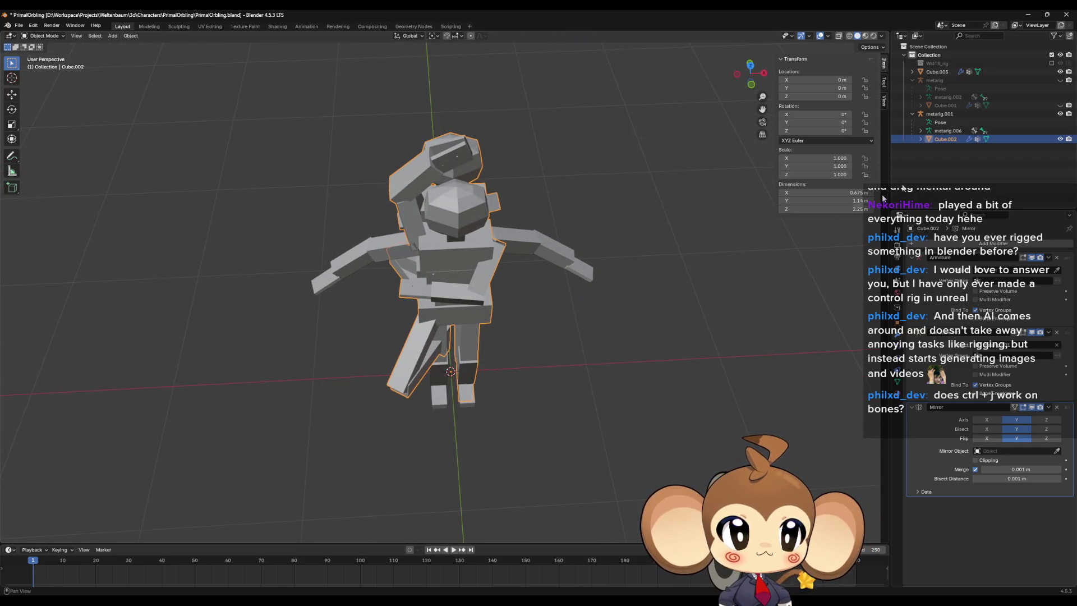
Step: Hide the Cube.003 arm mesh with its outliner eye icon
left_click(1060, 72)
left_click(1059, 72)
left_click(1059, 72)
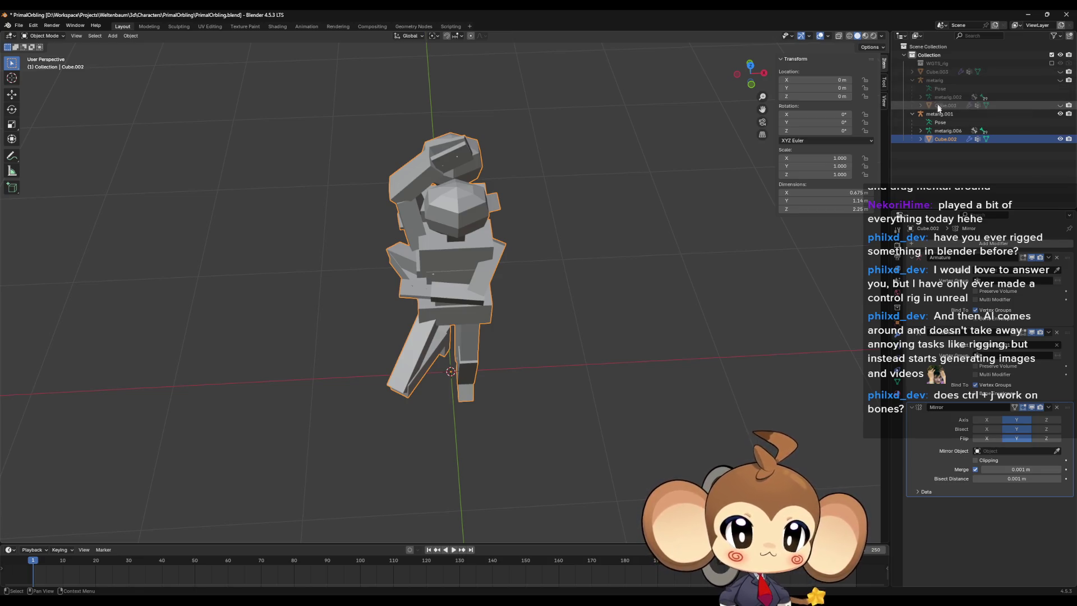
mouse_move(735, 315)
middle_mouse_down()
mouse_move(792, 296)
mouse_move(793, 312)
middle_mouse_up()
middle_click_drag(775, 388, 926, 427)
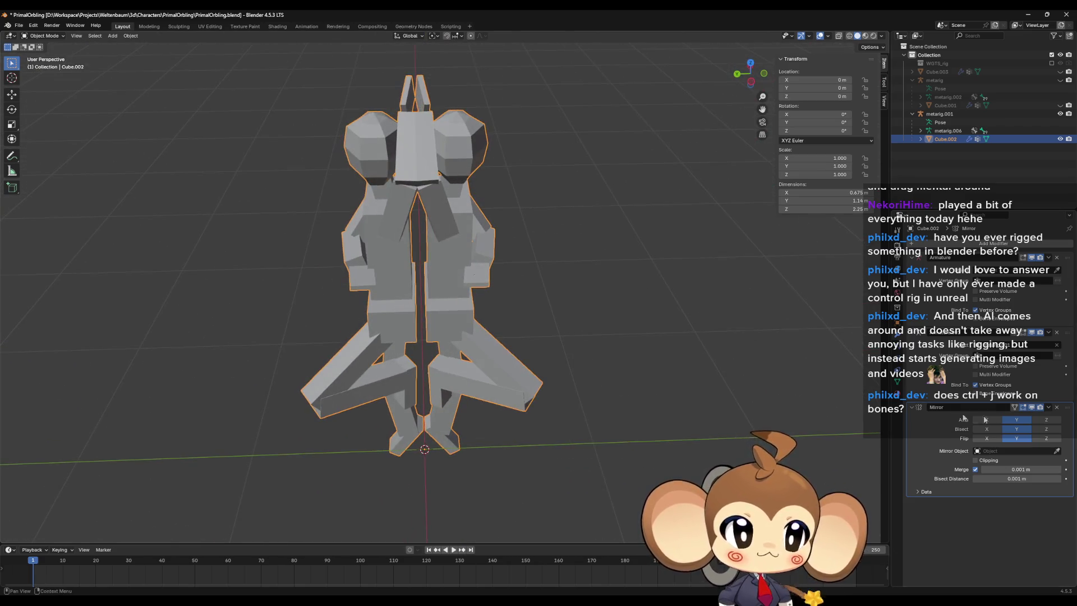
Step: Experiment with flipping the bisect along Z and Y and turning Y mirroring off
left_click(1042, 438)
left_click(1027, 438)
mouse_move(788, 414)
middle_mouse_down()
mouse_move(671, 388)
mouse_move(768, 392)
middle_mouse_up()
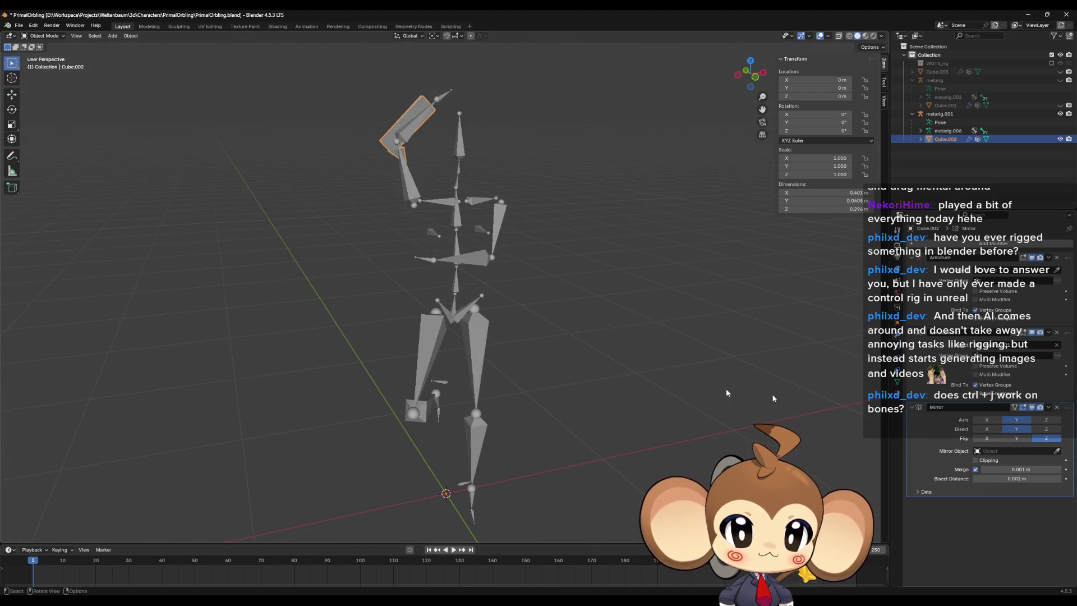
left_click(1019, 439)
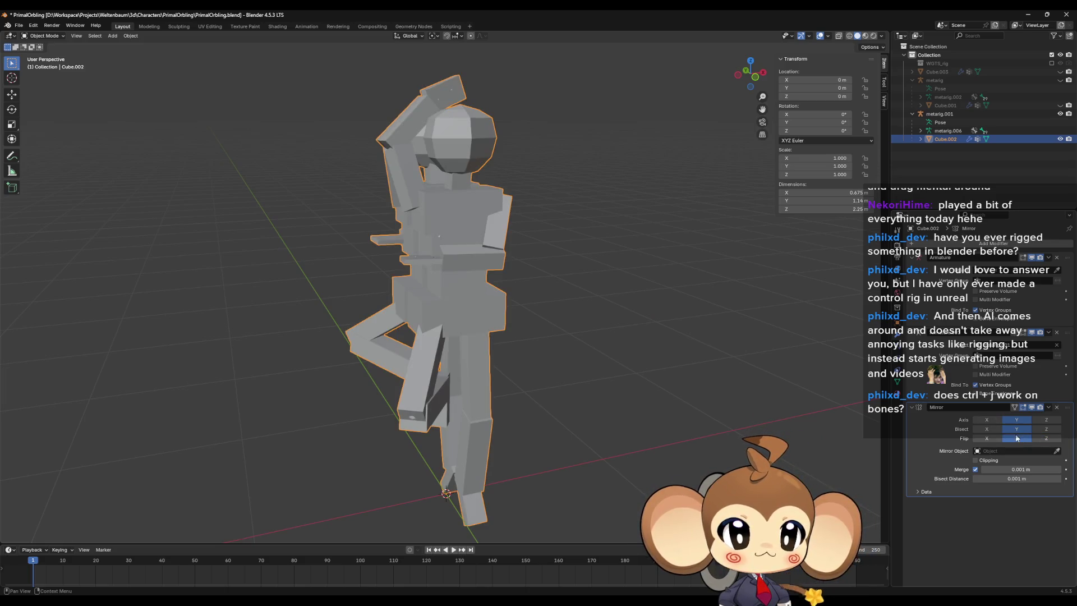
left_click(1017, 421)
middle_click_drag(675, 365, 690, 365)
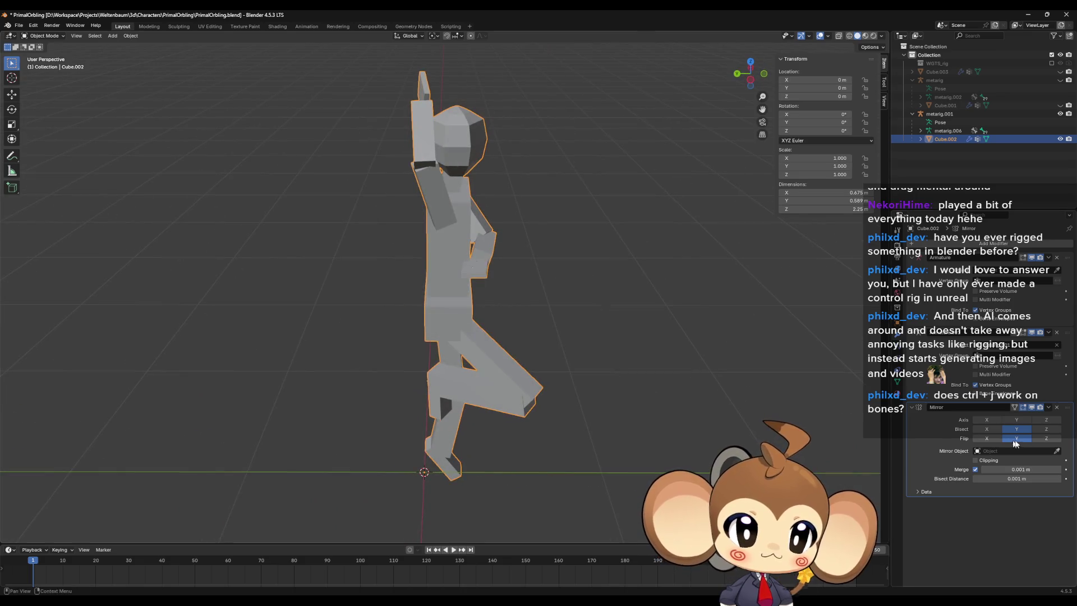
Step: Turn the Y bisect off and leave the mirror on the Y axis only
left_click(1046, 438)
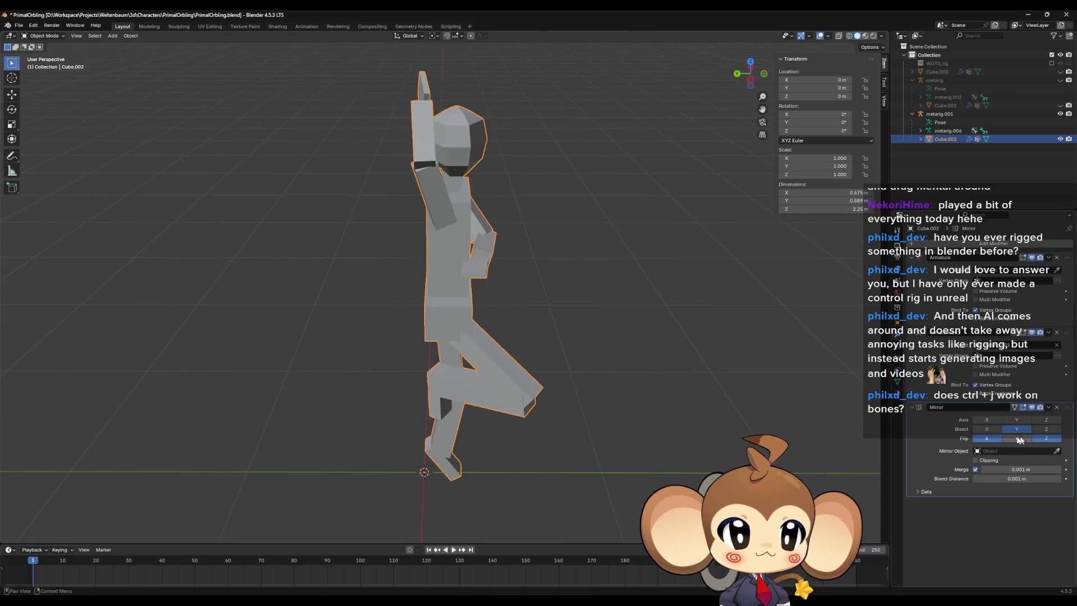
left_click(1016, 429)
left_click(987, 419)
left_click(986, 419)
left_click(1005, 419)
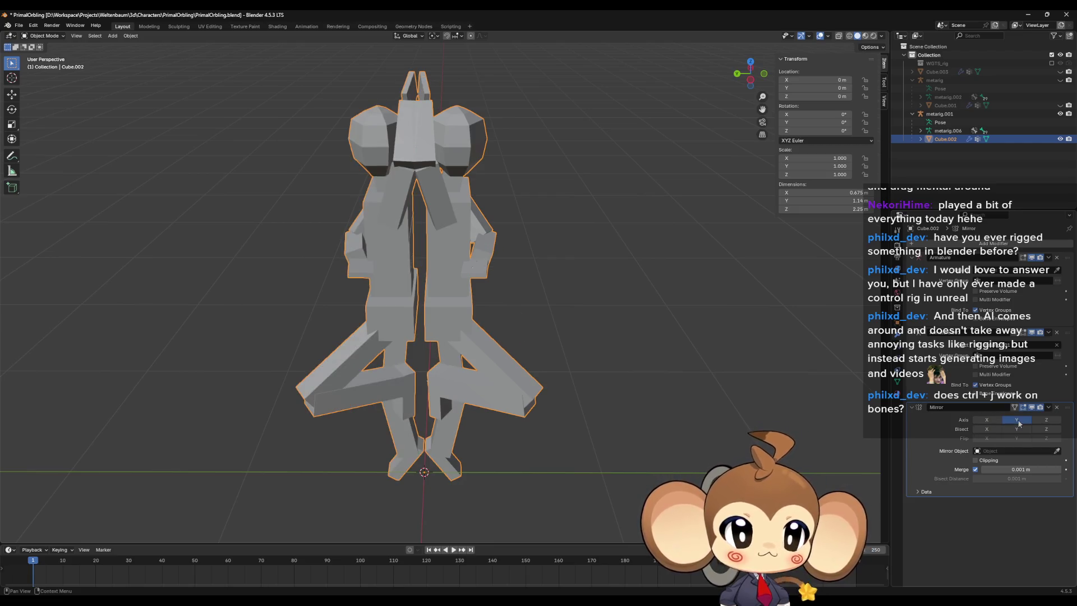
Step: Toggle X mirroring on, then switch both X and Y mirroring off
left_click(987, 420)
mouse_move(740, 426)
middle_mouse_down()
mouse_move(713, 415)
mouse_move(717, 379)
mouse_move(704, 392)
mouse_move(754, 384)
middle_mouse_up()
left_click(987, 419)
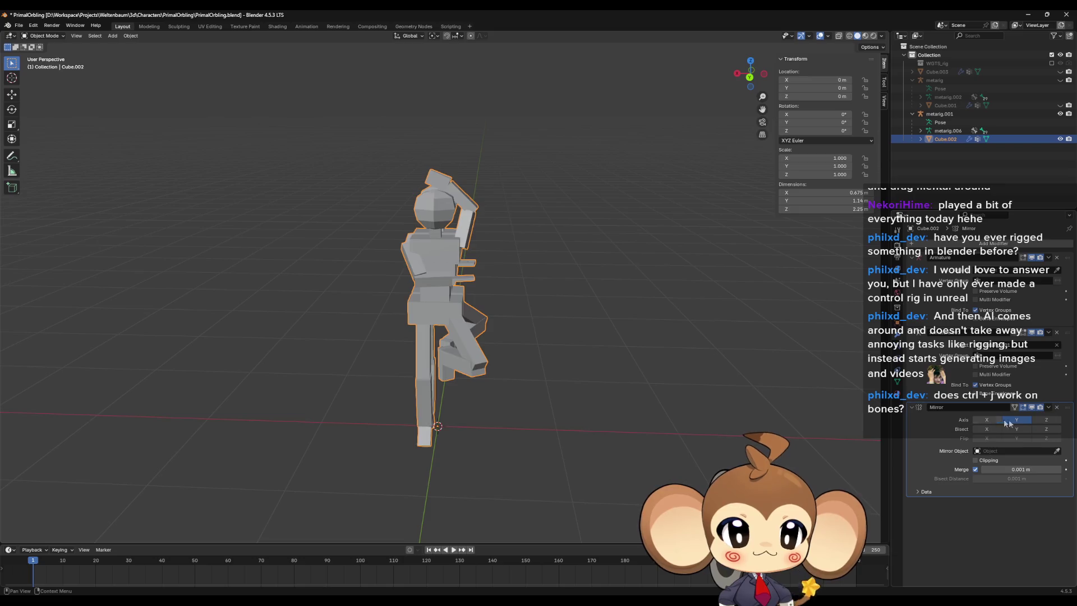
left_click(1016, 420)
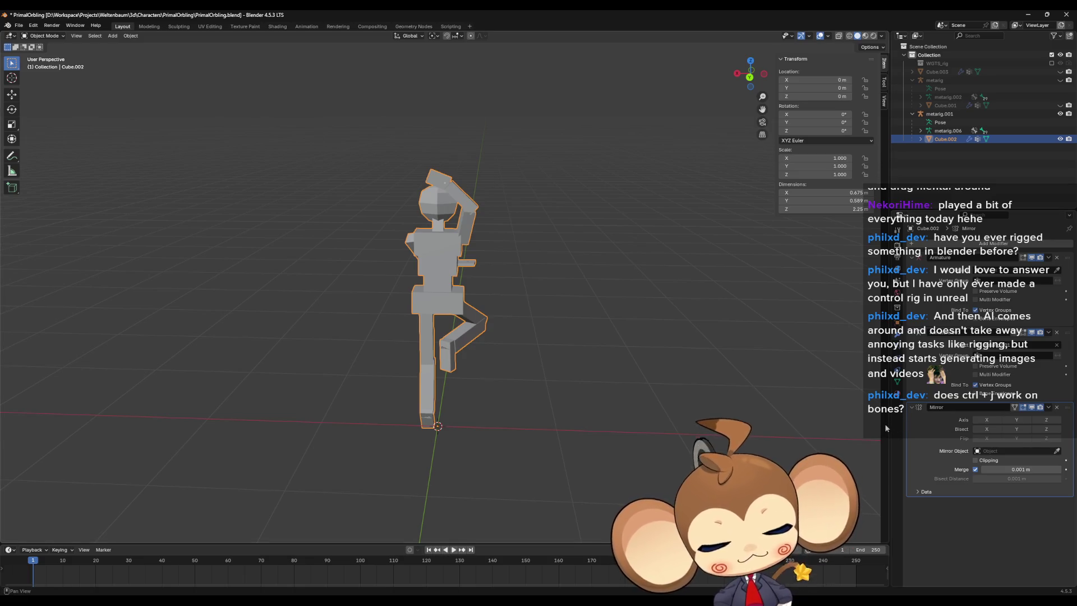
mouse_move(732, 379)
middle_mouse_down()
mouse_move(542, 398)
mouse_move(456, 351)
middle_mouse_up()
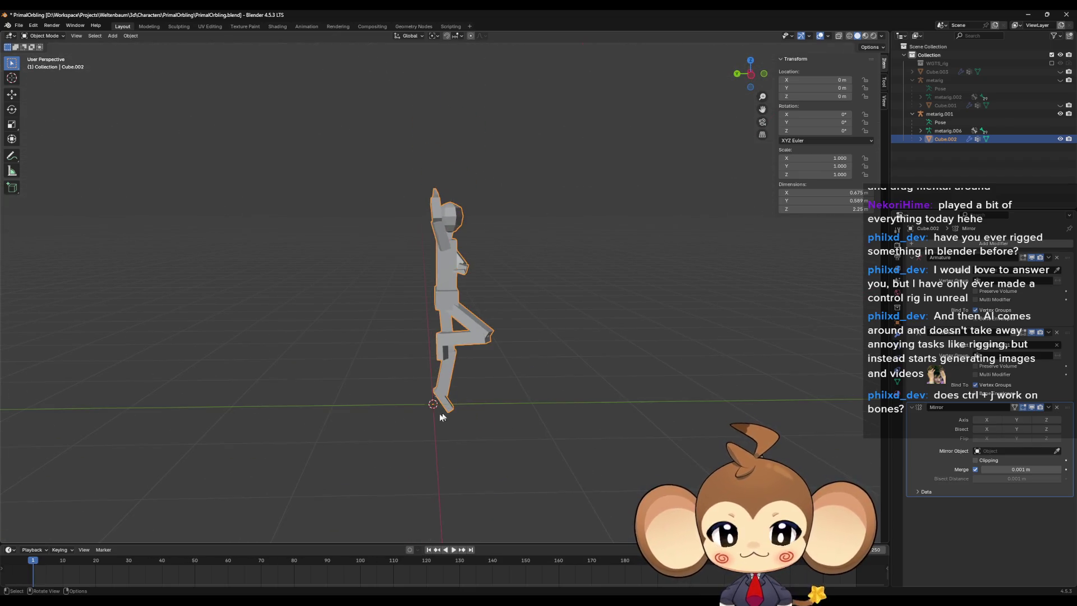
mouse_move(430, 460)
middle_mouse_down()
mouse_move(387, 314)
mouse_move(467, 332)
middle_mouse_up()
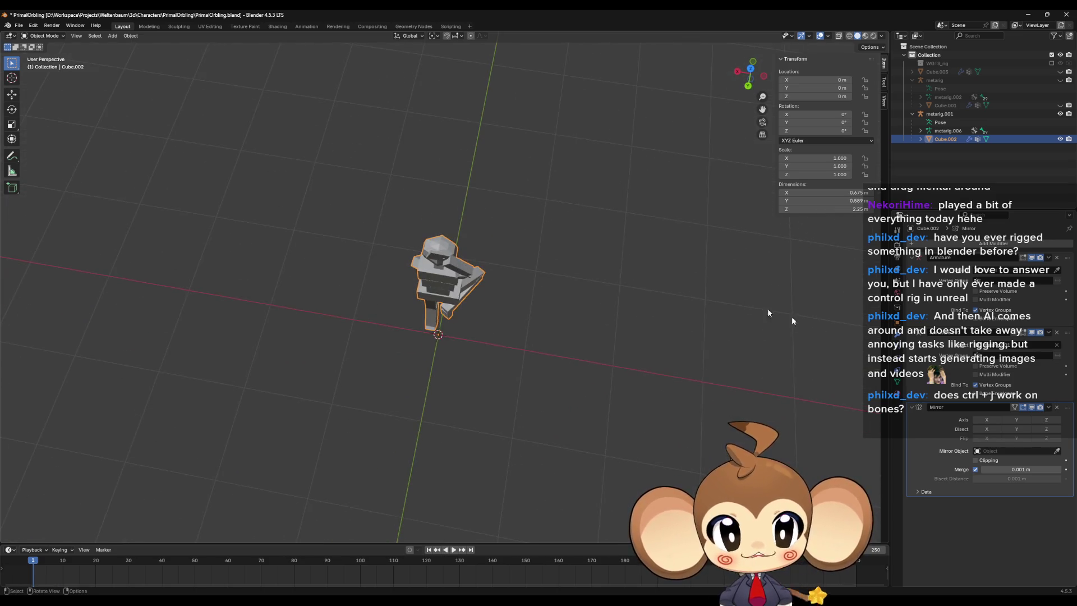
scroll(584, 391, "up", 6)
mouse_move(623, 339)
middle_mouse_down()
mouse_move(515, 323)
mouse_move(521, 359)
middle_mouse_up()
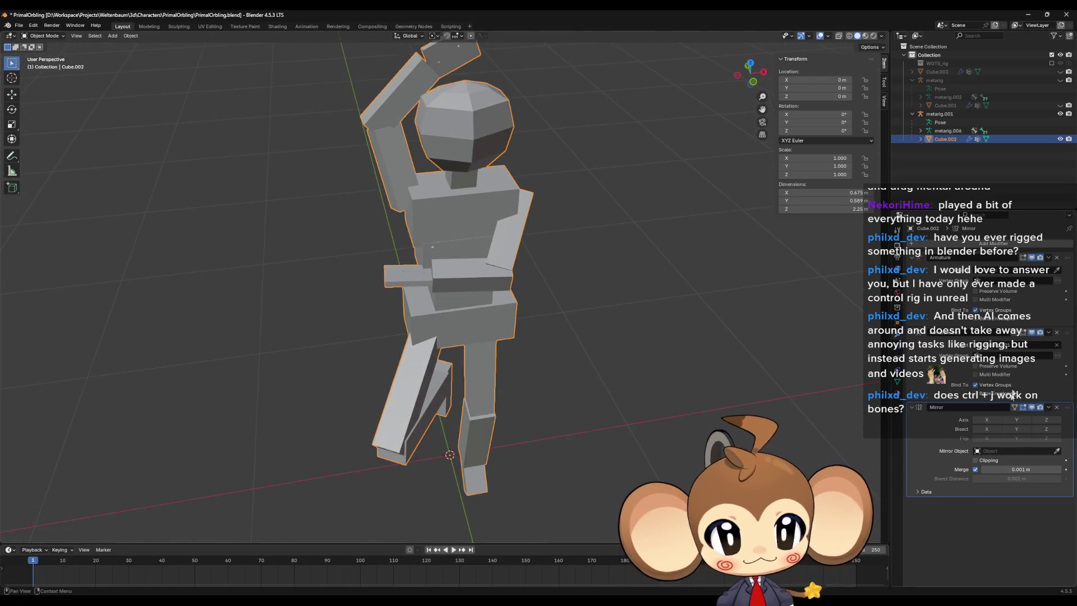
Step: Re-enable Y mirroring and expand the Mirror modifier's Data subpanel to try the U offset
left_click(1016, 419)
mouse_move(538, 314)
middle_mouse_down()
mouse_move(611, 316)
mouse_move(616, 296)
middle_mouse_up()
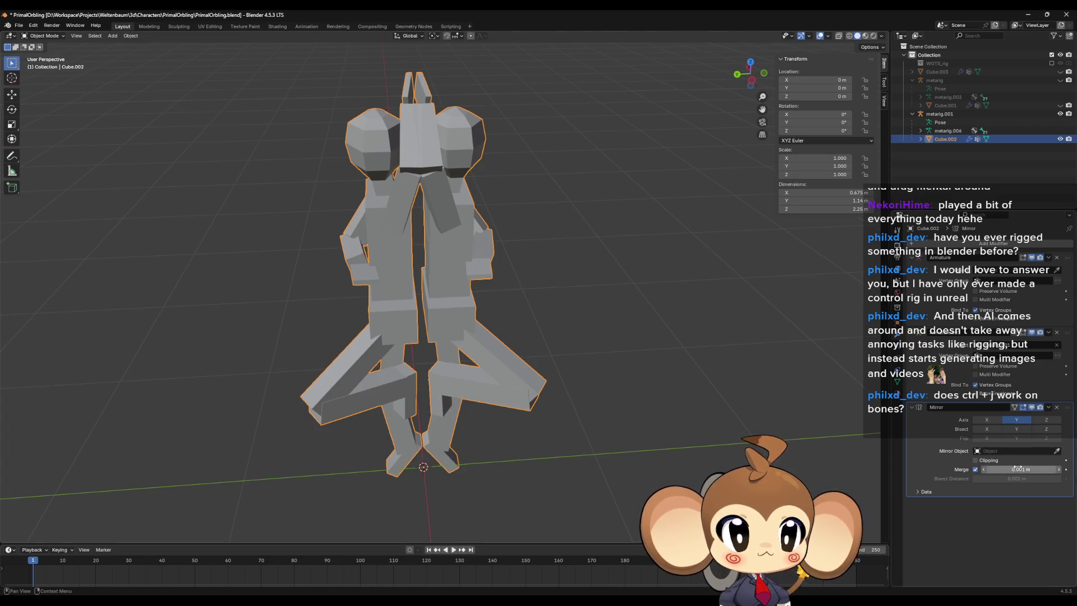
left_click(989, 491)
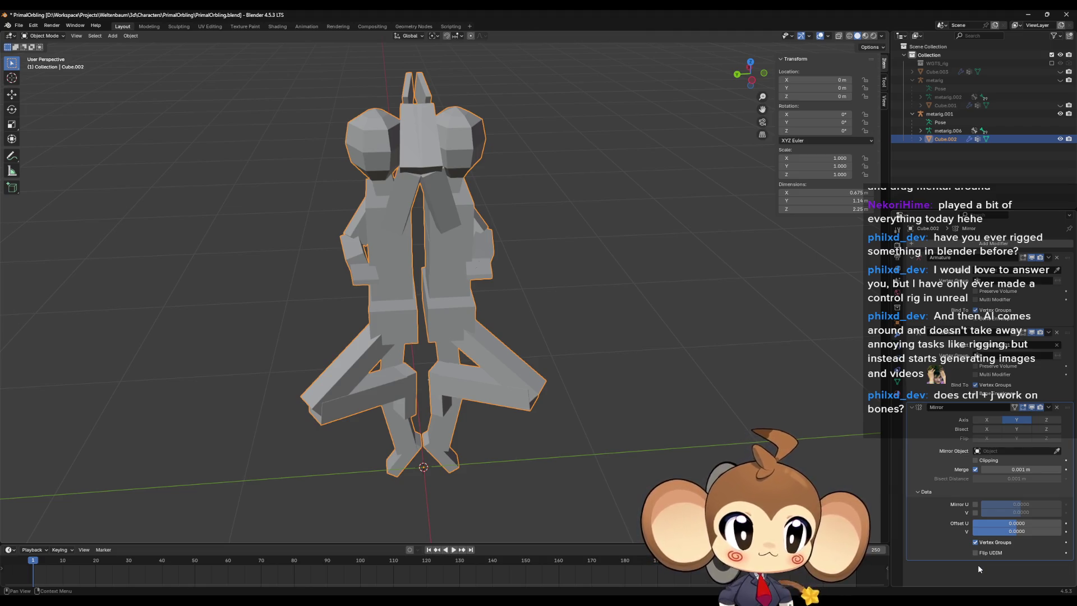
mouse_move(1016, 522)
left_mouse_down()
mouse_move(1031, 522)
mouse_move(1016, 523)
mouse_move(1025, 530)
left_mouse_up()
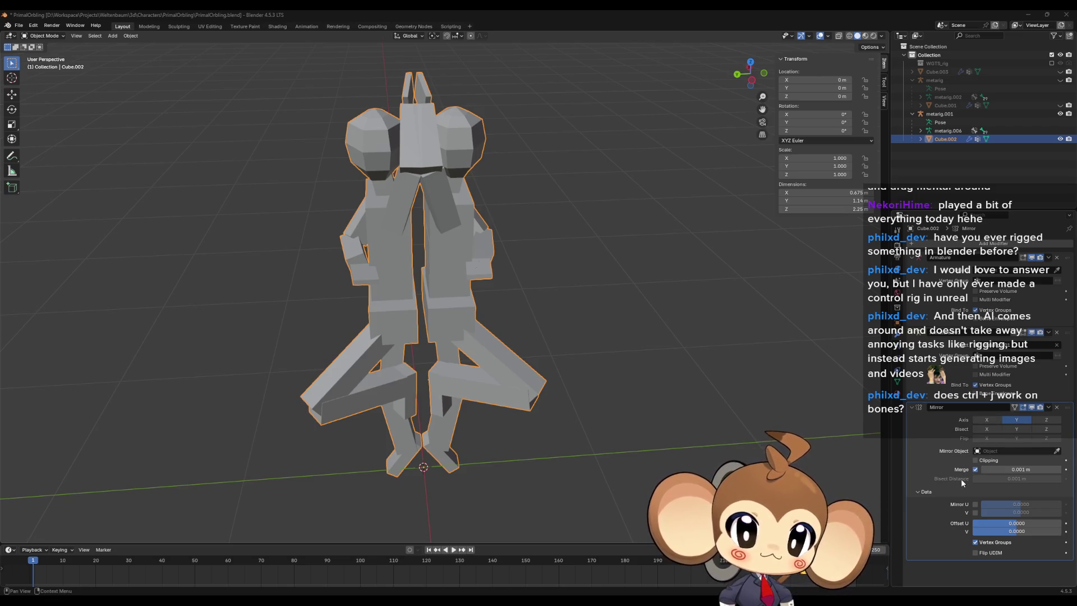
left_click(1056, 409)
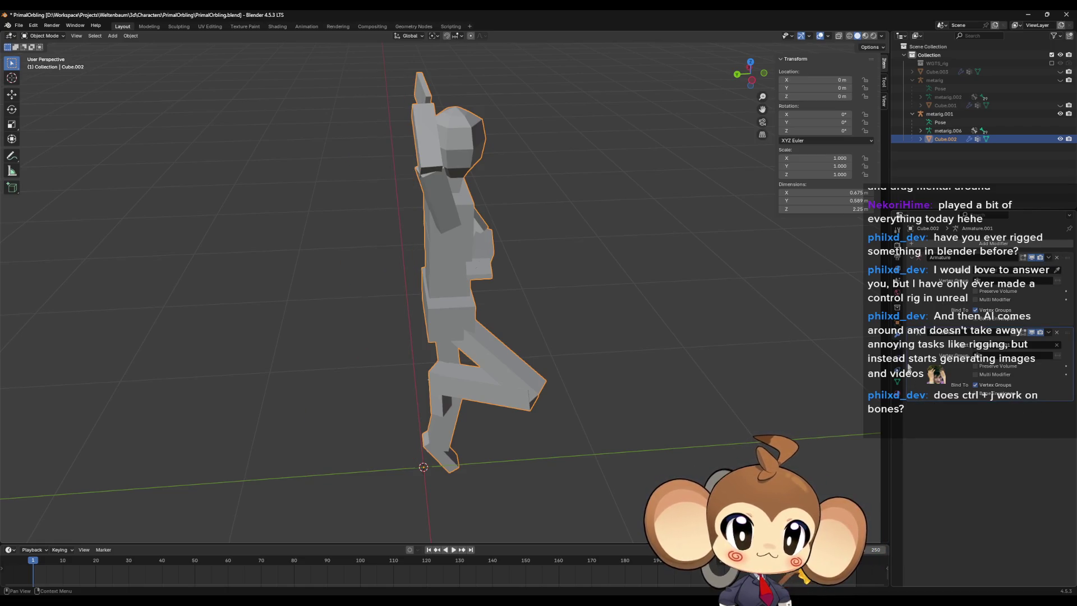
Step: Open the Add Modifier menu with its Generate category showing
left_click(996, 246)
mouse_move(996, 247)
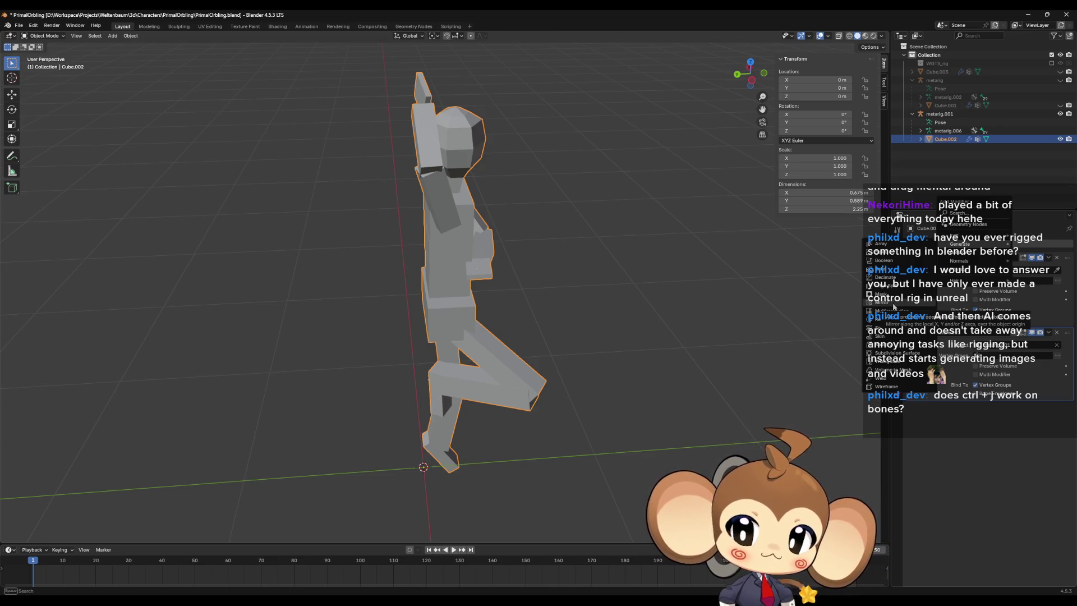
Step: Add an Array modifier to the mannequin by searching 'array'
left_click(953, 213)
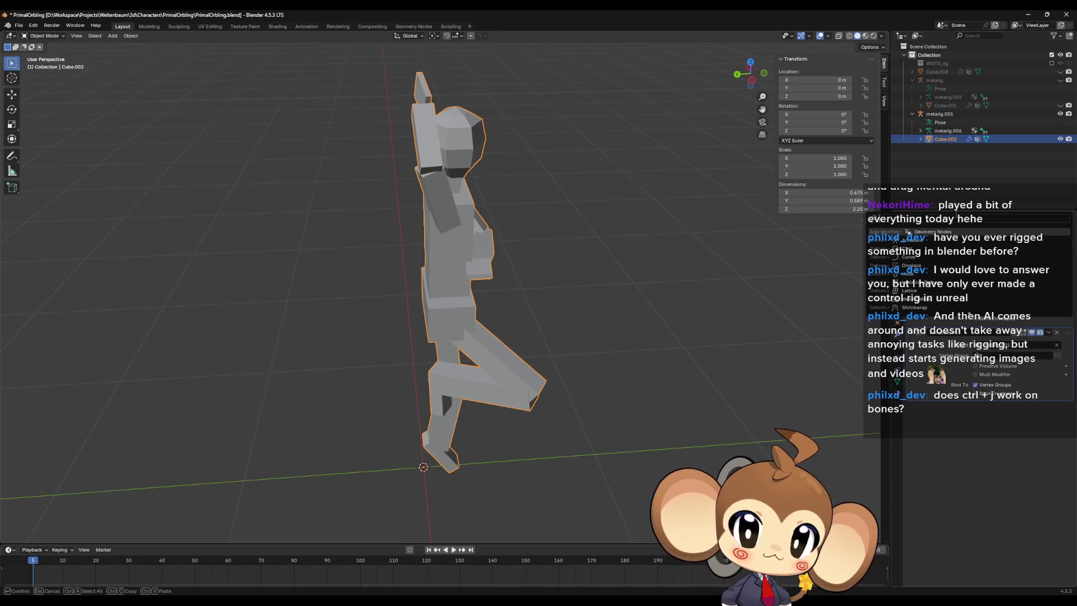
type("array")
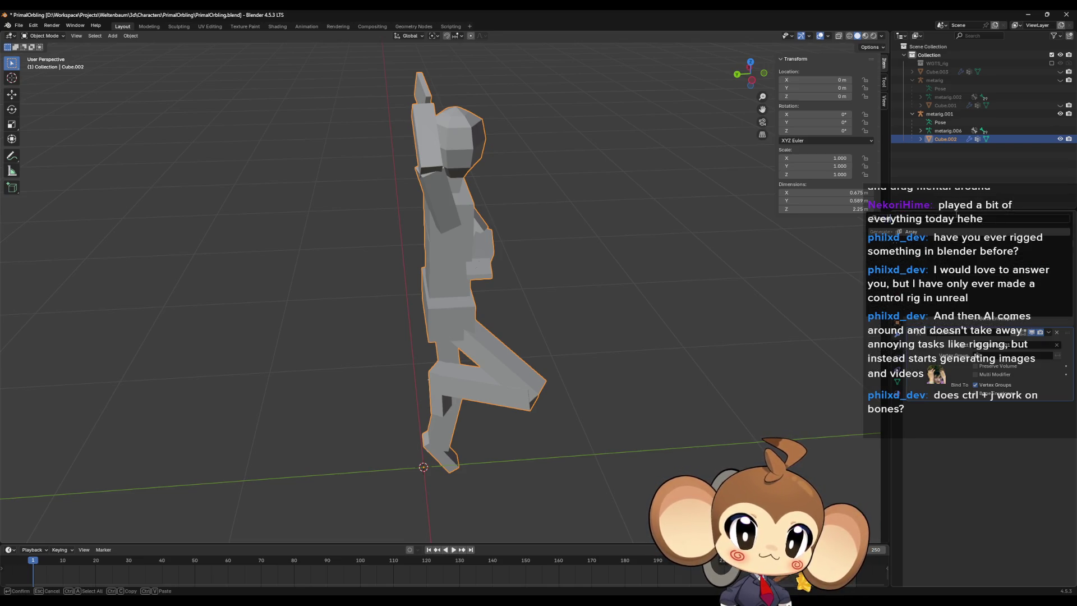
key("Return")
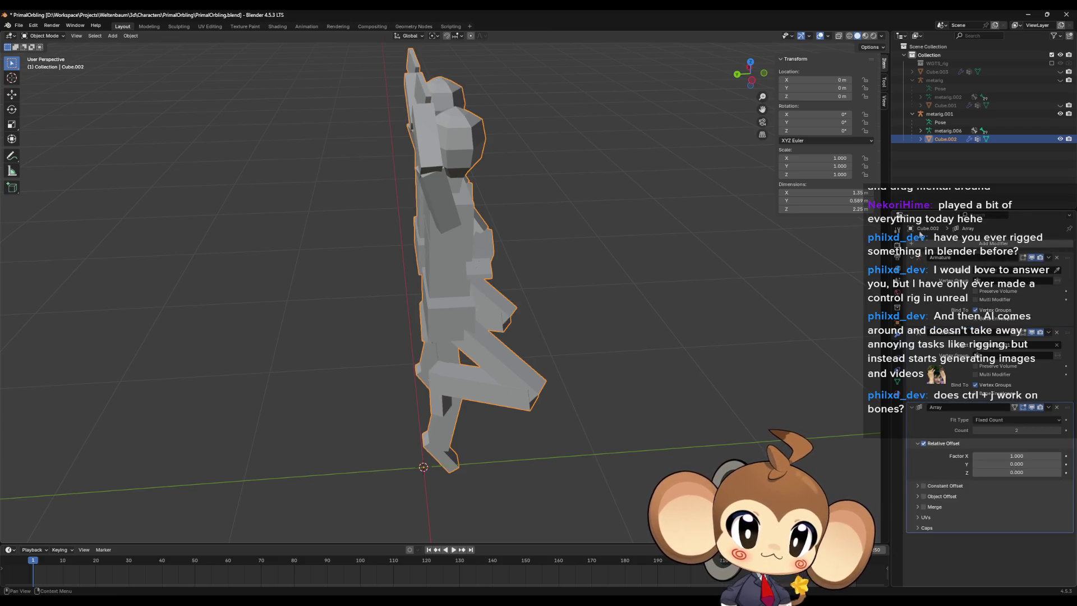
mouse_move(773, 298)
middle_mouse_down()
mouse_move(681, 310)
mouse_move(616, 283)
middle_mouse_up()
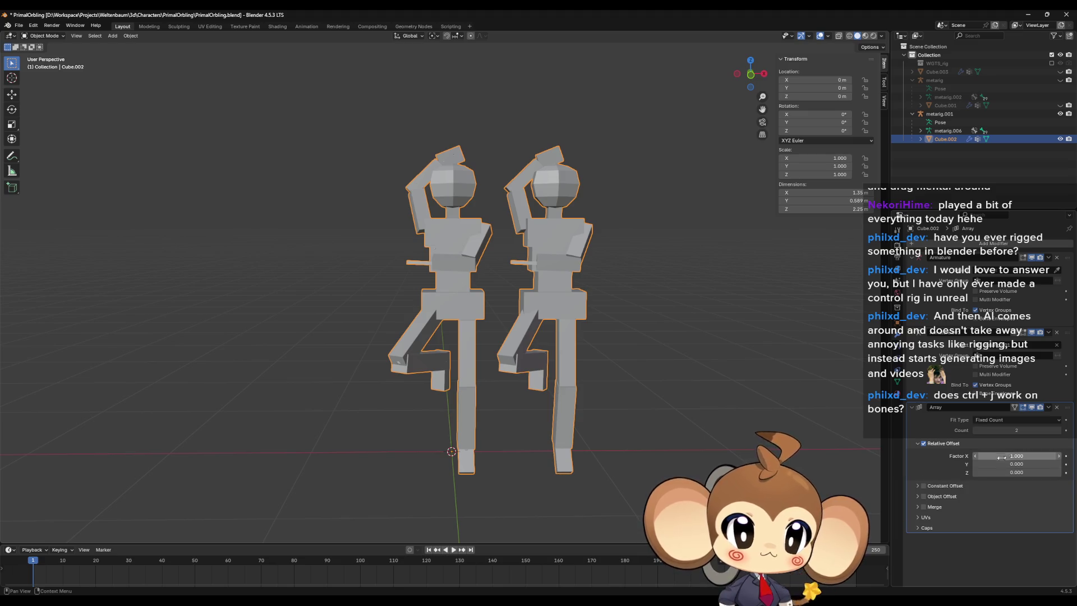
Step: Set the Array's Relative Offset Factor X to 0 and Factor Y to 1
left_click_drag(1008, 456, 963, 455)
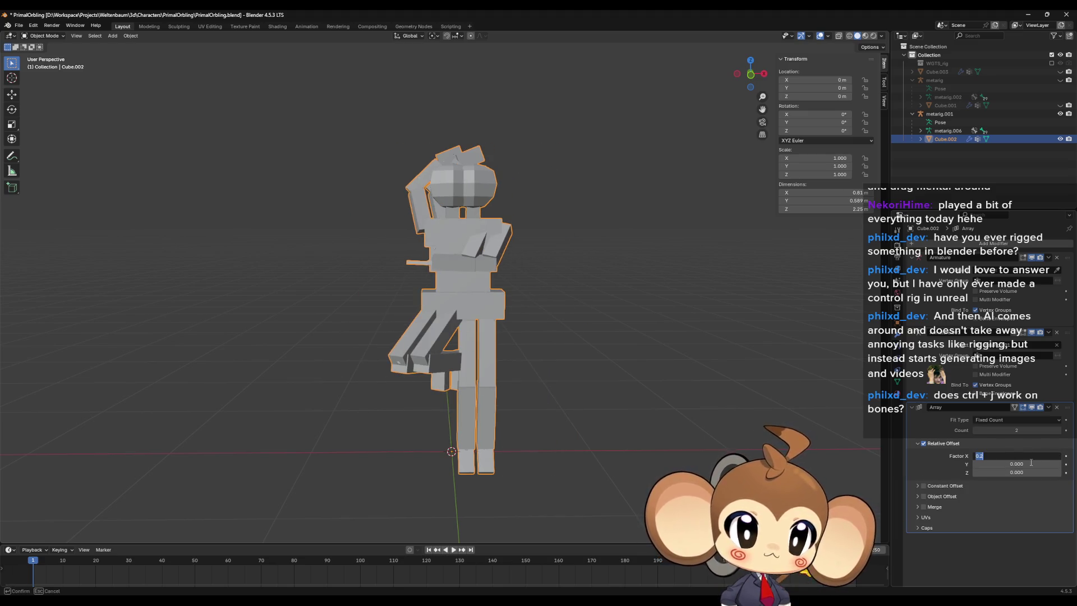
key("BackSpace")
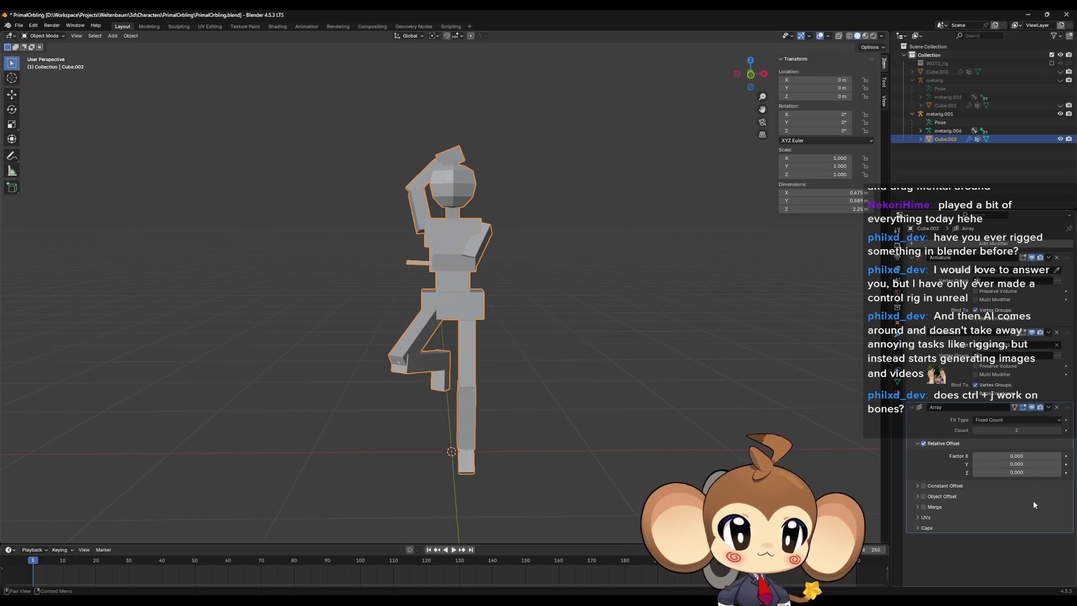
left_click(1024, 465)
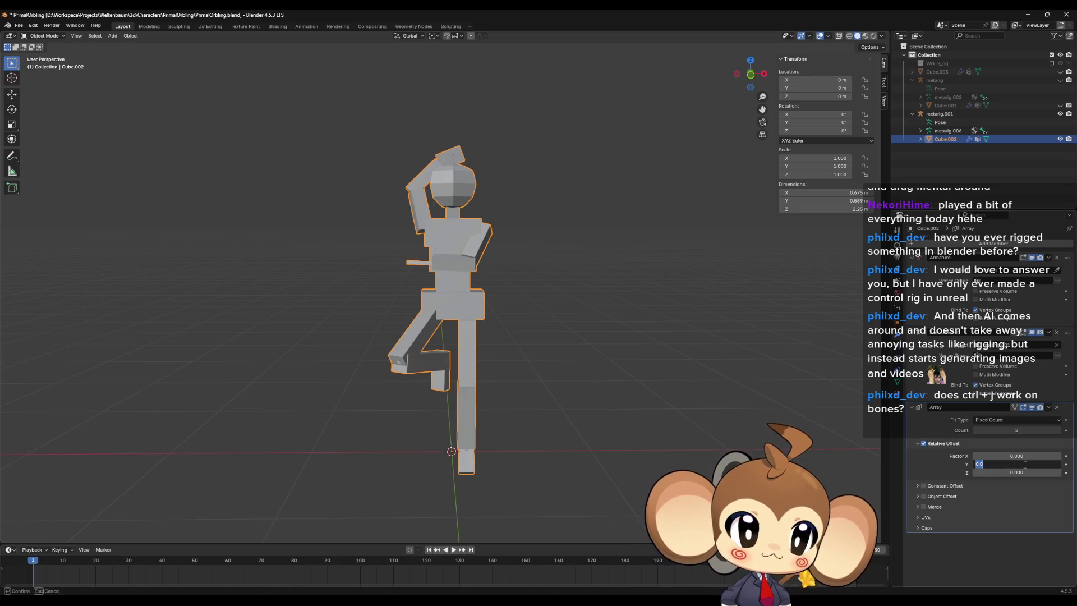
type("1")
key("Return")
mouse_move(426, 359)
middle_mouse_down()
mouse_move(396, 364)
mouse_move(475, 357)
middle_mouse_up()
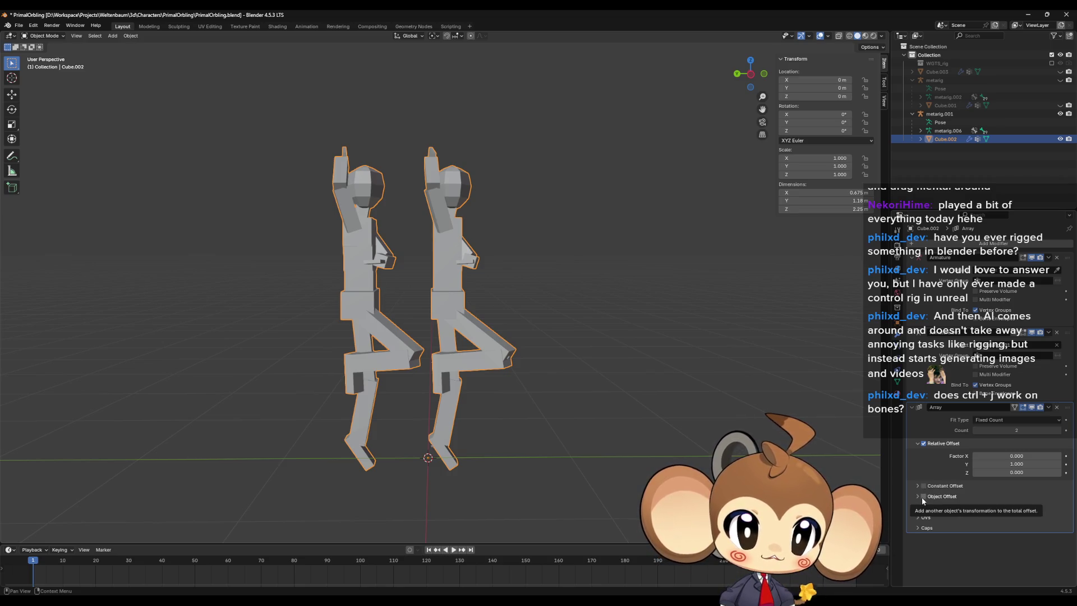
Step: Switch the Array to a Constant Offset of X 0 m and Y 1 m, then bring up the Stack Exchange answer
left_click(922, 444)
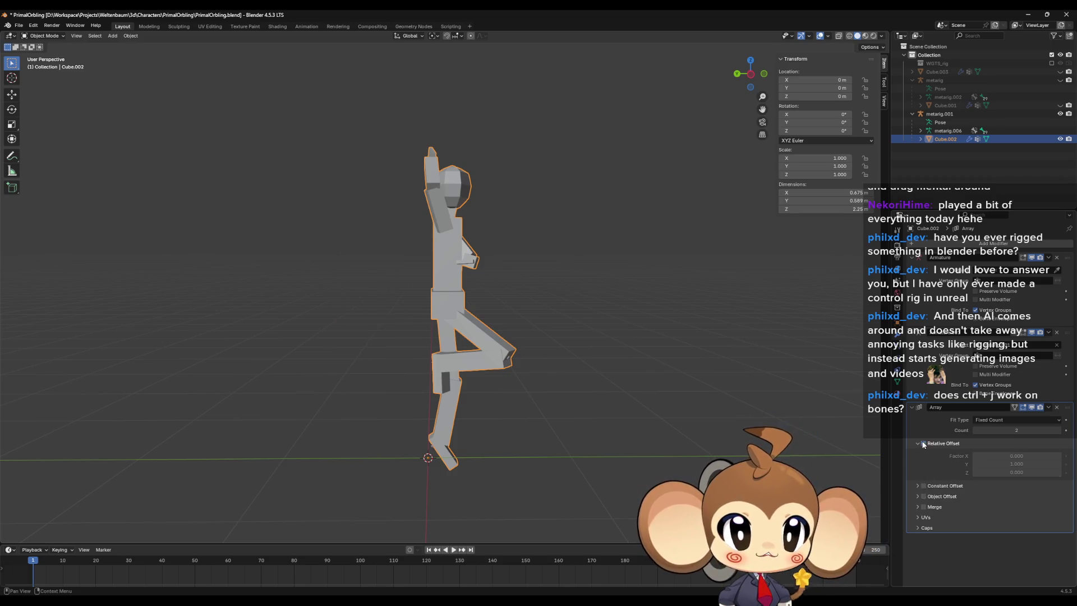
left_click(923, 485)
left_click(918, 486)
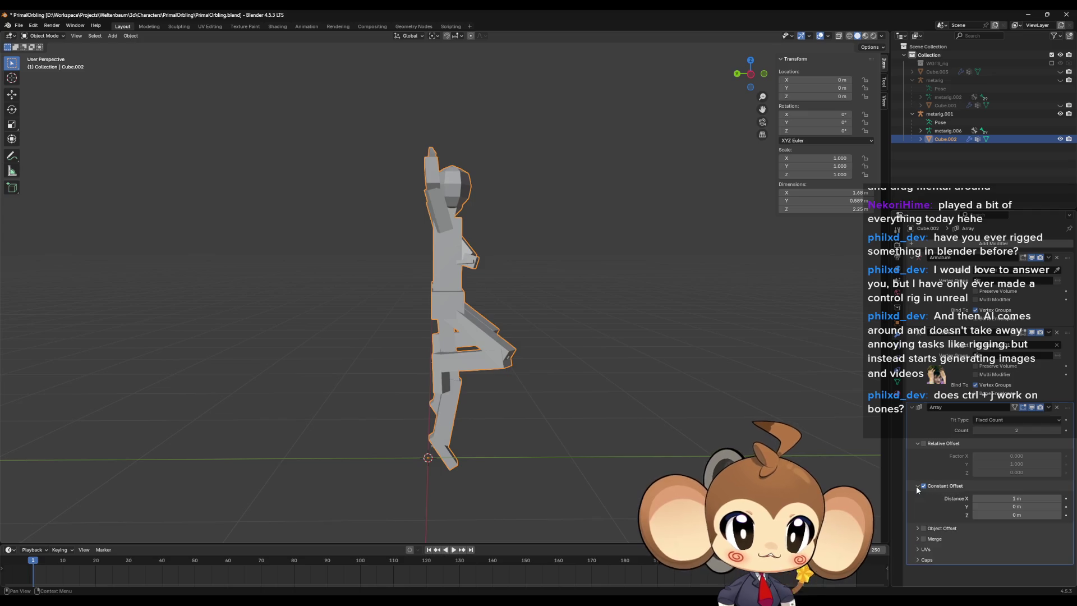
left_click(1014, 498)
type("0")
key("Return")
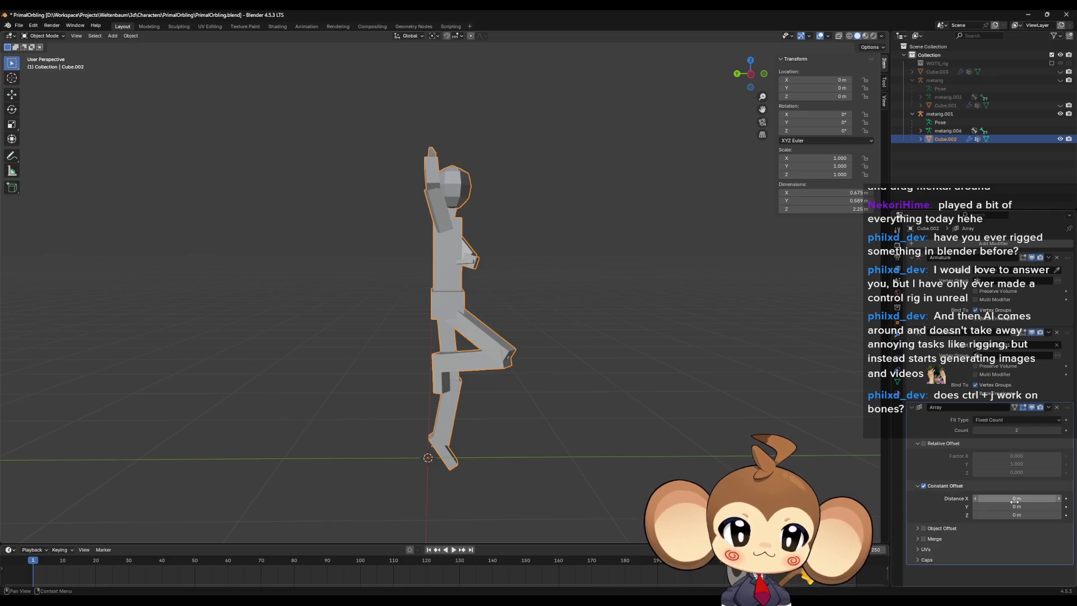
left_click(1017, 506)
type("1")
key("Return")
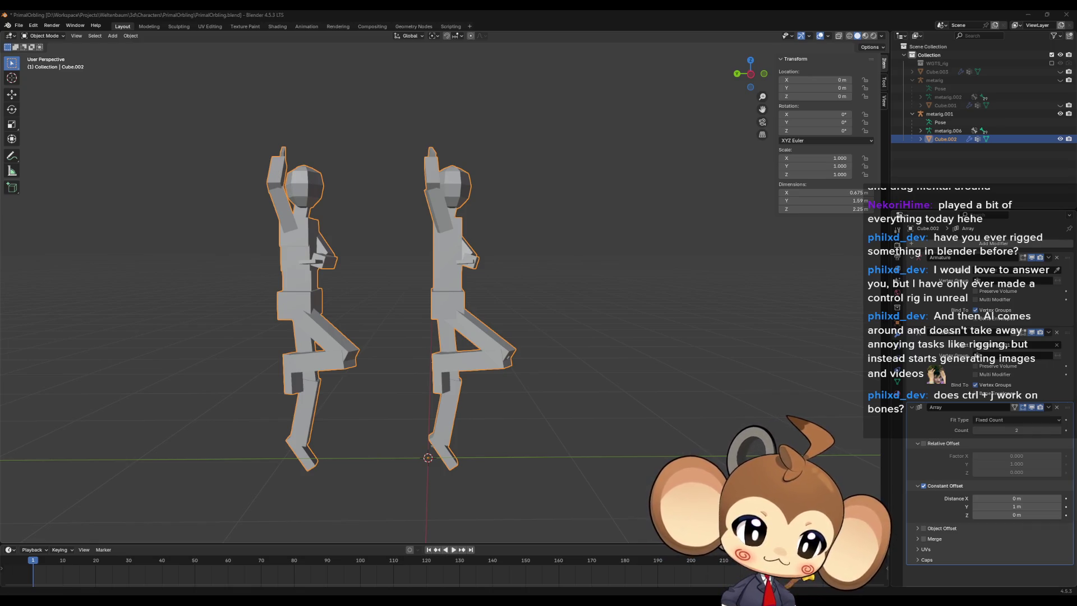
mouse_move(1076, 176)
left_mouse_down()
mouse_move(526, 175)
mouse_move(499, 194)
left_mouse_up()
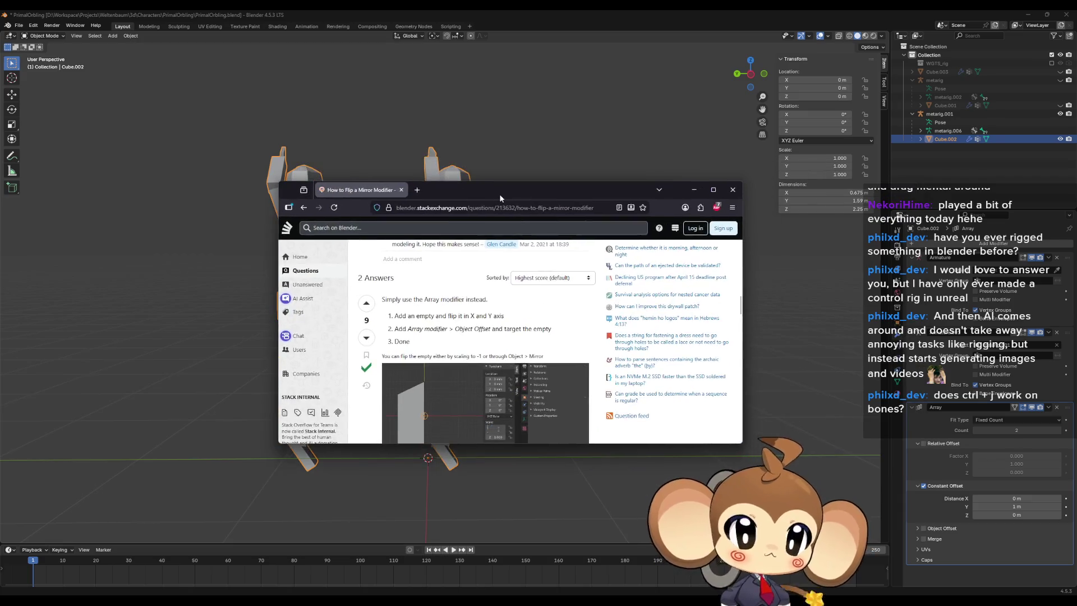
Step: Maximize the browser, highlight step 1 about adding a flipped empty, then restore it to reveal Blender
double_click(499, 194)
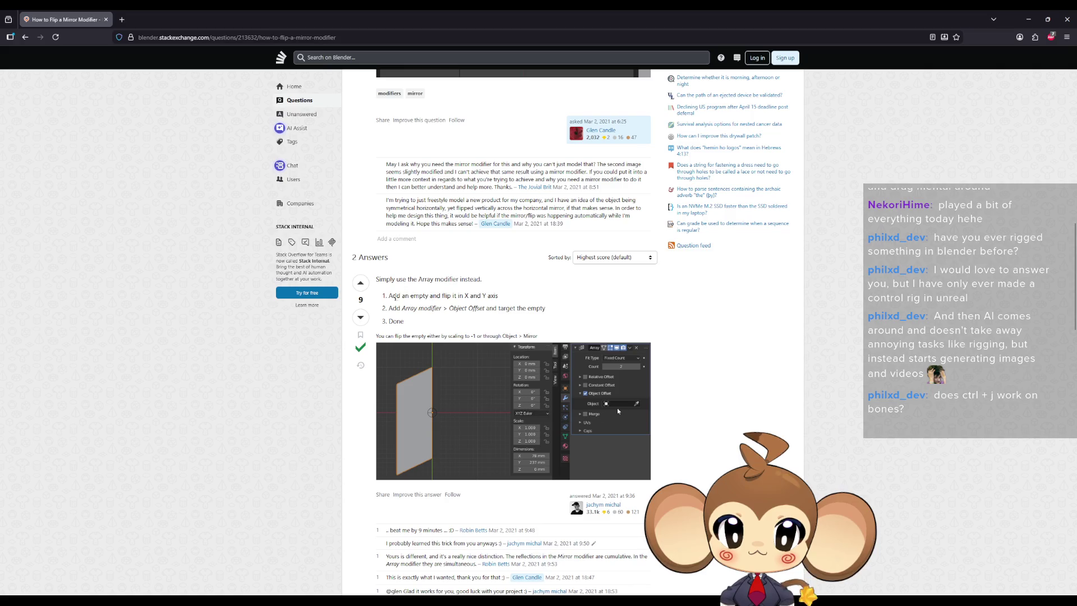
left_click_drag(453, 296, 495, 295)
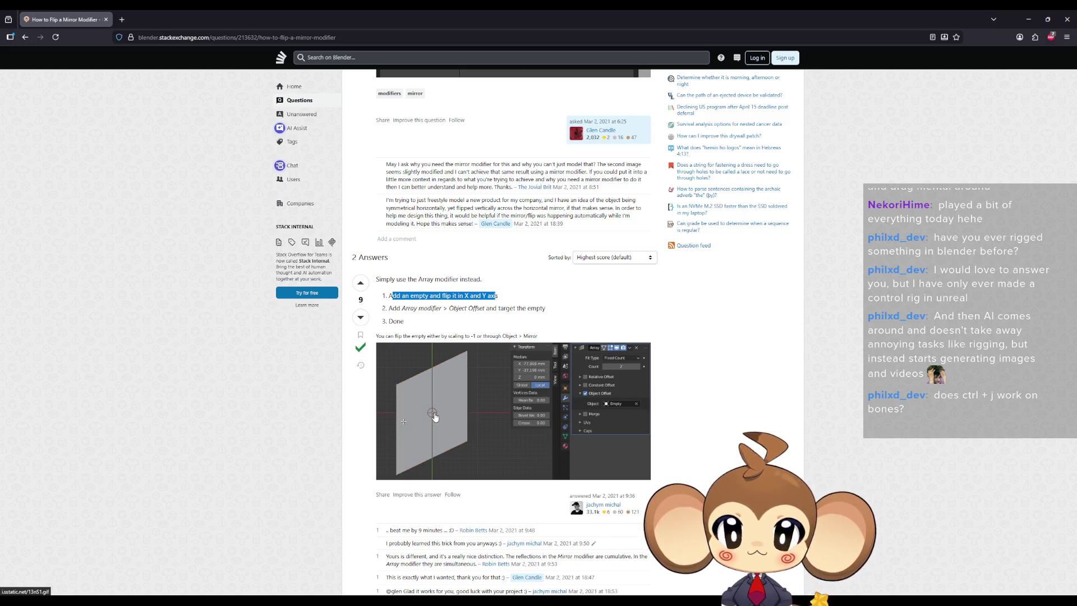
mouse_move(444, 17)
left_mouse_down()
mouse_move(445, 202)
mouse_move(1076, 201)
left_mouse_up()
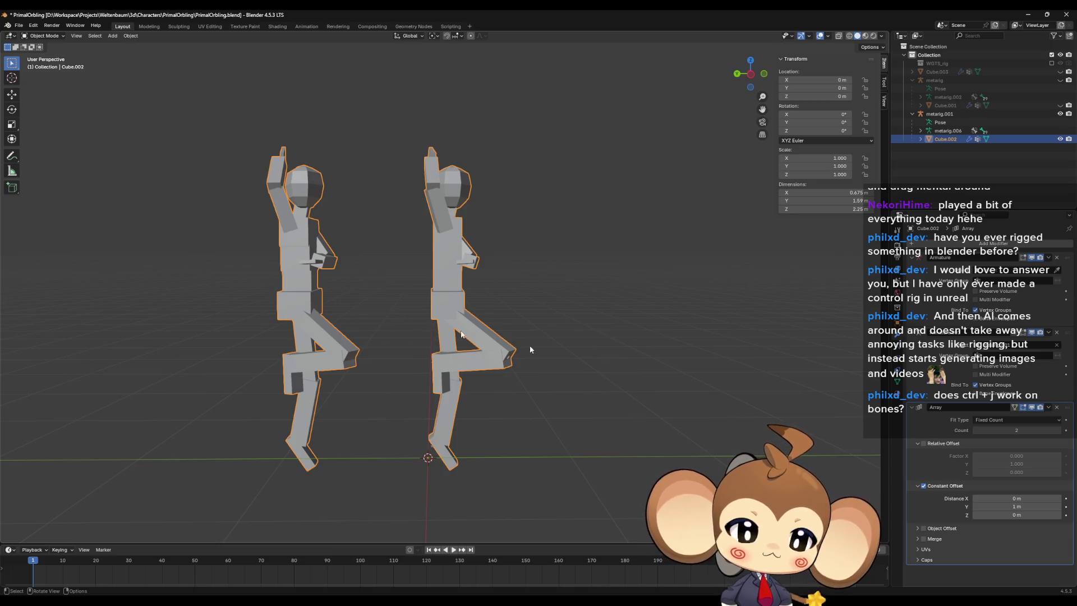
Step: Remove the Array modifier and add a Plain Axes empty at the origin
left_click(1057, 407)
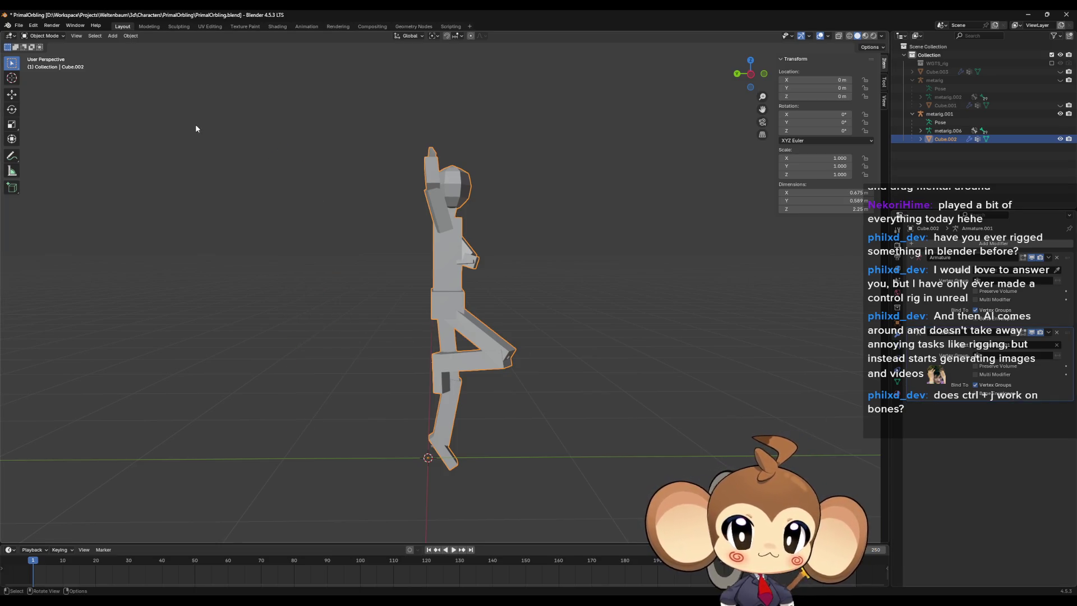
left_click(112, 36)
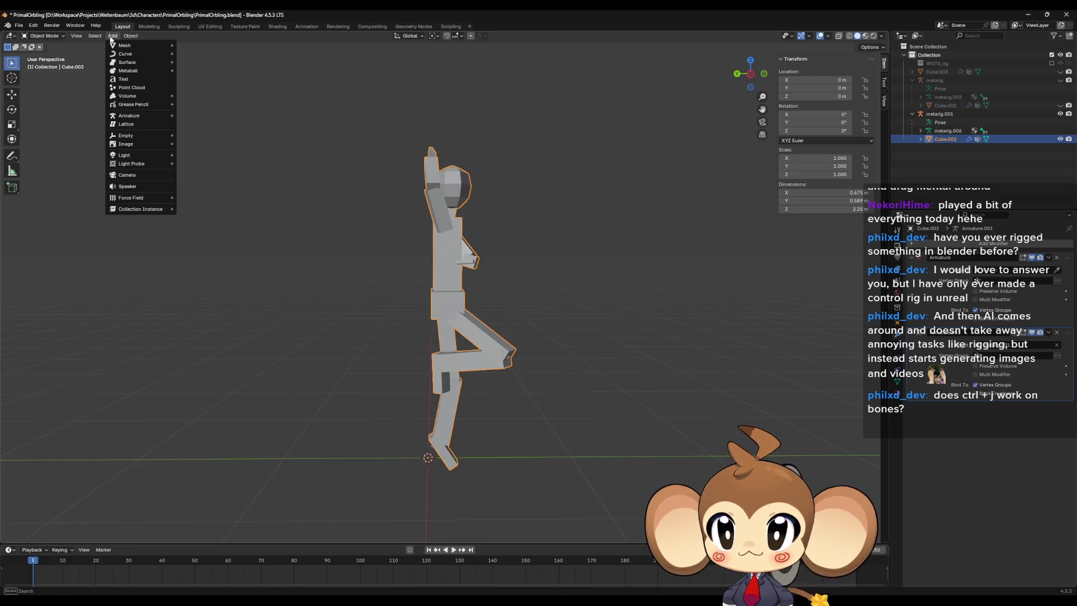
mouse_move(126, 137)
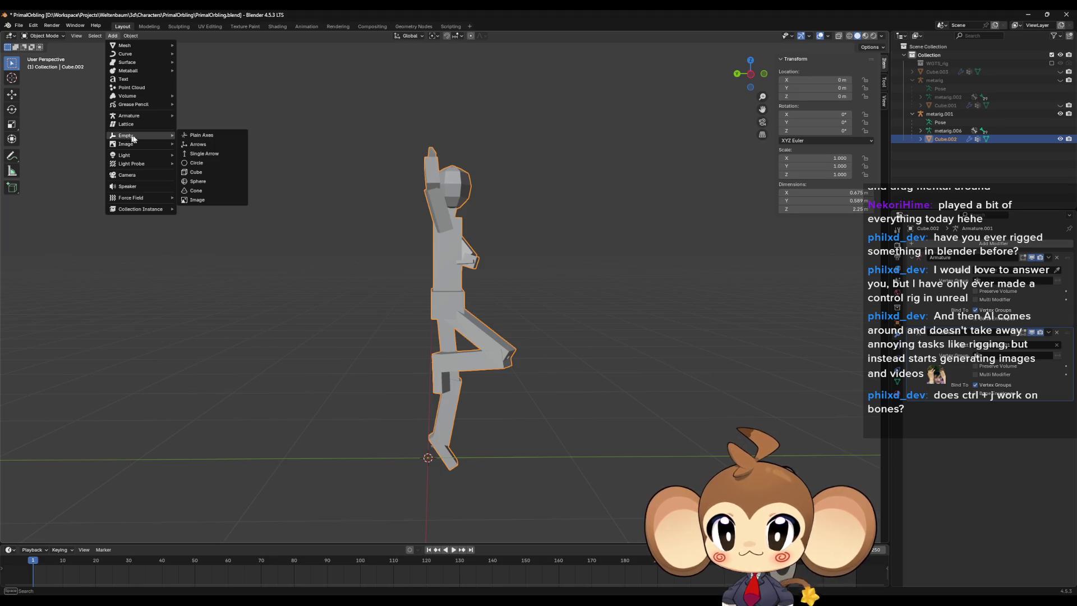
left_click(208, 136)
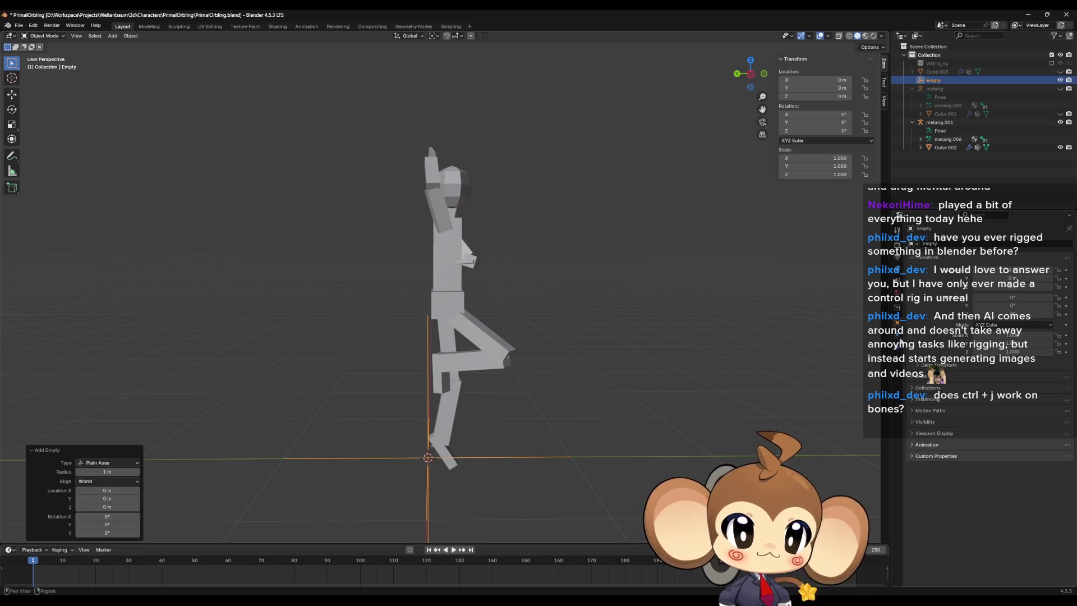
Step: Look through the empty's Physics and Constraints settings, then delete the empty
left_click(896, 335)
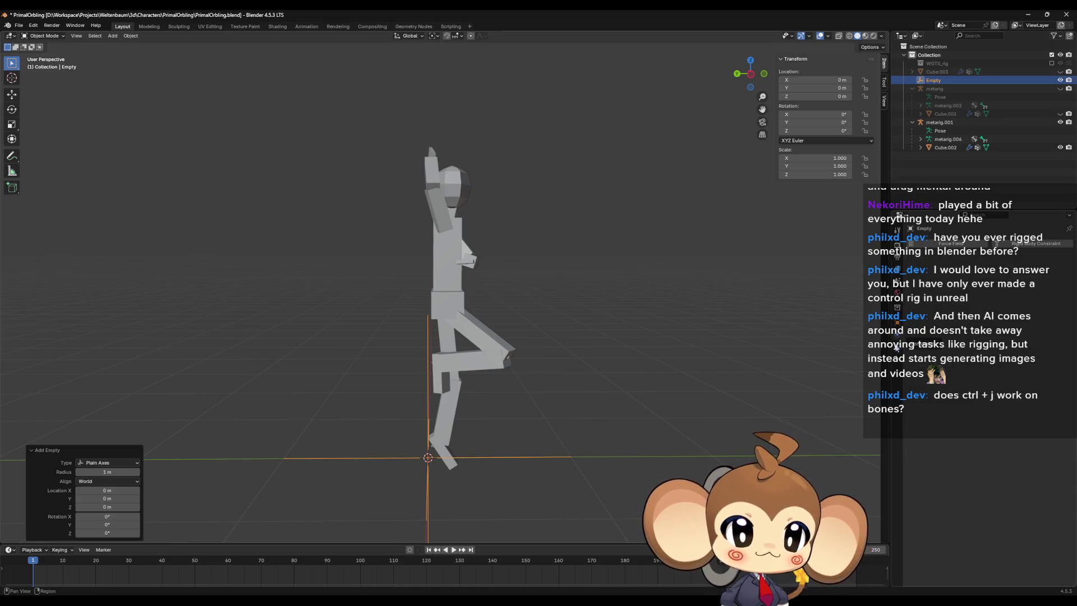
left_click(897, 345)
left_click(947, 245)
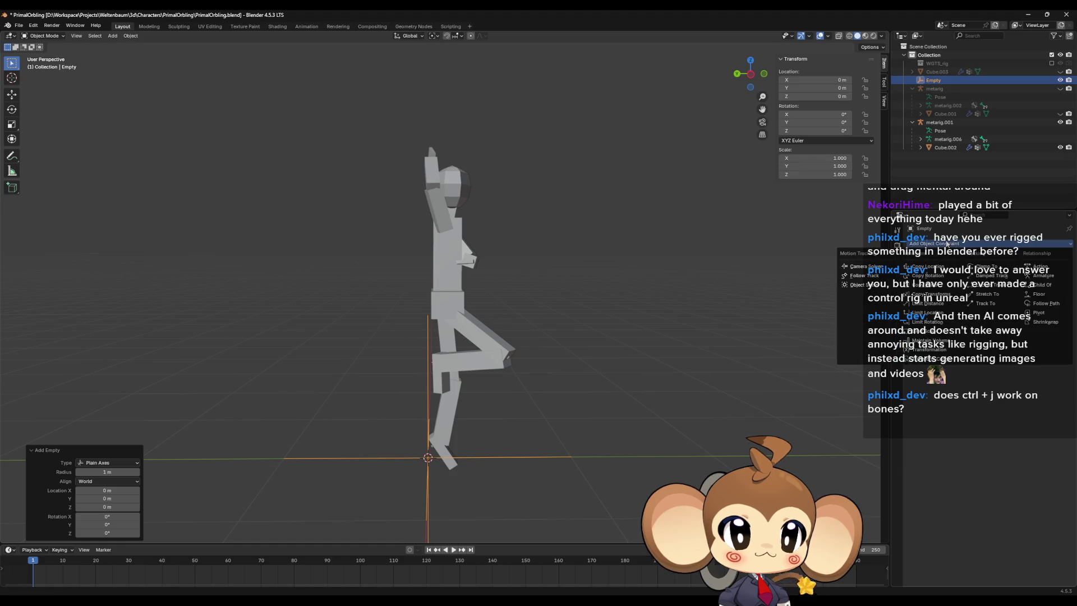
left_click(946, 245)
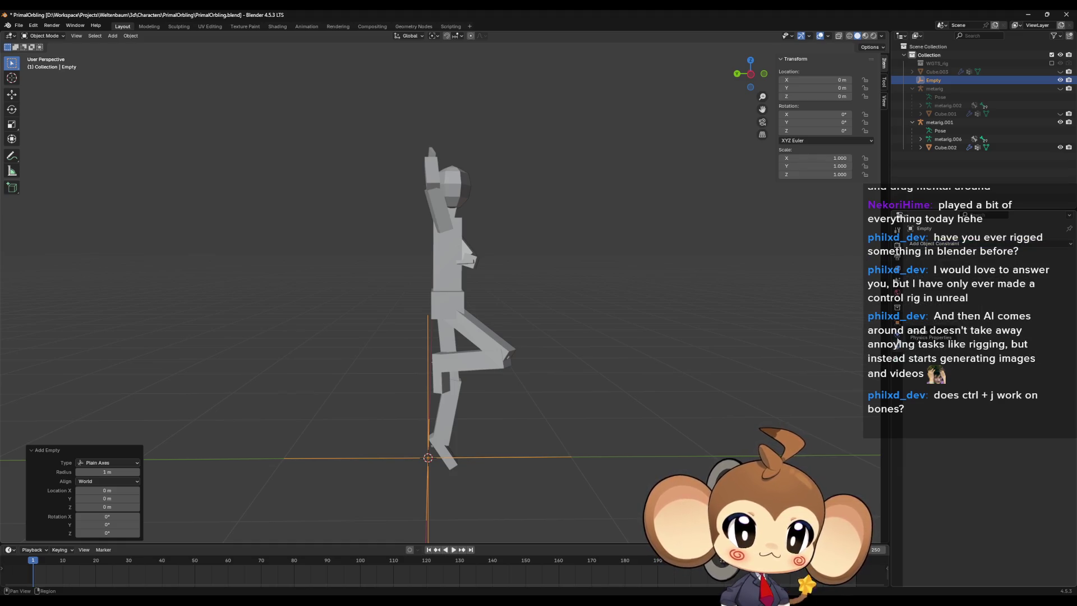
left_click(452, 293)
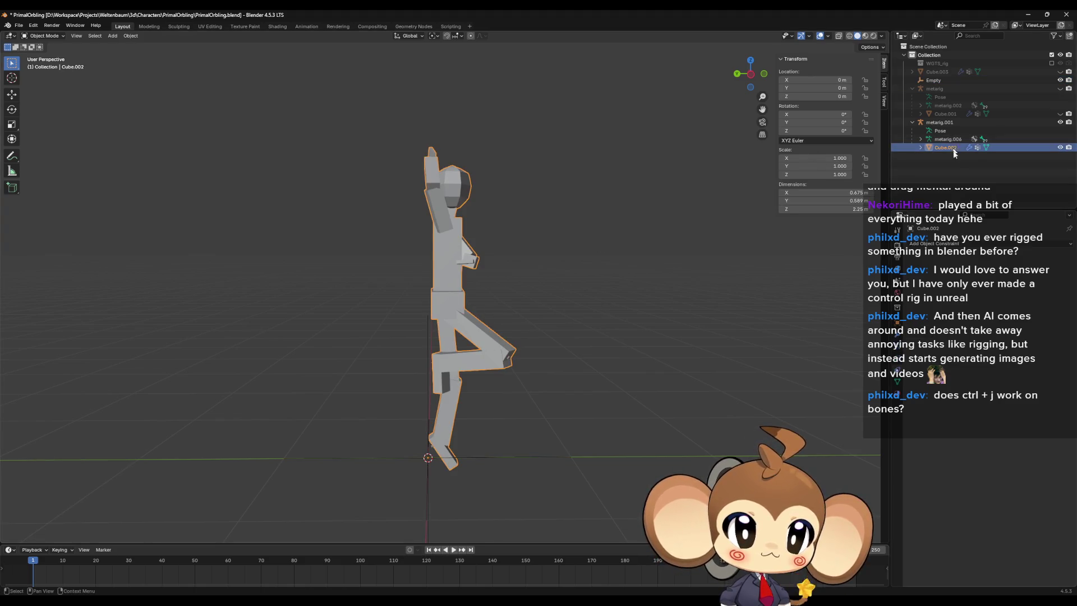
left_click(933, 80)
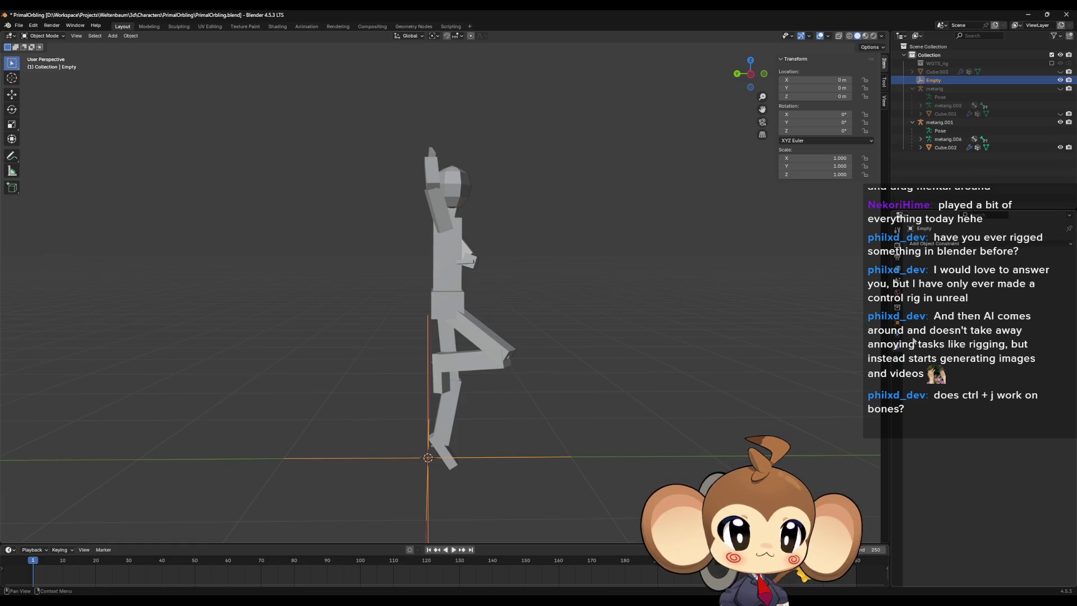
left_click(898, 337)
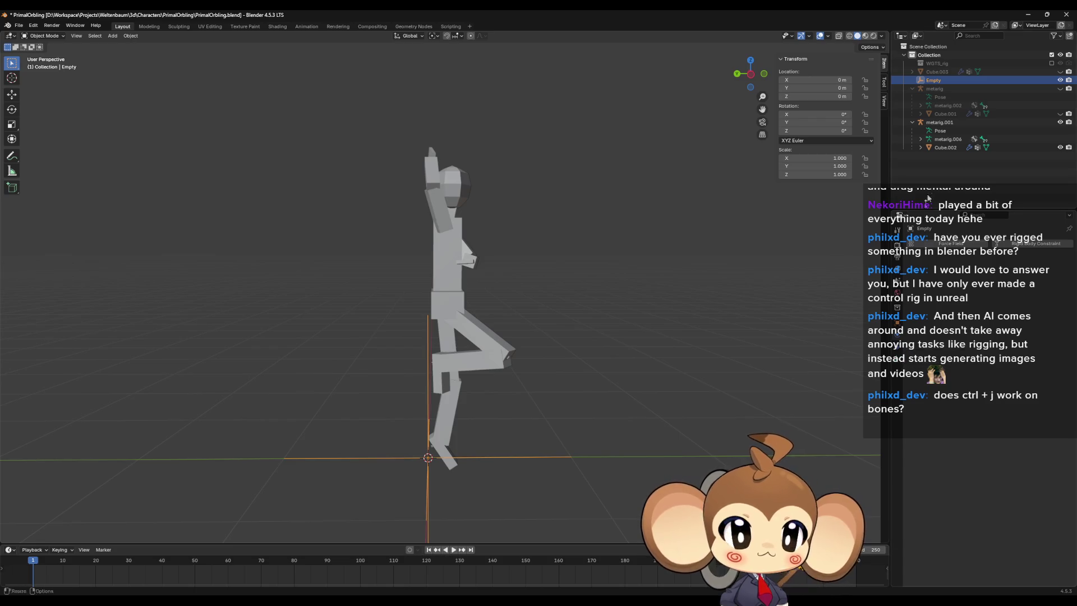
key("x")
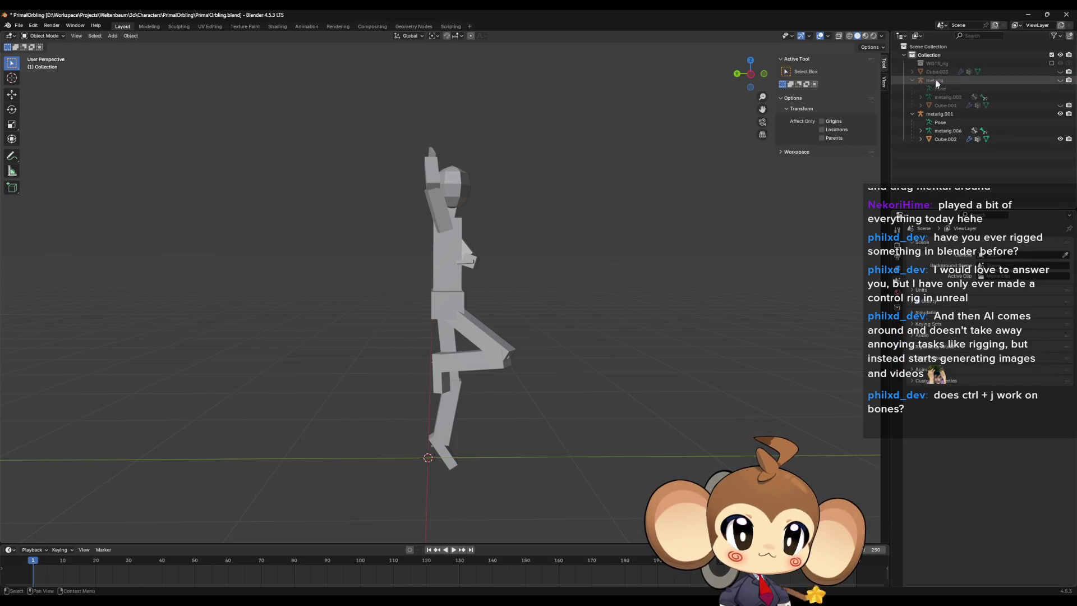
Step: Add a Plane mesh at the origin
left_click(112, 42)
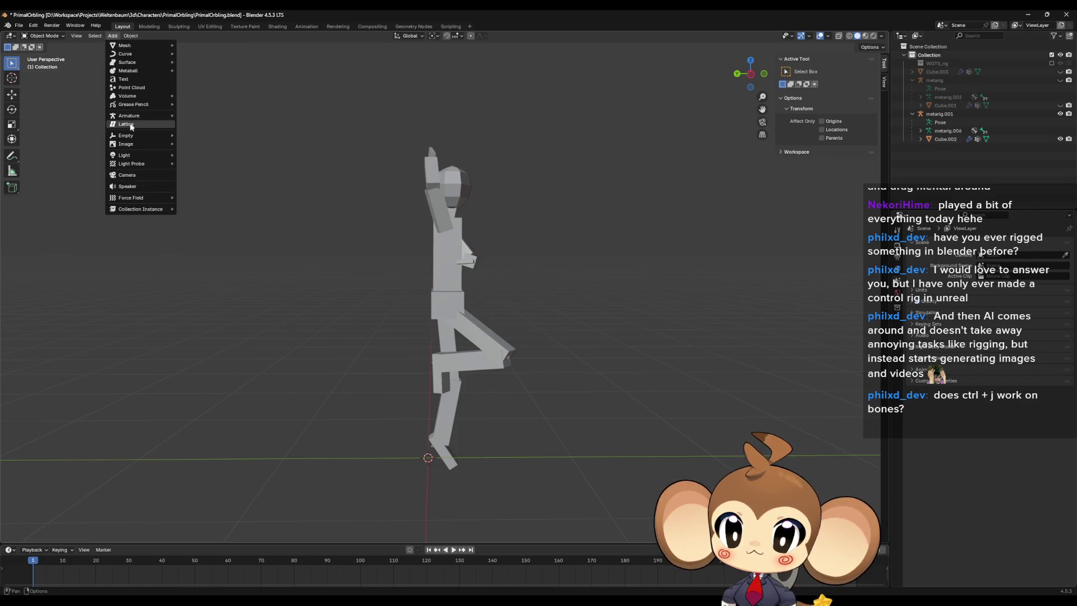
mouse_move(135, 139)
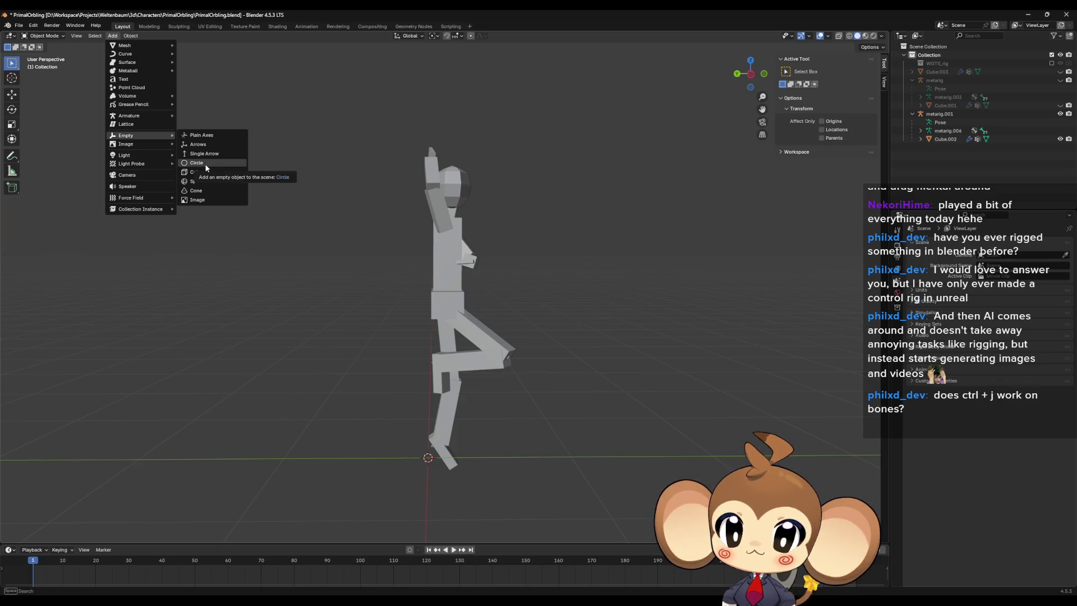
mouse_move(135, 45)
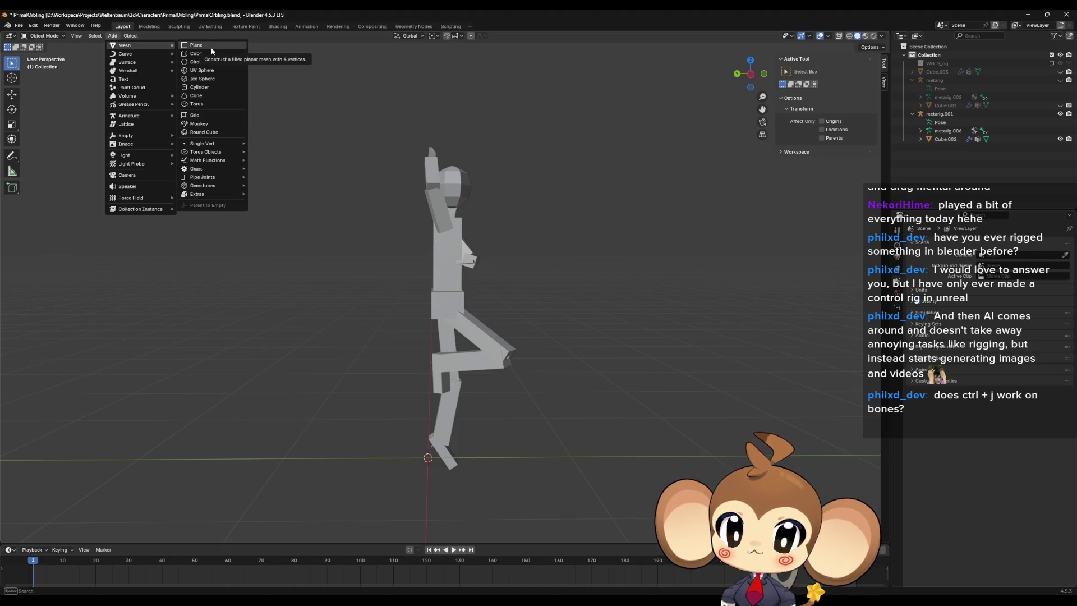
left_click(210, 46)
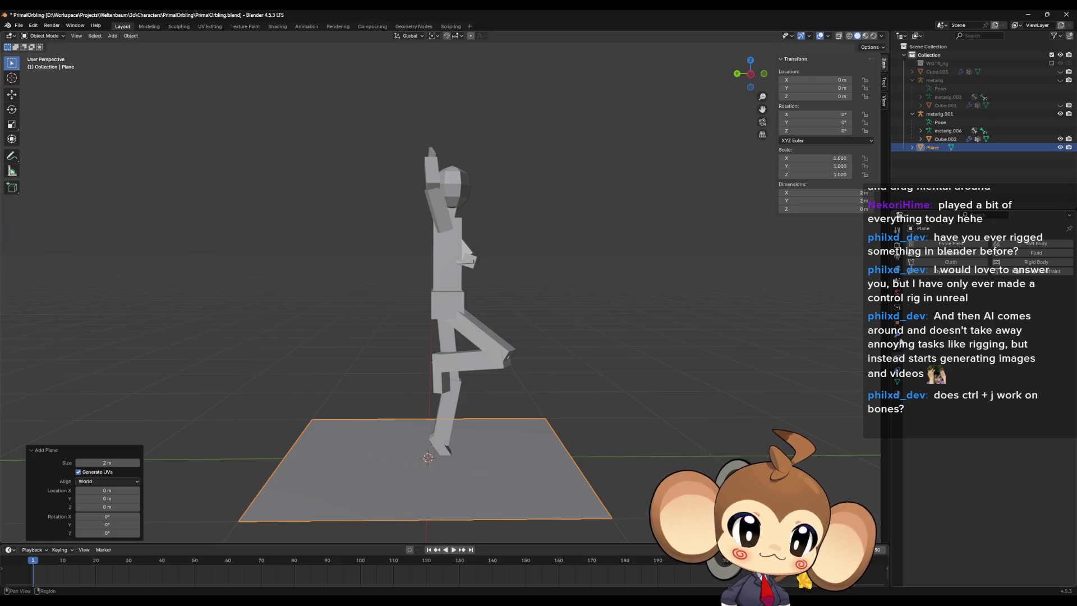
Step: Delete all of the plane's edges in Edit Mode and return to Object Mode
key("Tab")
key("x")
left_click(470, 496)
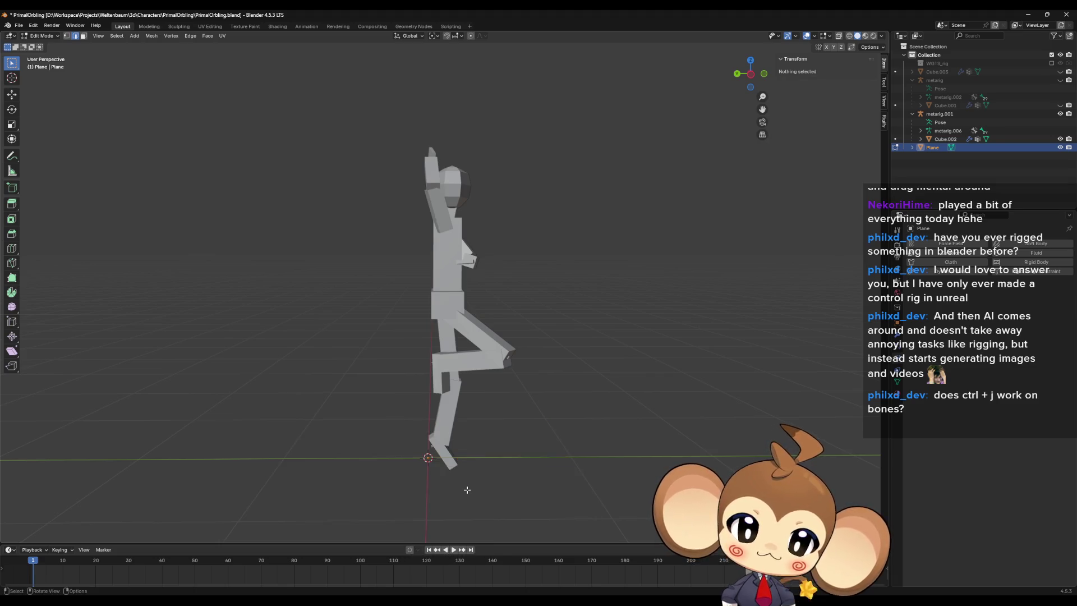
key("Tab")
left_click(897, 325)
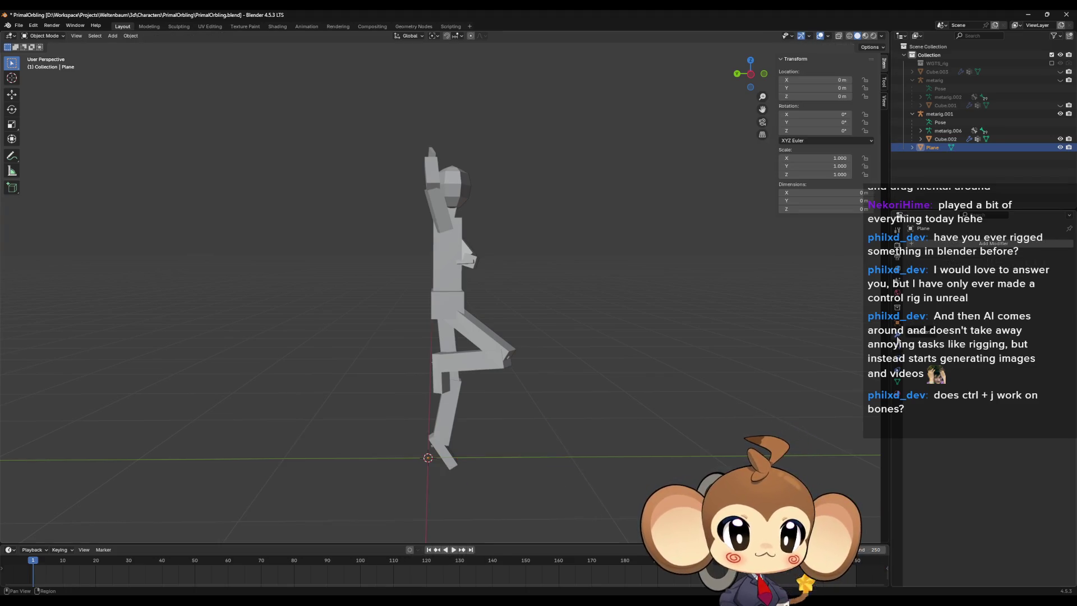
left_click(969, 244)
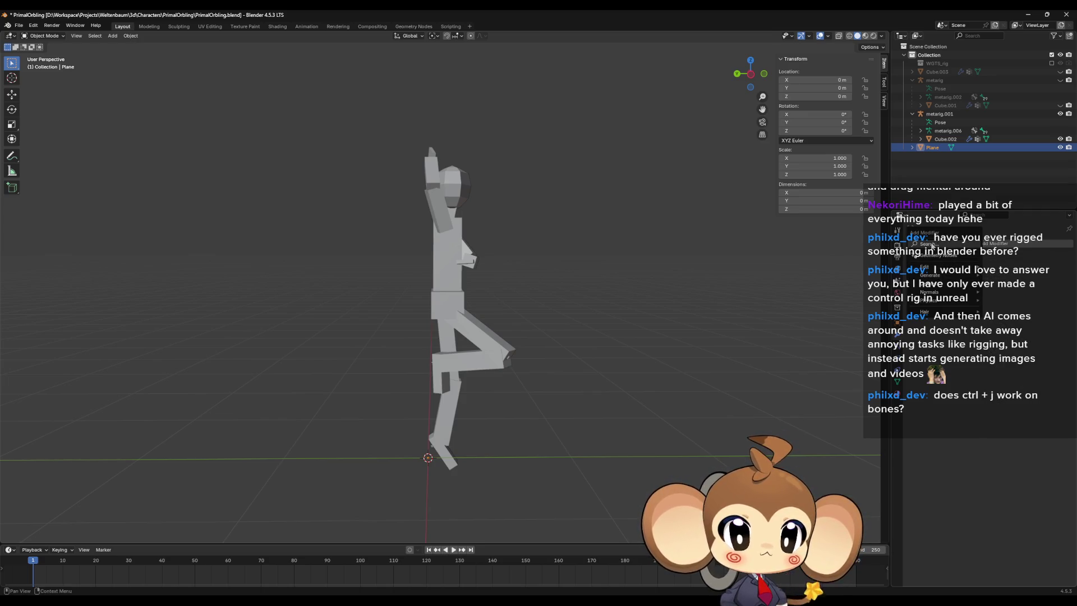
Step: Add an Array modifier to the emptied Plane, leaving its offset object unset
left_click(932, 243)
type("arm")
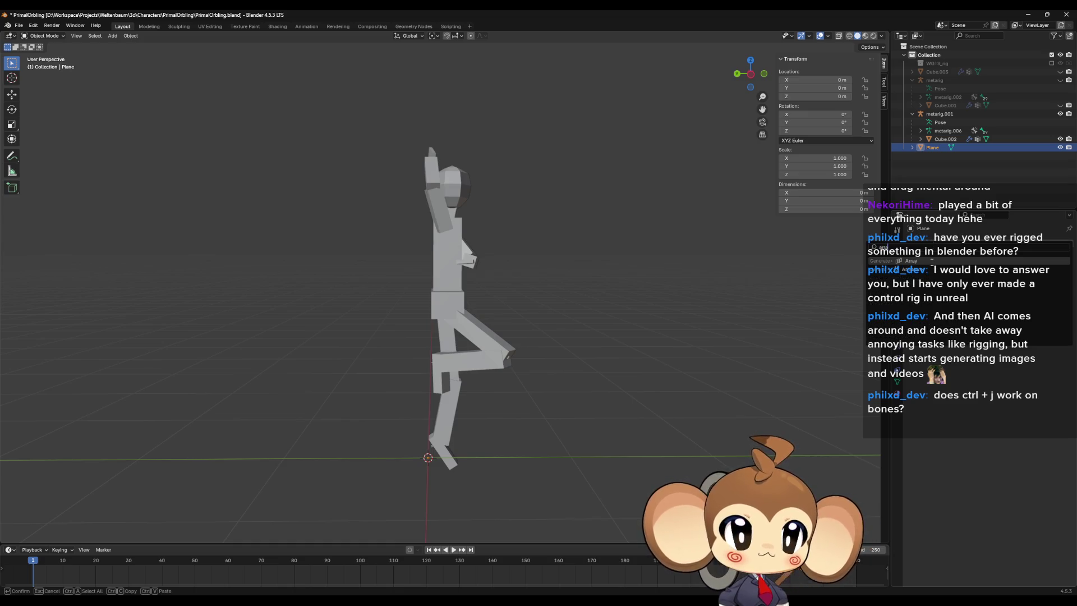
left_click(920, 260)
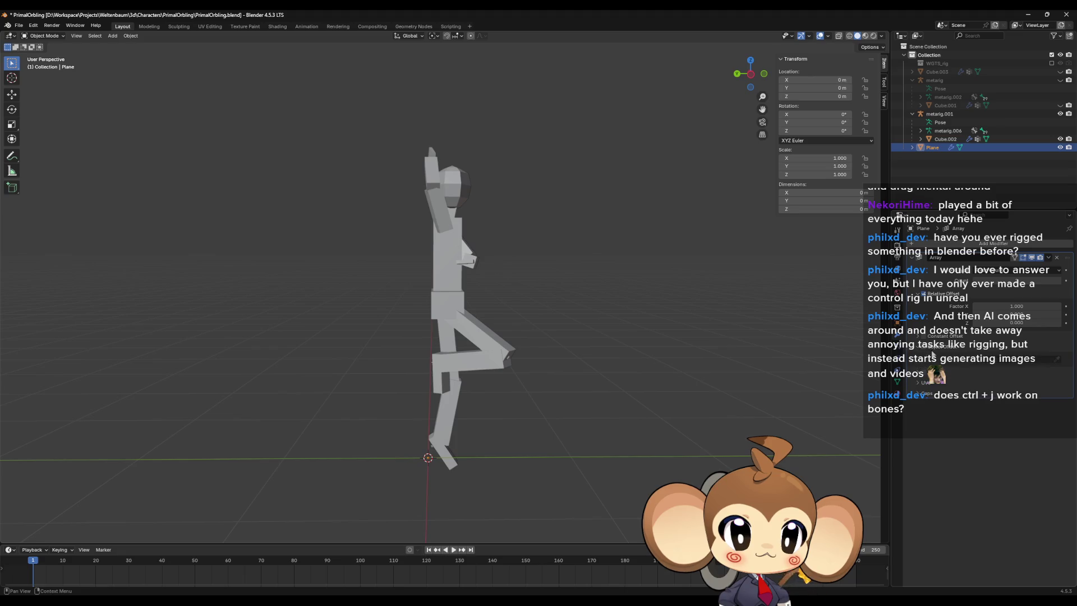
left_click(997, 361)
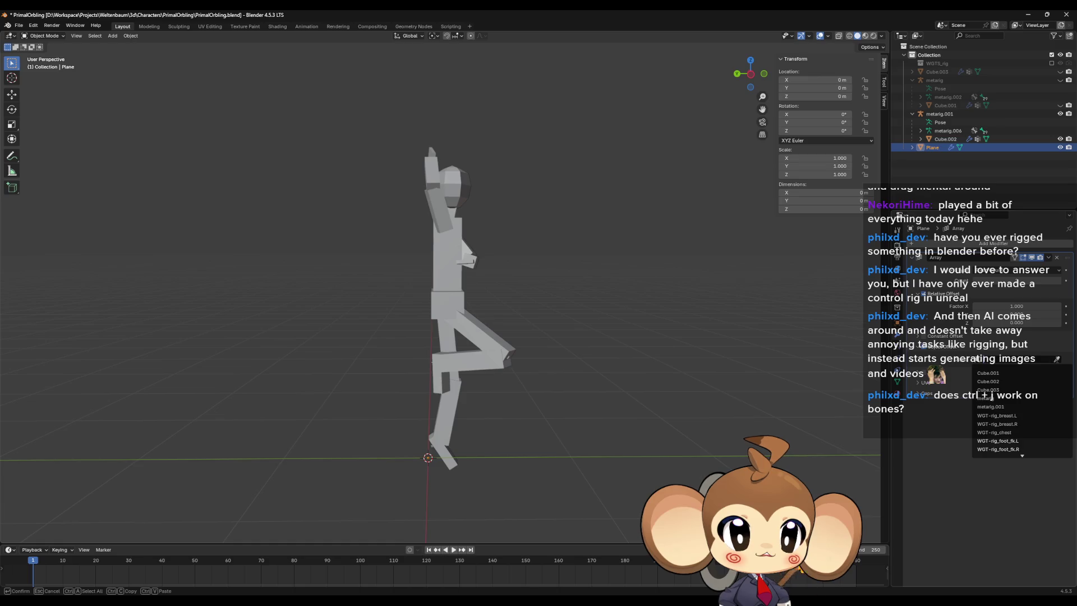
key("Return")
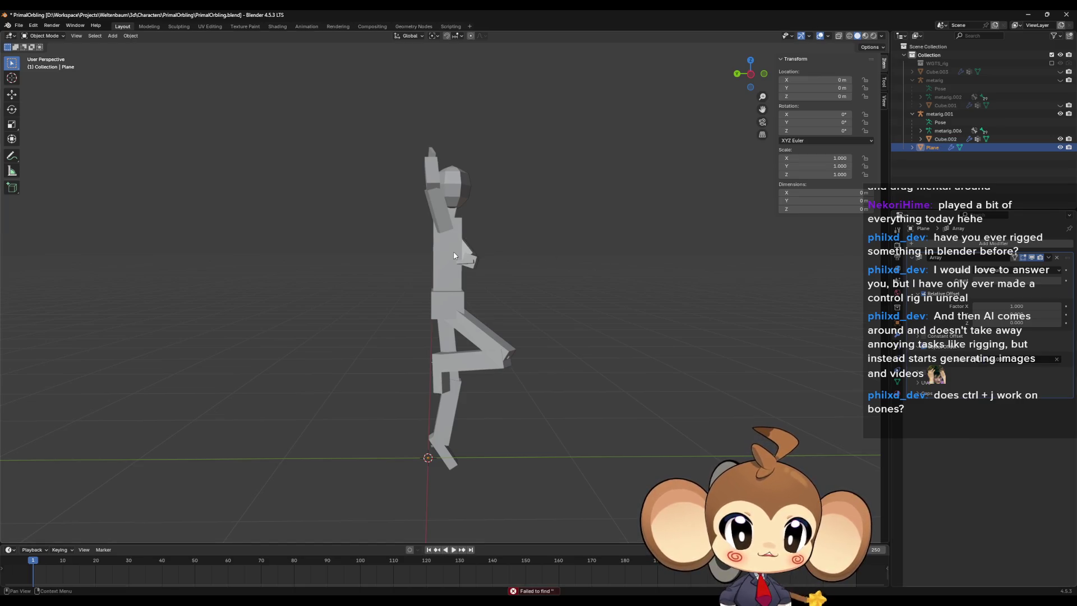
Step: Set the Array's Factor X to -1.1
mouse_move(569, 271)
middle_mouse_down()
mouse_move(512, 277)
mouse_move(583, 283)
middle_mouse_up()
mouse_move(1004, 307)
left_mouse_down()
mouse_move(1026, 306)
mouse_move(996, 305)
left_mouse_up()
left_click(996, 305)
key("Return")
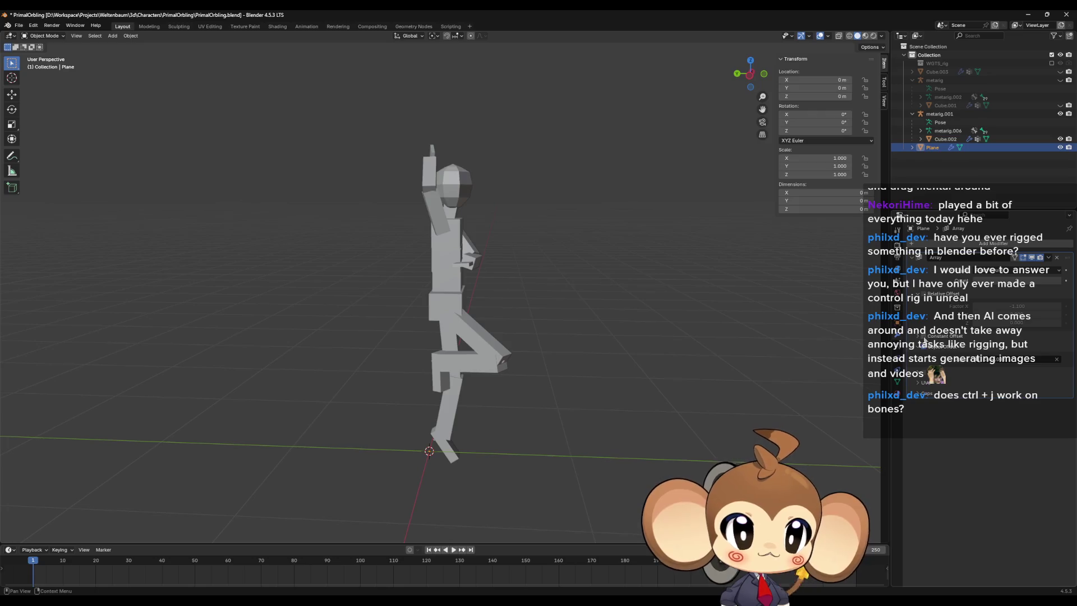
Step: Undo a trial move of the Plane back to the origin and bring the Stack Exchange answer over the scene
mouse_move(628, 314)
middle_mouse_down()
mouse_move(675, 317)
mouse_move(660, 324)
mouse_move(659, 341)
mouse_move(668, 307)
mouse_move(626, 302)
mouse_move(604, 317)
mouse_move(604, 348)
mouse_move(692, 334)
middle_mouse_up()
key("g")
left_click(563, 253)
key("ctrl+z")
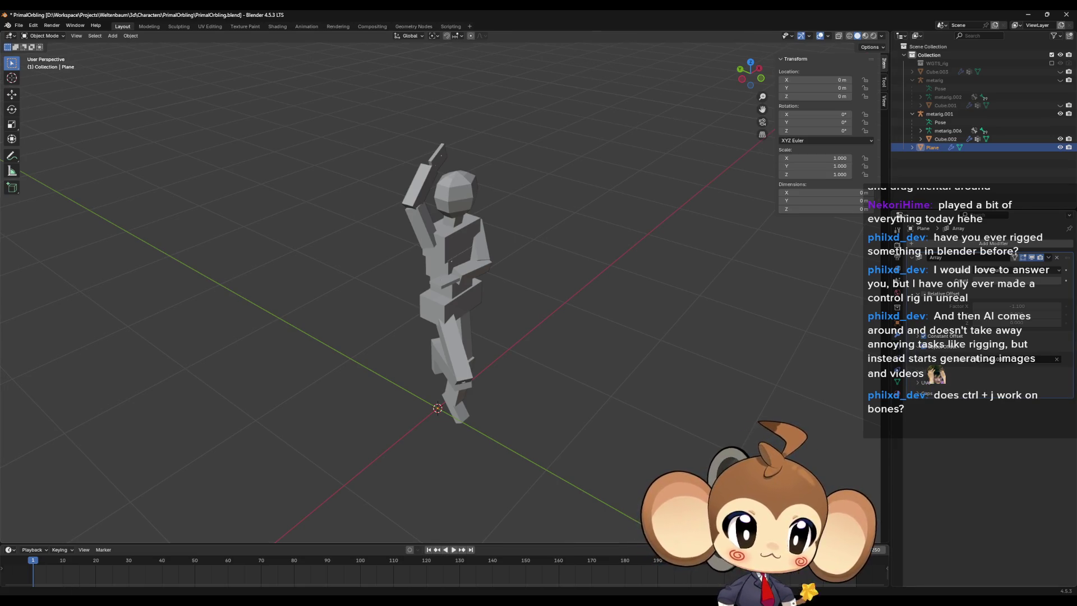
left_click_drag(1076, 157, 892, 159)
scroll(889, 278, "down", 2)
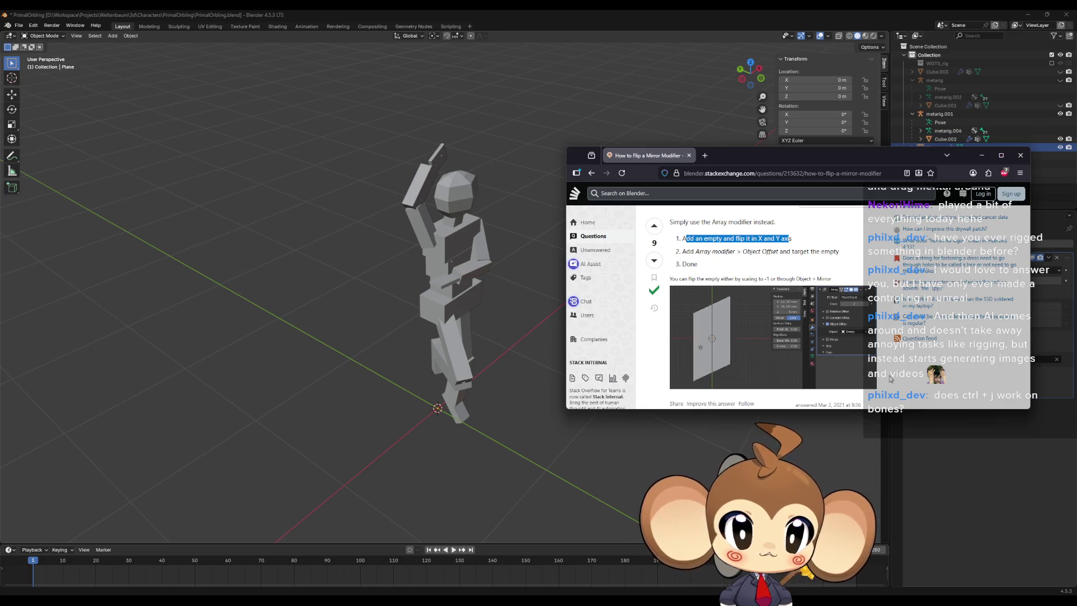
Step: Move the Stack Exchange window to the lower middle and start editing the Plane's Scale X
left_click_drag(745, 157, 757, 202)
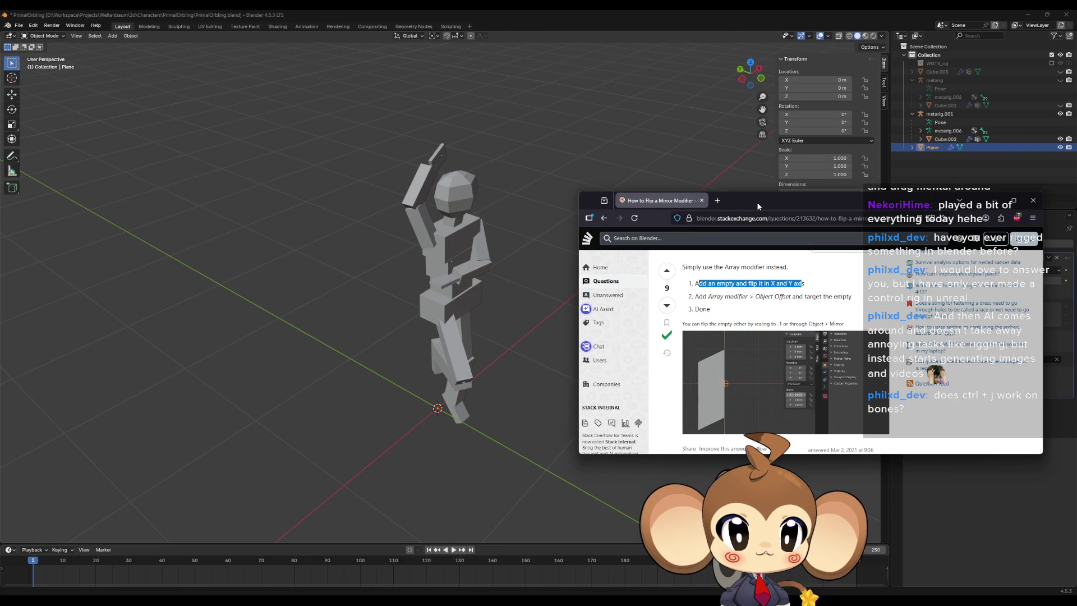
mouse_move(757, 206)
left_mouse_down()
mouse_move(768, 207)
mouse_move(790, 348)
mouse_move(708, 368)
left_mouse_up()
left_click(817, 158)
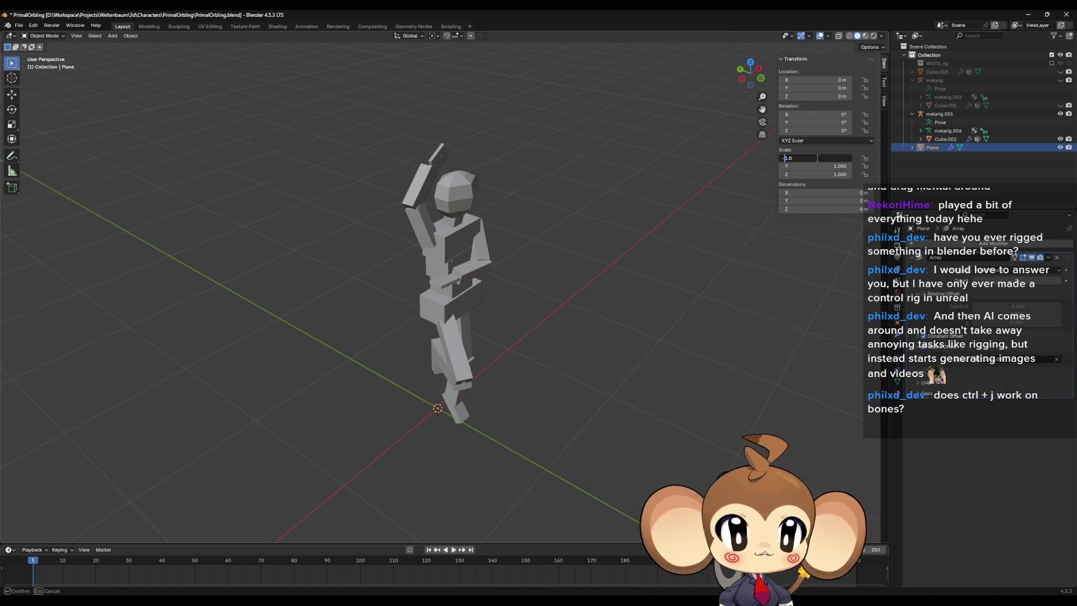
Step: Flip the Plane to an X scale of -1, inspect it from two angles, then delete it
key("Return")
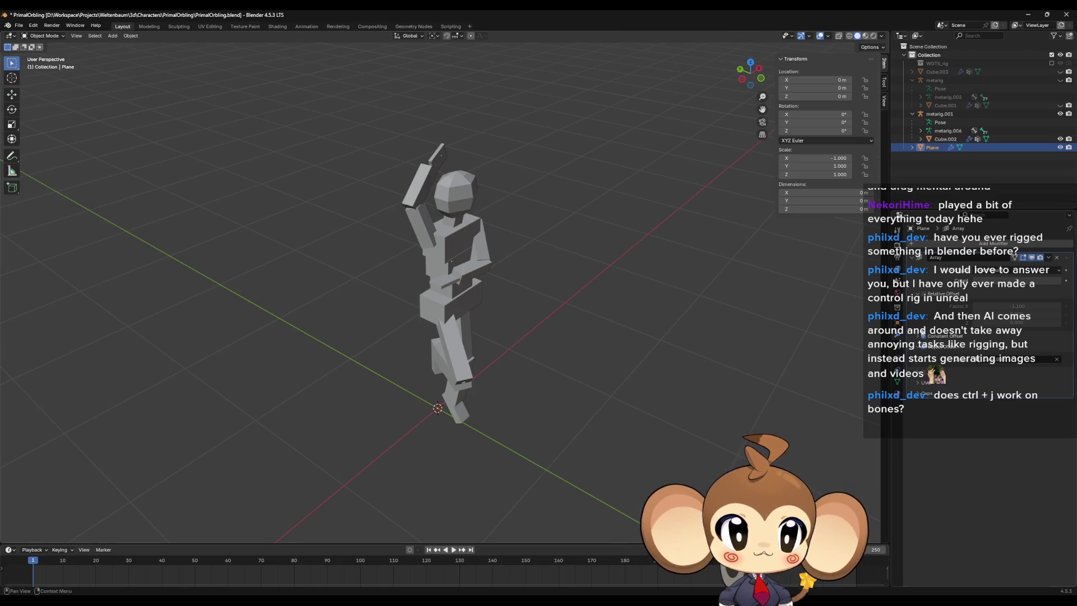
middle_click_drag(563, 287, 579, 248)
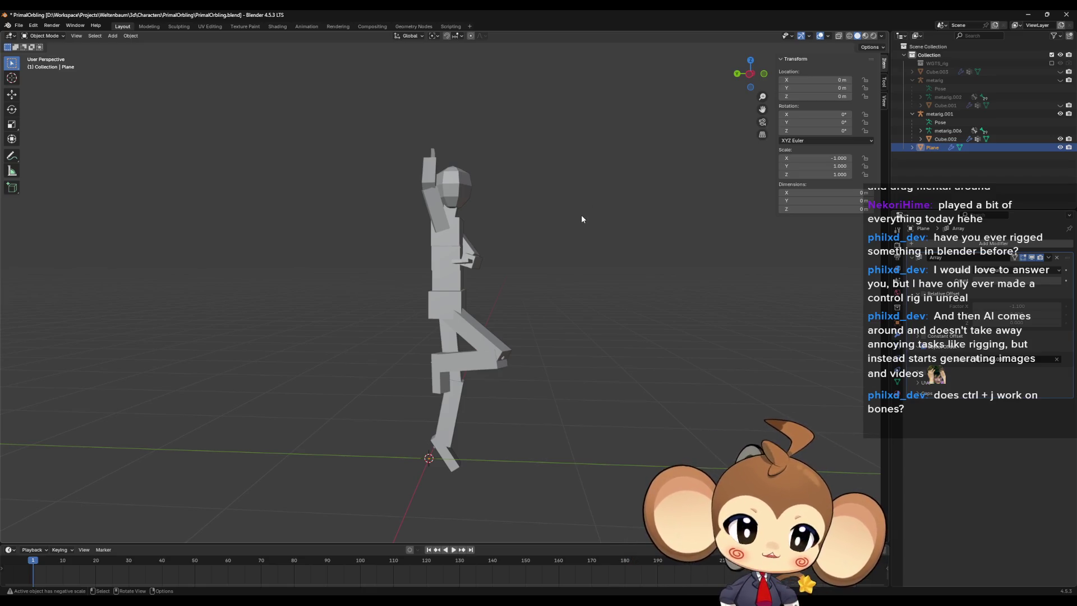
middle_click_drag(527, 217, 612, 268)
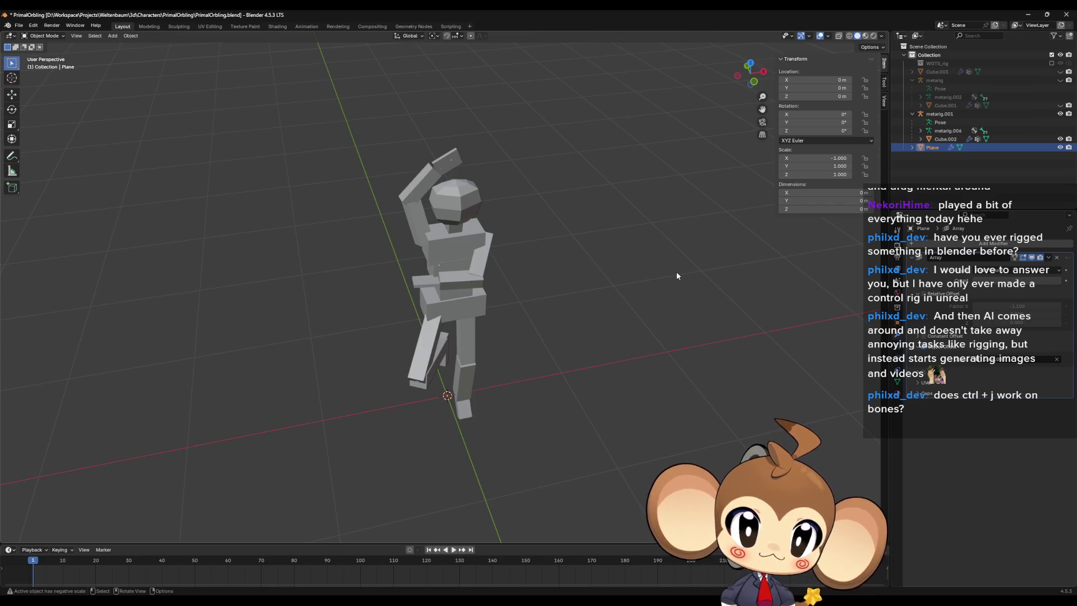
key("Delete")
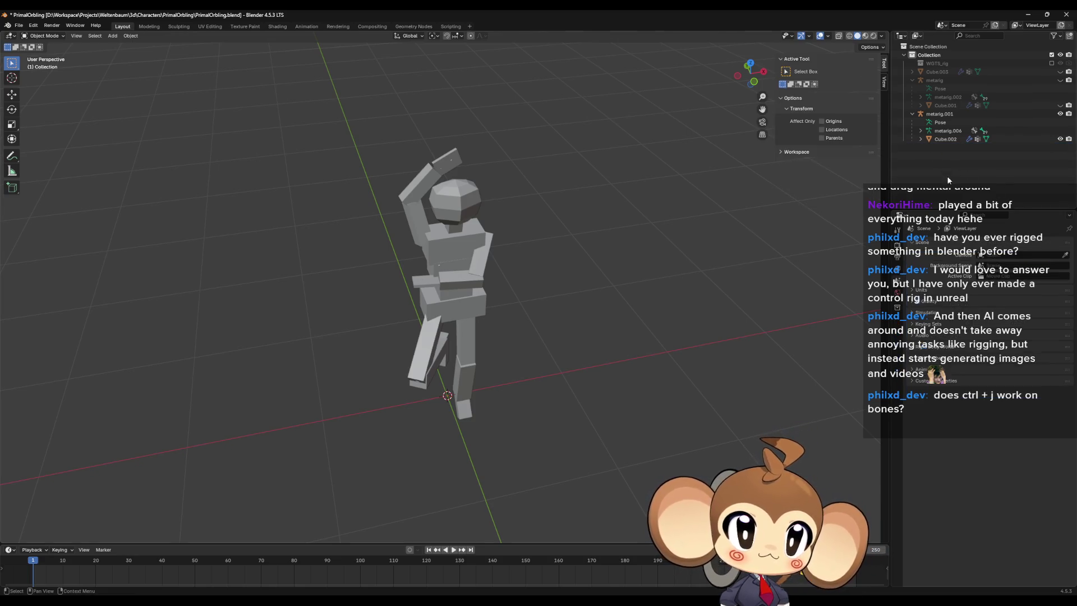
Step: Select metarig.001, enable In Front for its bones, and enter Edit Mode
left_click(947, 115)
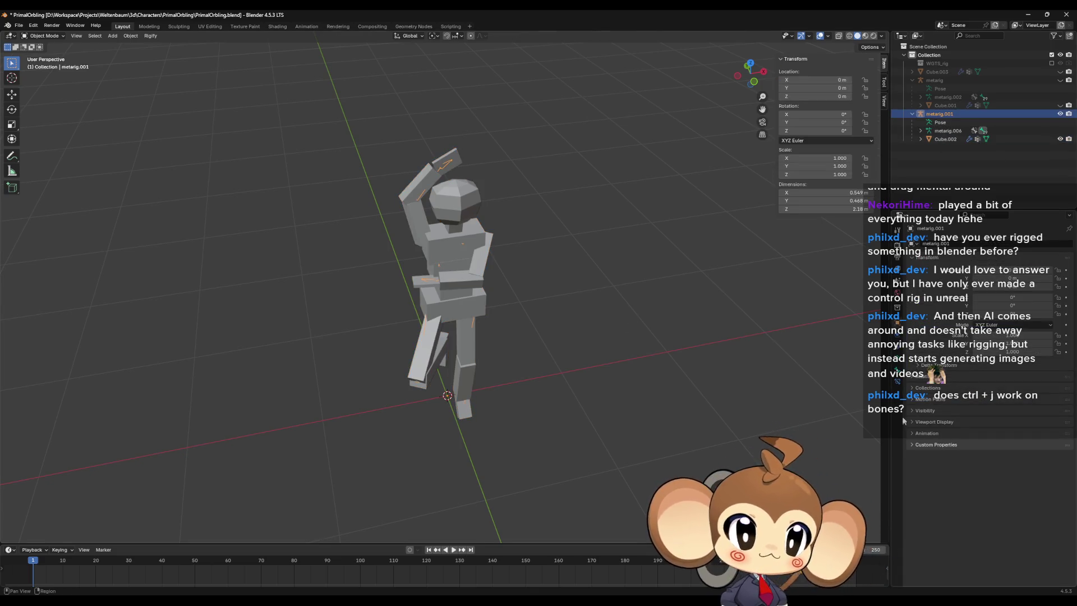
left_click(896, 364)
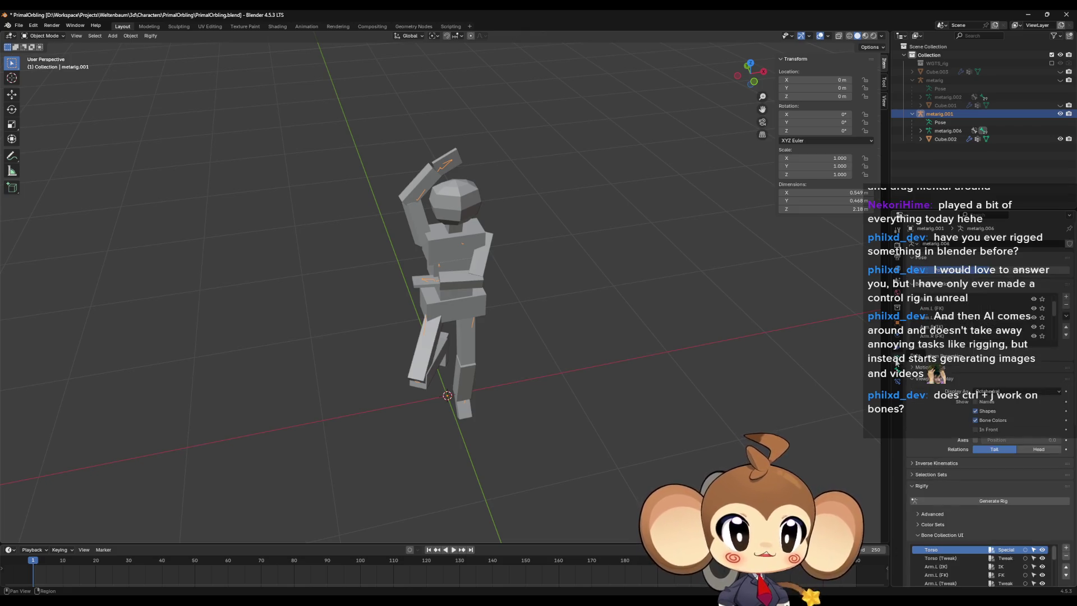
left_click(975, 429)
mouse_move(488, 241)
middle_mouse_down()
mouse_move(487, 336)
mouse_move(530, 312)
mouse_move(507, 180)
middle_mouse_up()
scroll(480, 163, "up", 4)
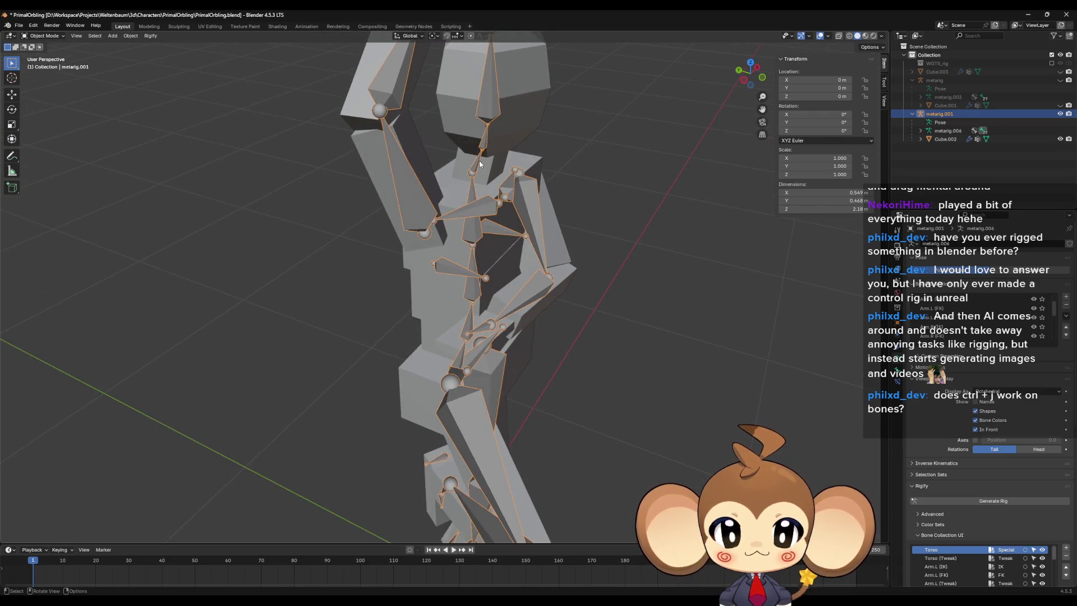
scroll(480, 181, "down", 5)
key("Tab")
Step: Select the spine.004 bone and switch the armature to Pose Mode
left_click(479, 160)
middle_click_drag(539, 204, 547, 266, "shift")
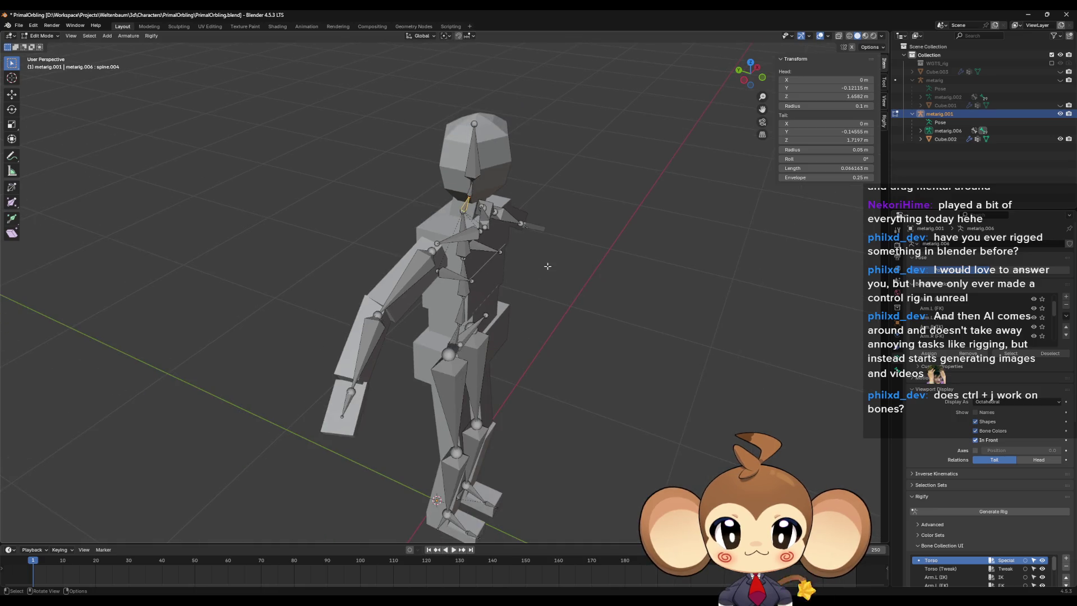
key("ctrl+Tab")
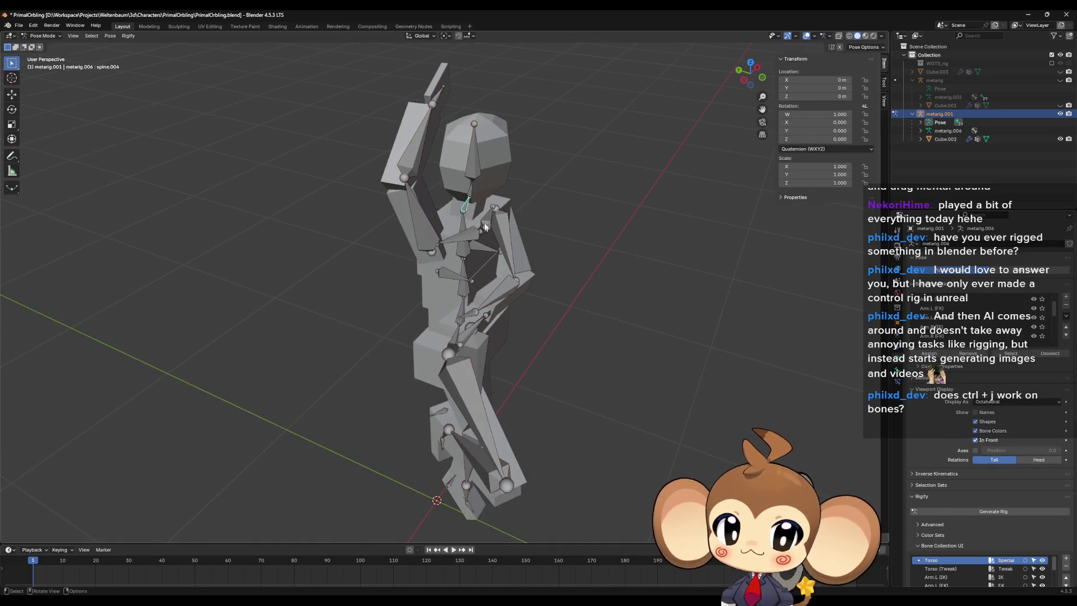
middle_click_drag(467, 208, 607, 305)
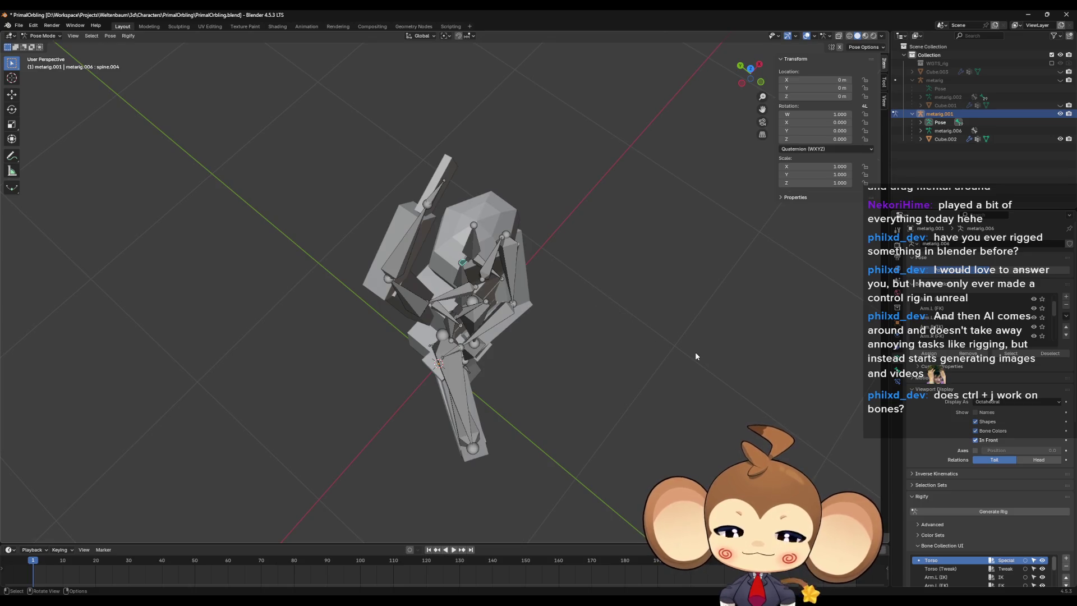
middle_click_drag(695, 351, 680, 345)
Step: Rotate spine.004 by -90° about the global Z axis, redoing the first attempt
key("r")
key("z")
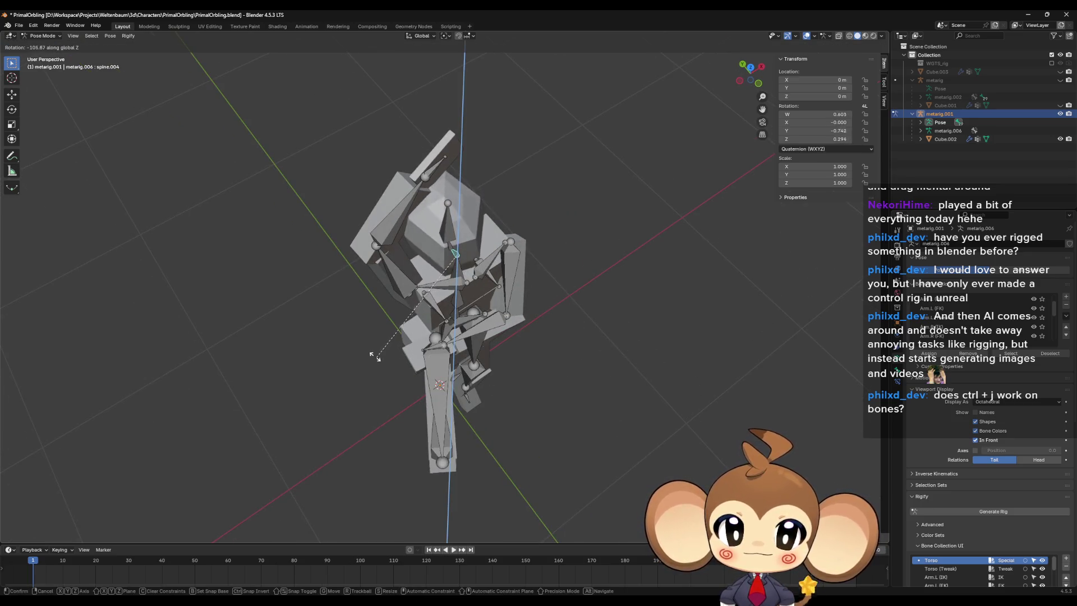
left_click(408, 380)
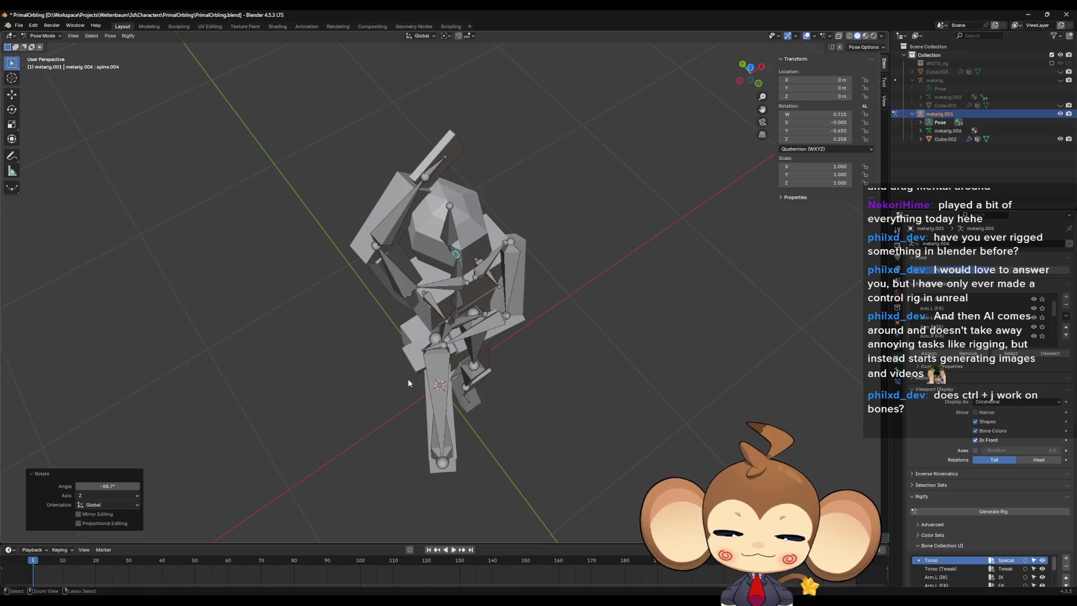
key("ctrl+z")
type("rz")
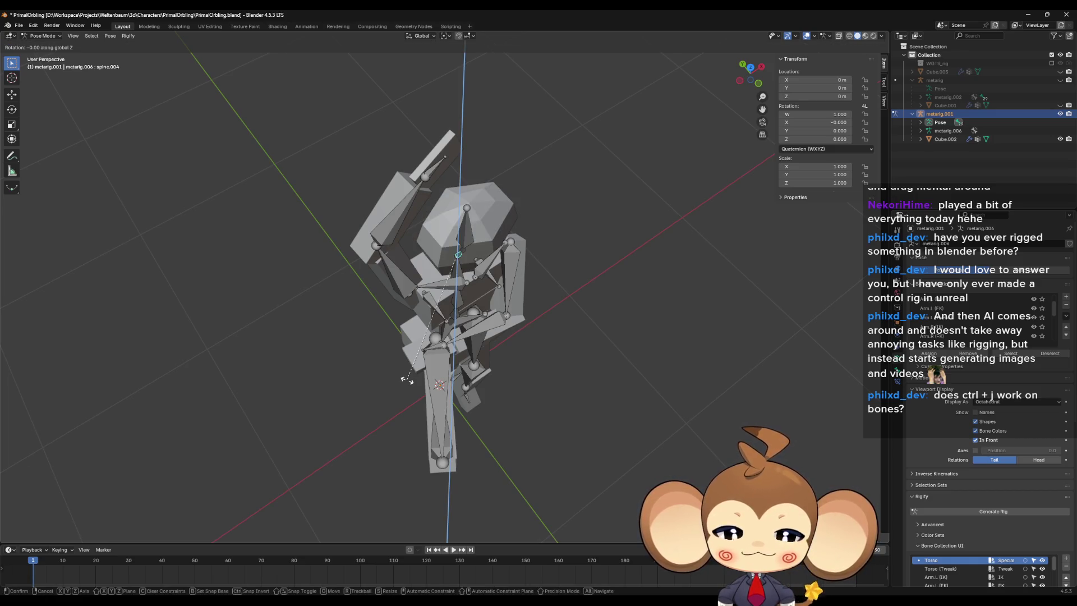
type("90")
type("-")
key("Return")
mouse_move(406, 378)
middle_mouse_down()
mouse_move(548, 355)
mouse_move(563, 301)
mouse_move(543, 291)
mouse_move(525, 324)
mouse_move(539, 308)
mouse_move(566, 322)
mouse_move(539, 348)
mouse_move(623, 334)
mouse_move(581, 360)
mouse_move(621, 345)
middle_mouse_up()
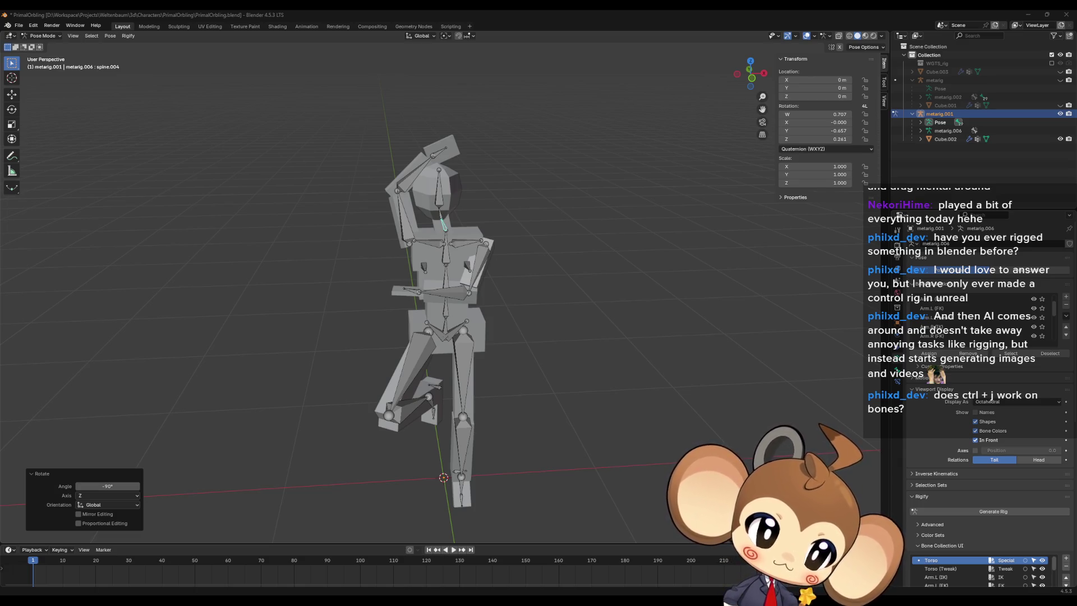
Step: Bring up the Blender Artists thread full screen and highlight a sentence in the second reply
key("alt+Tab")
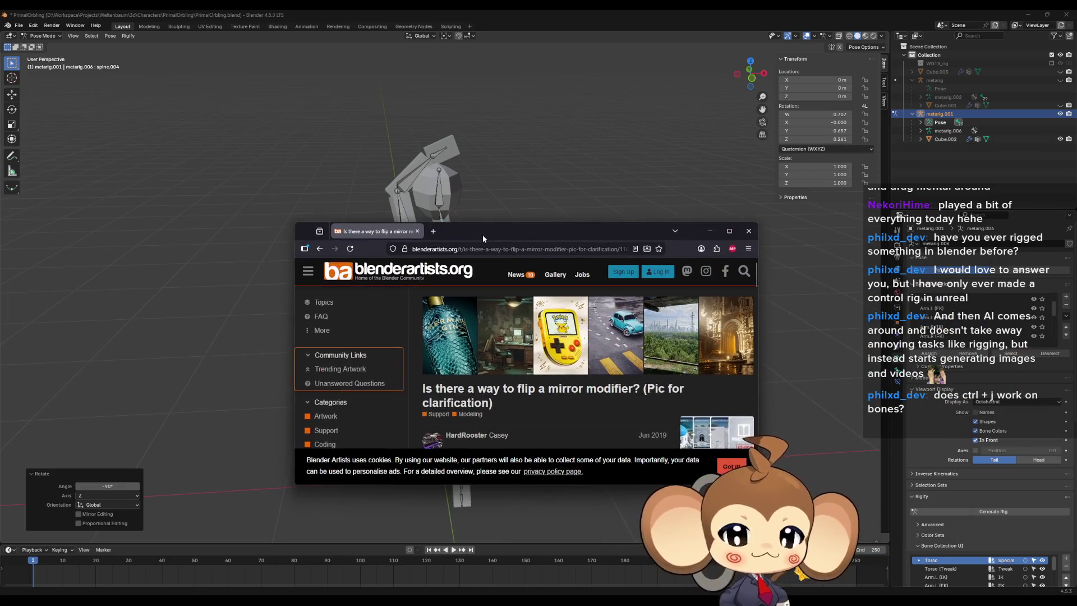
double_click(482, 234)
scroll(674, 312, "down", 2)
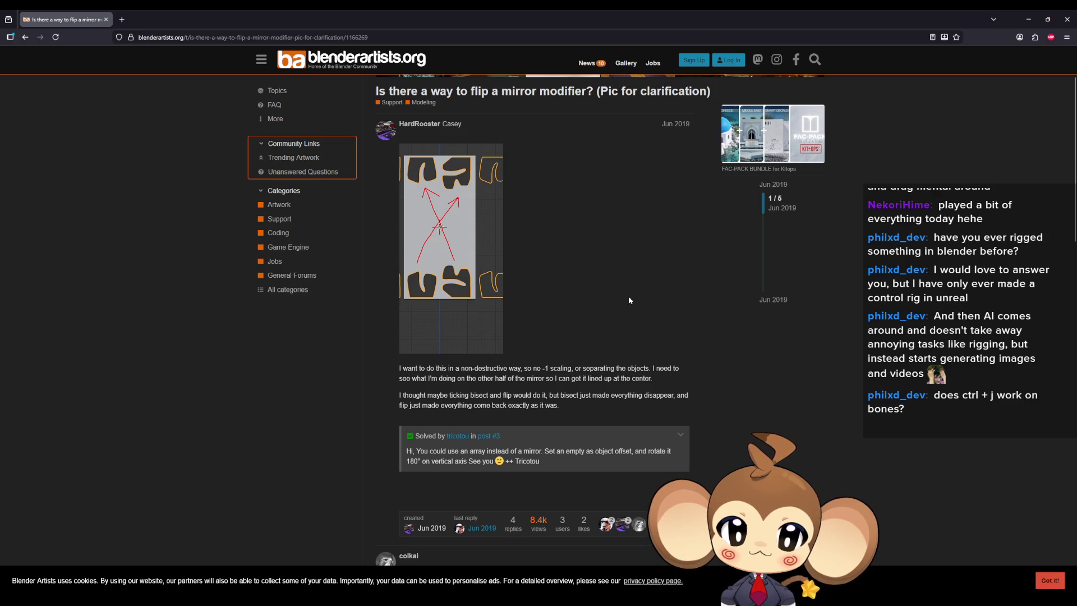
scroll(628, 295, "down", 4)
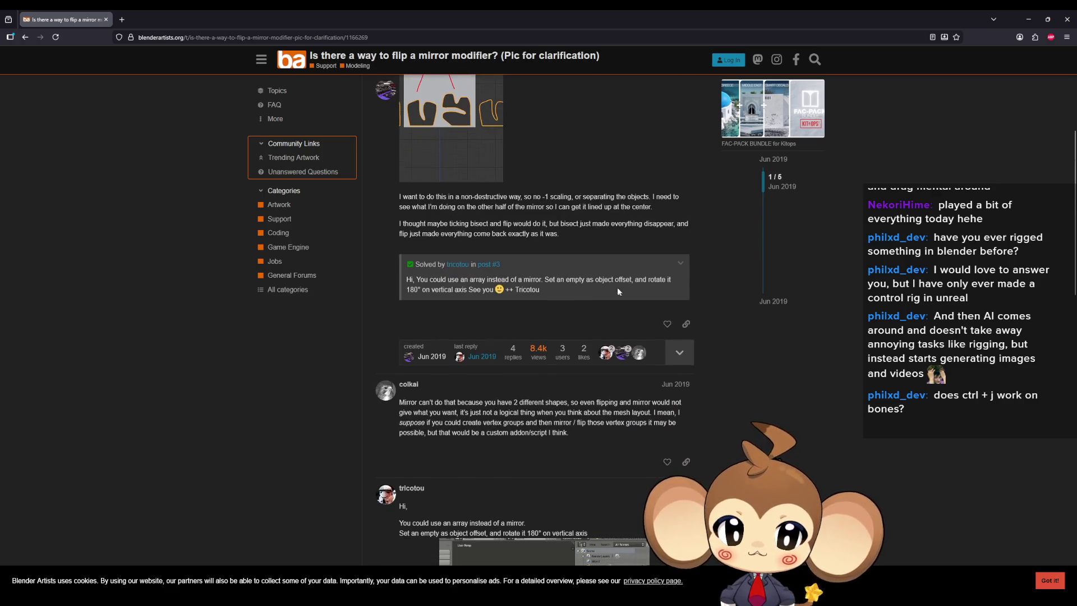
mouse_move(421, 402)
left_mouse_down()
mouse_move(670, 407)
mouse_move(429, 408)
mouse_move(454, 420)
mouse_move(645, 420)
mouse_move(451, 418)
mouse_move(439, 430)
mouse_move(620, 431)
mouse_move(485, 424)
left_mouse_up()
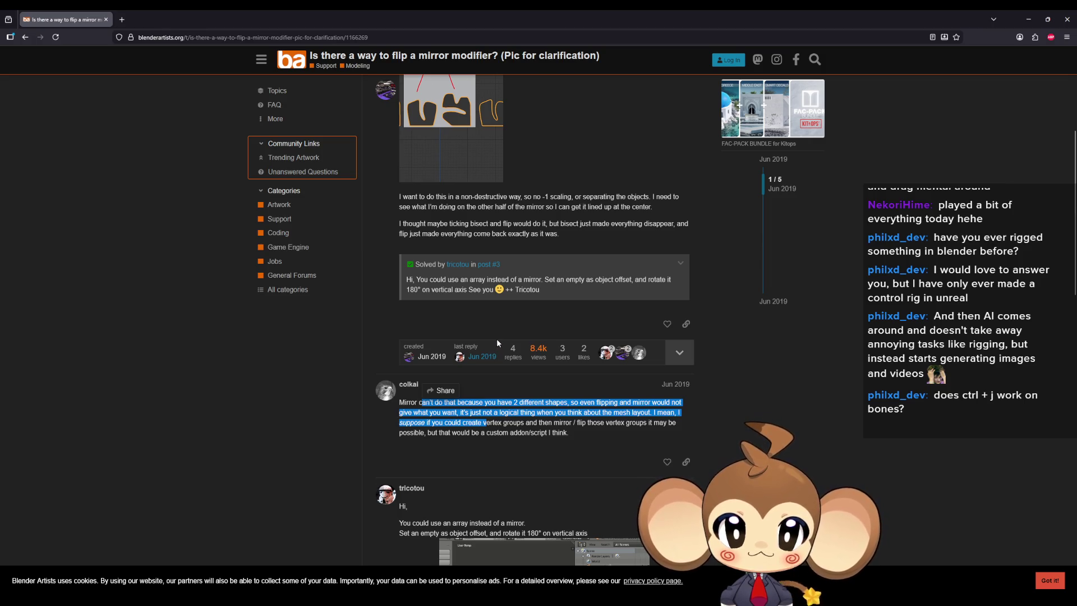
Step: Highlight the array and empty-as-object-offset suggestions, then minimize Firefox
scroll(497, 339, "down", 4)
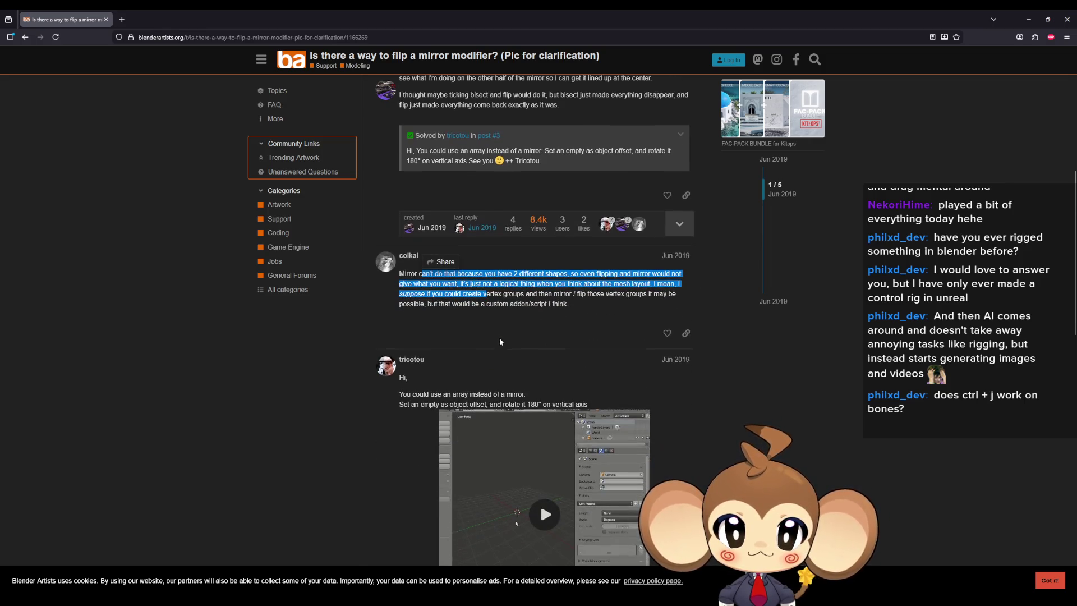
left_click_drag(489, 309, 424, 308)
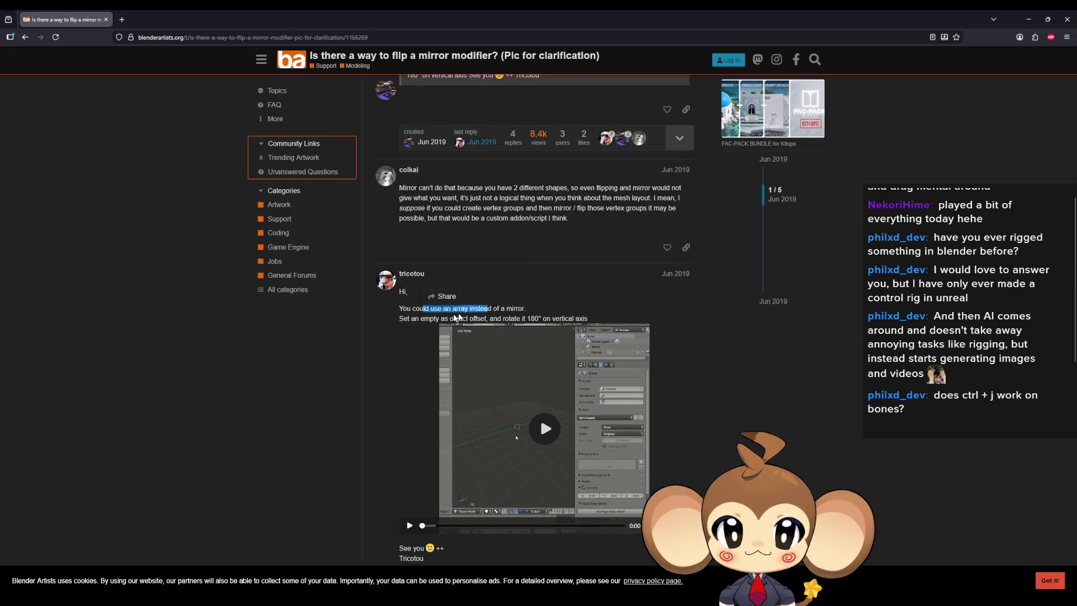
left_click_drag(415, 318, 481, 318)
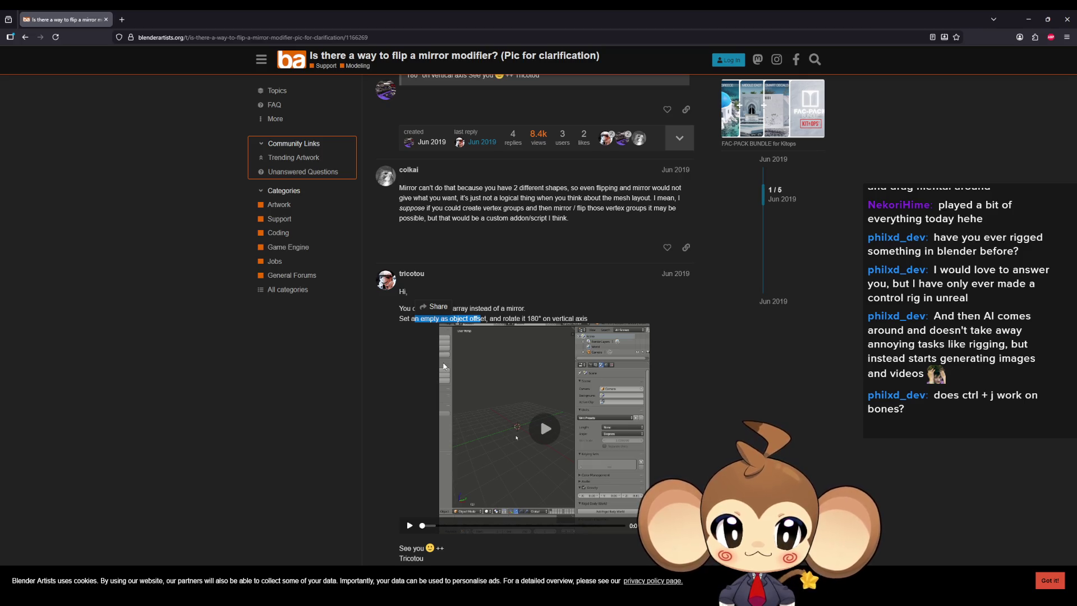
left_click(1032, 19)
middle_click_drag(651, 342, 577, 302)
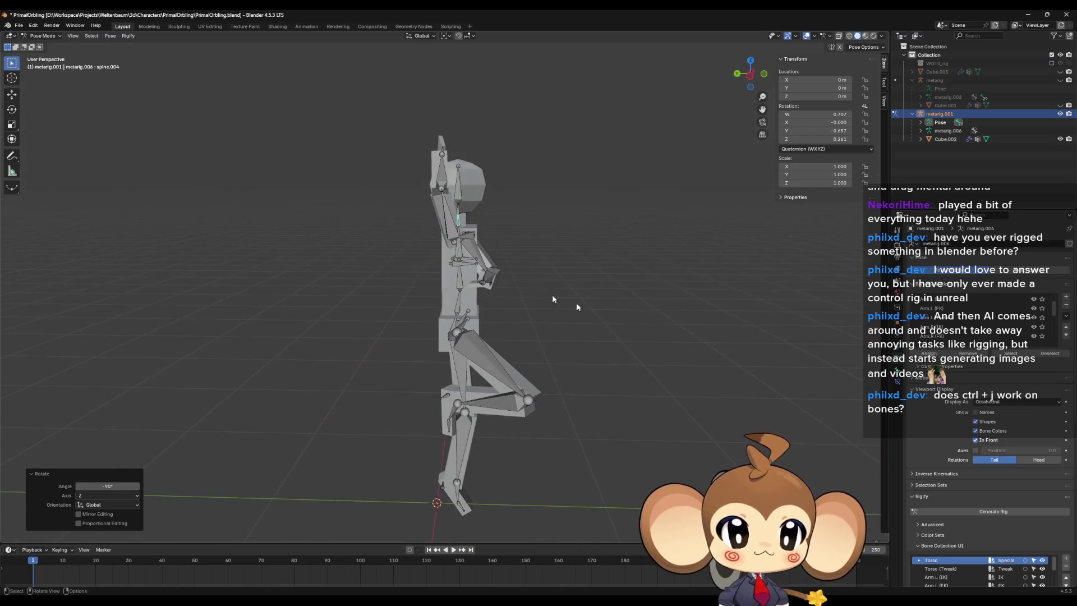
Step: Return metarig.001 to Object Mode, add a Plain Axes empty at the origin, and reselect the rig
left_click(42, 35)
left_click(44, 45)
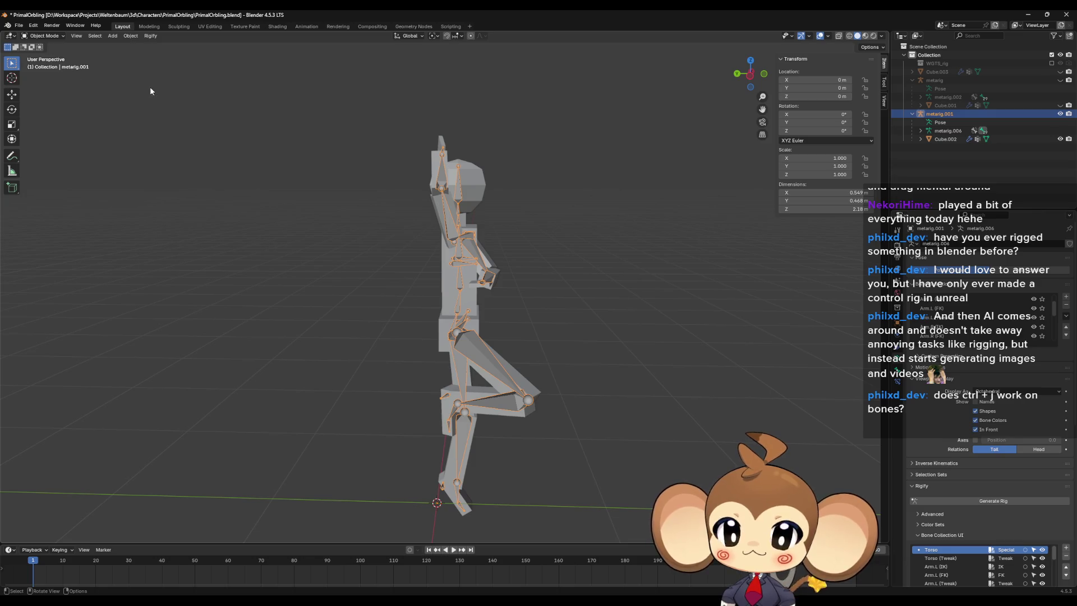
left_click(112, 36)
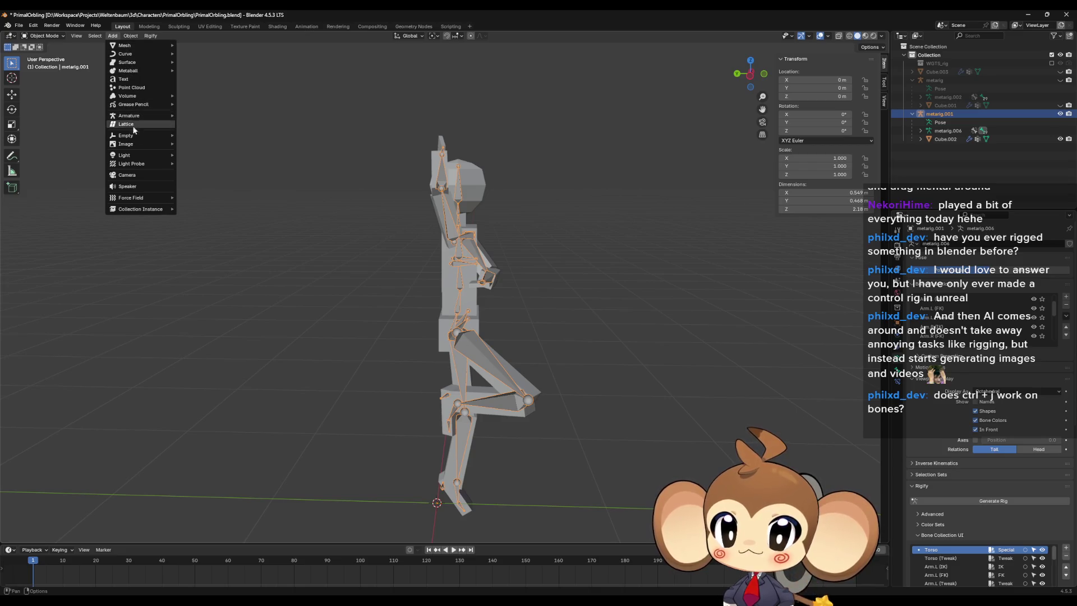
mouse_move(140, 135)
left_click(209, 138)
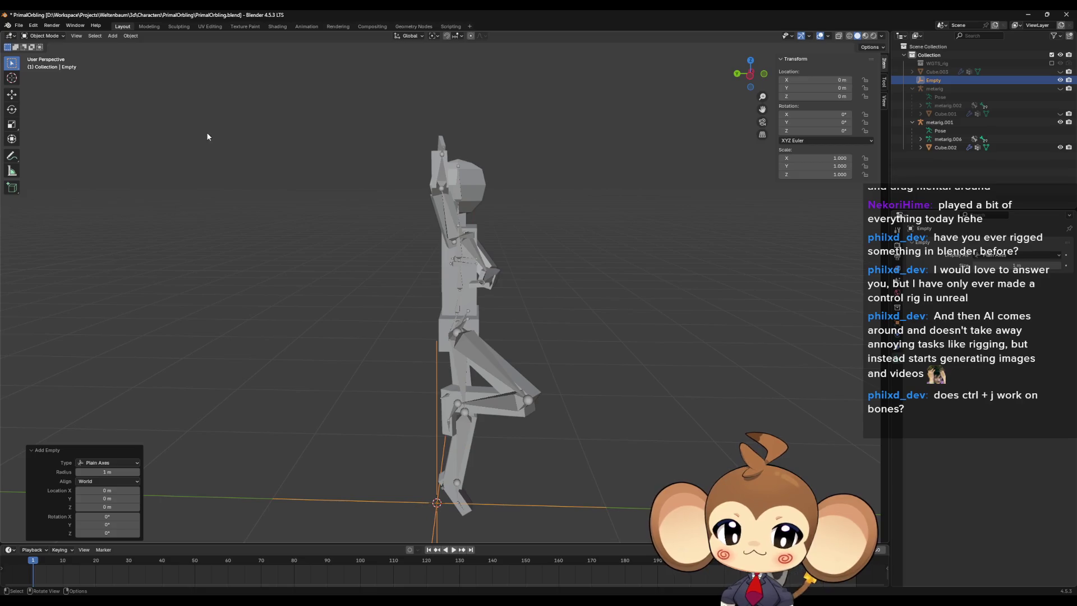
left_click(468, 344)
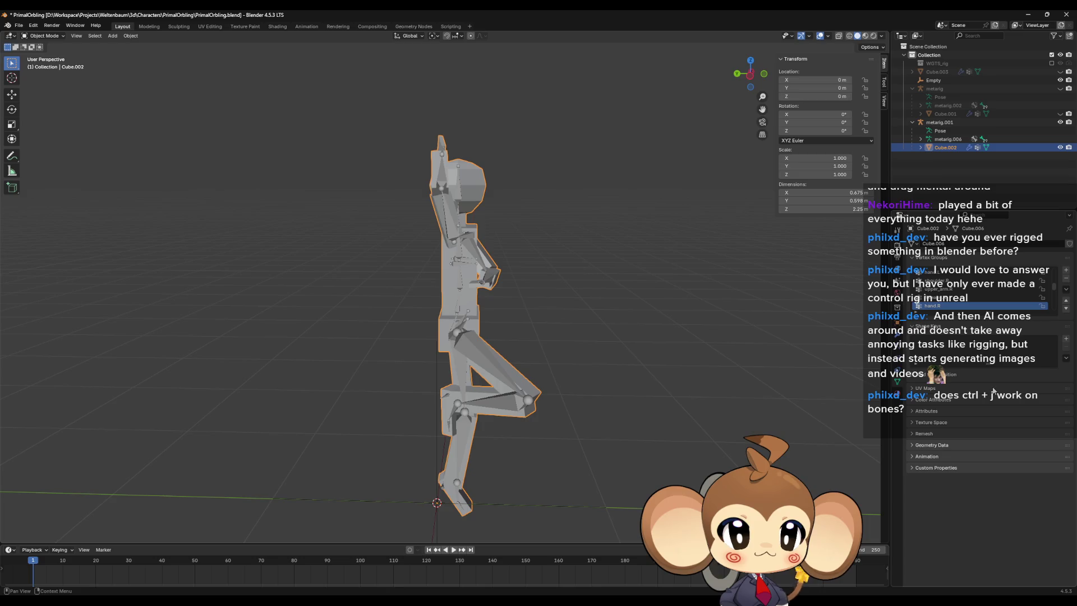
Step: Add an Array modifier to the mannequin with the Empty as its object offset
left_click(897, 332)
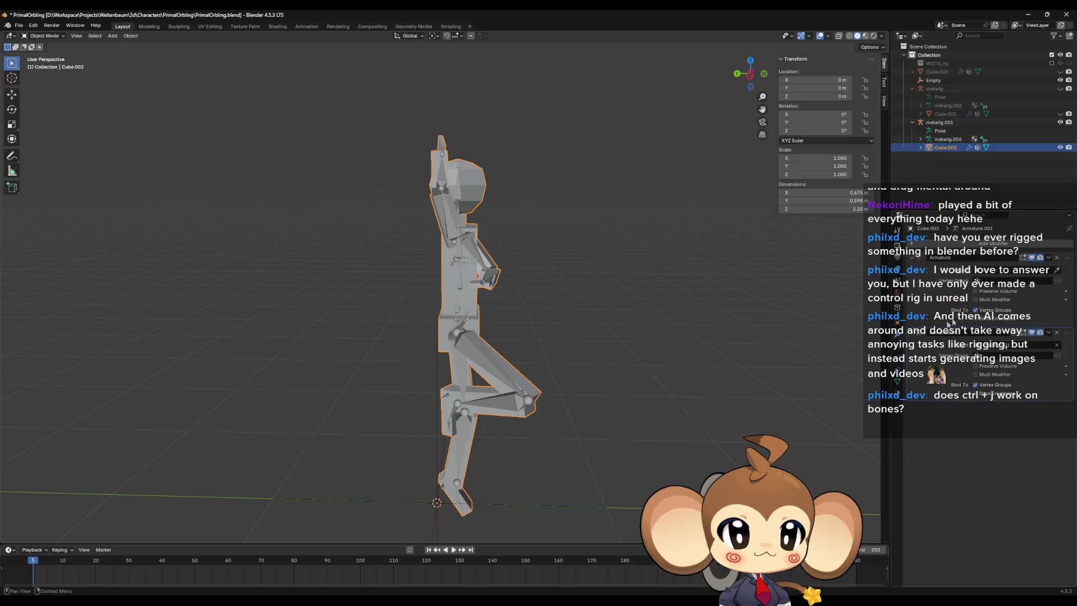
left_click(992, 242)
mouse_move(963, 277)
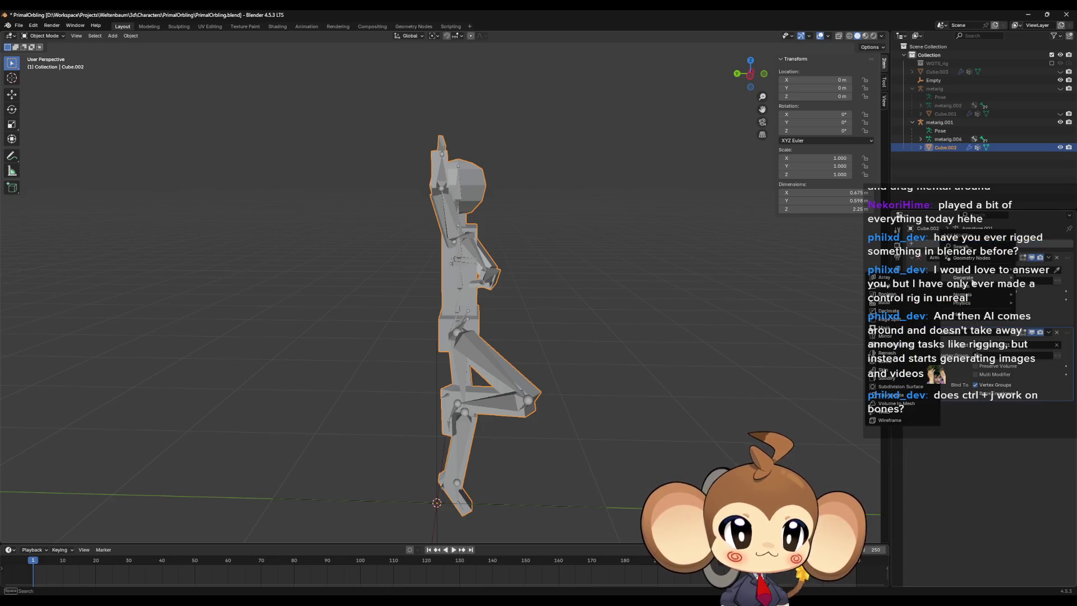
type("array")
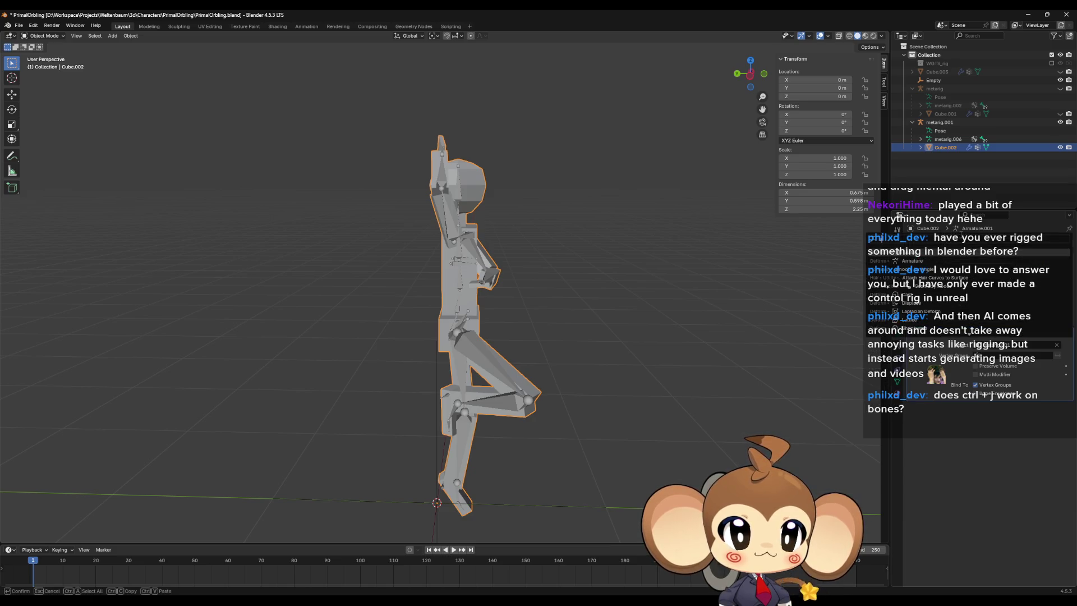
left_click(926, 261)
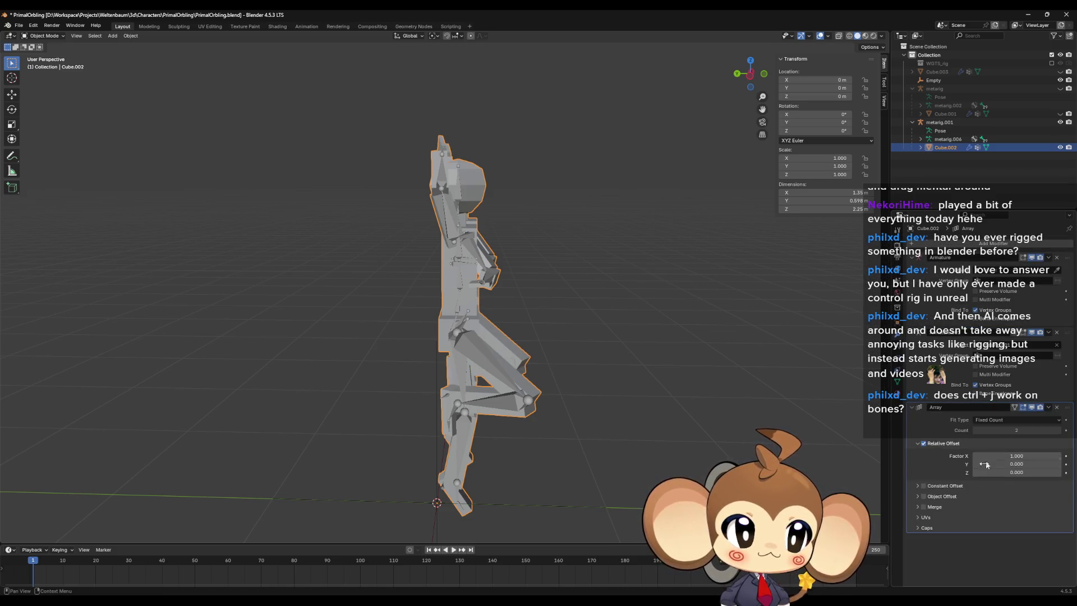
left_click(923, 496)
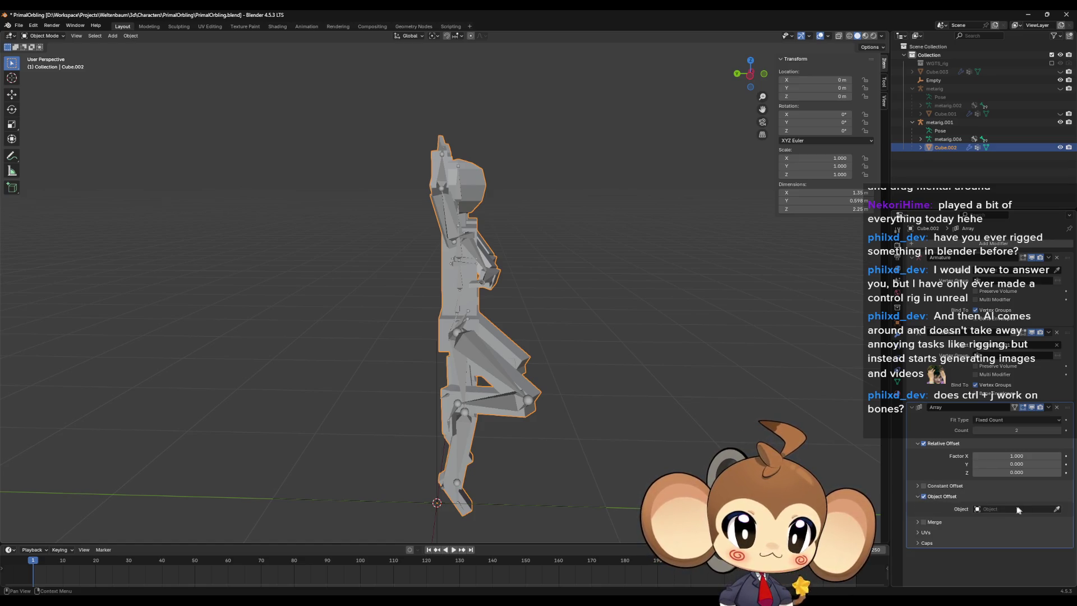
left_click(1003, 508)
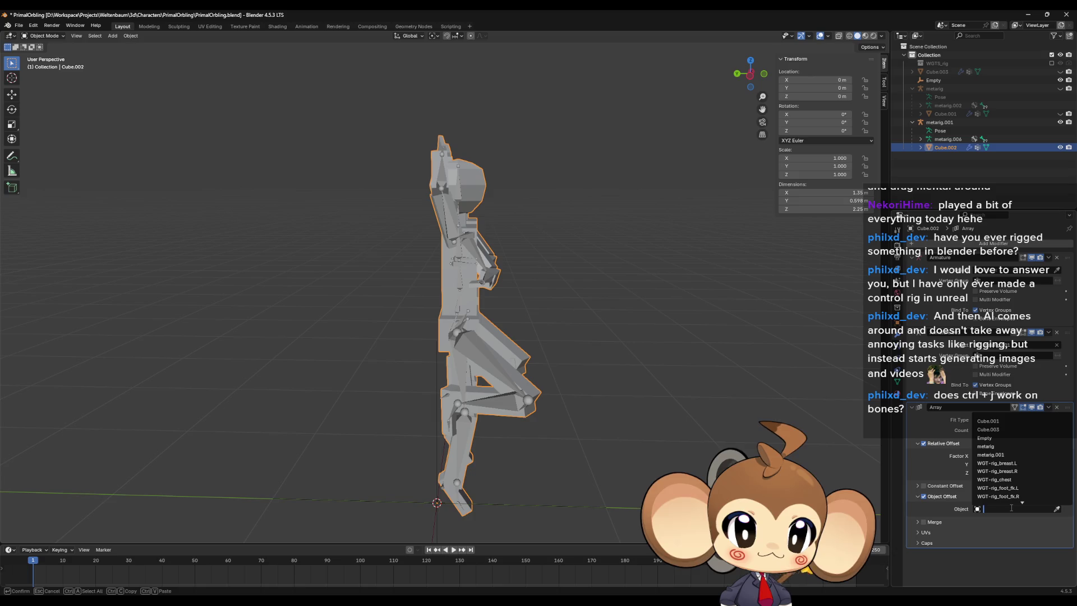
left_click(984, 438)
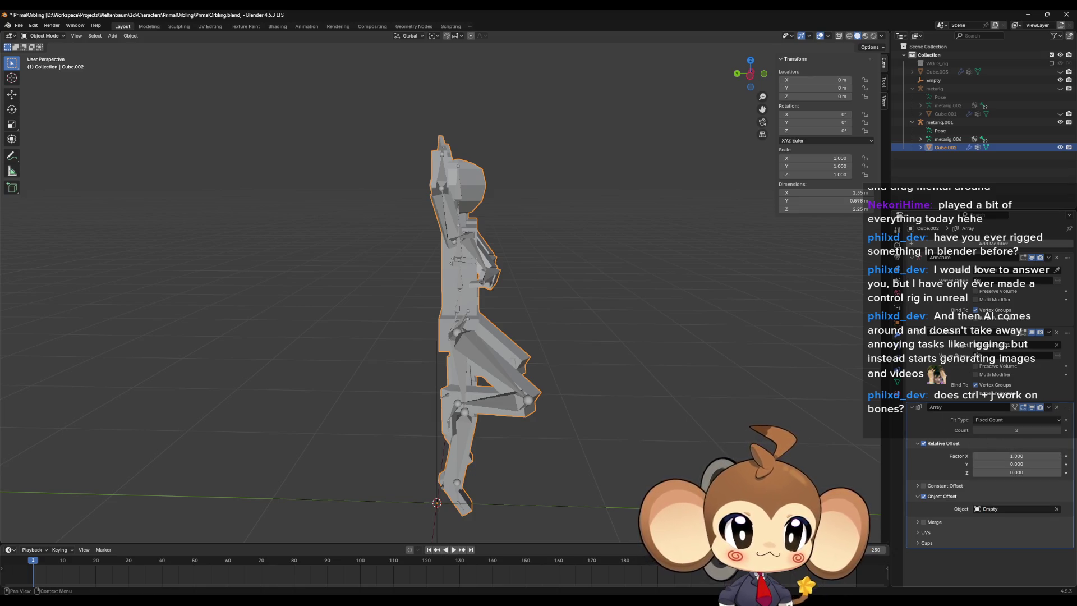
Step: Turn off Relative Offset and enable Constant Offset in the Array
left_click(923, 443)
left_click(923, 443)
left_click(922, 443)
middle_click_drag(795, 418, 482, 347)
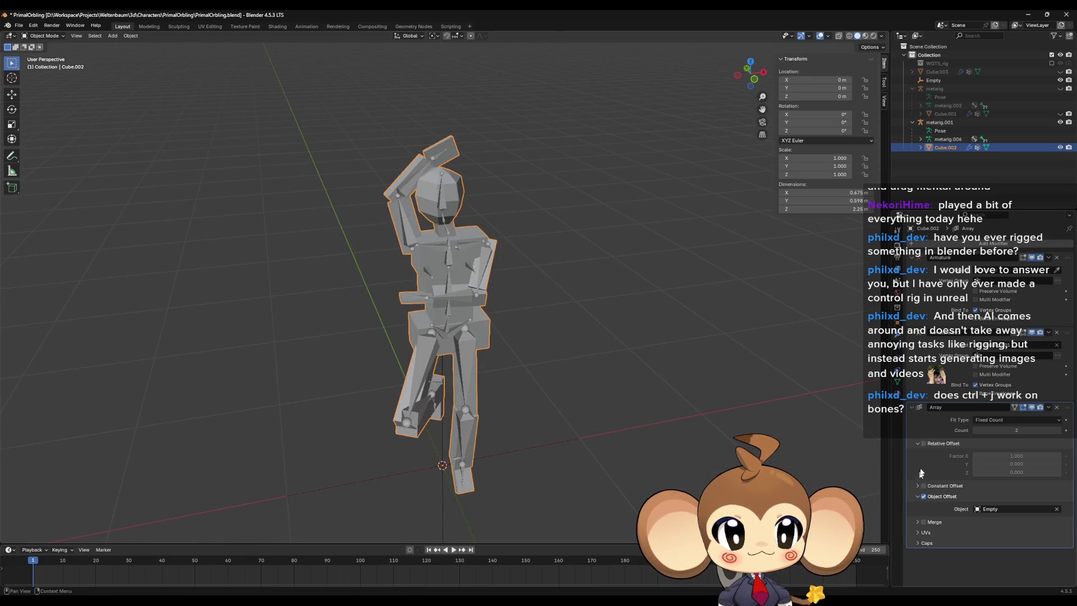
left_click(918, 443)
left_click(923, 454)
middle_click_drag(645, 336, 774, 328)
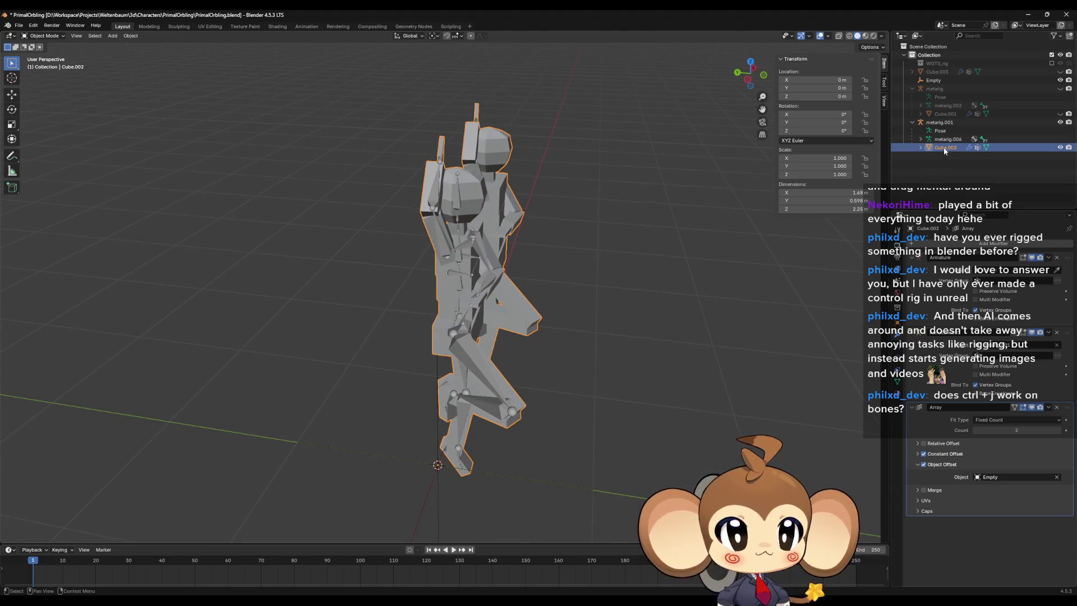
left_click(940, 81)
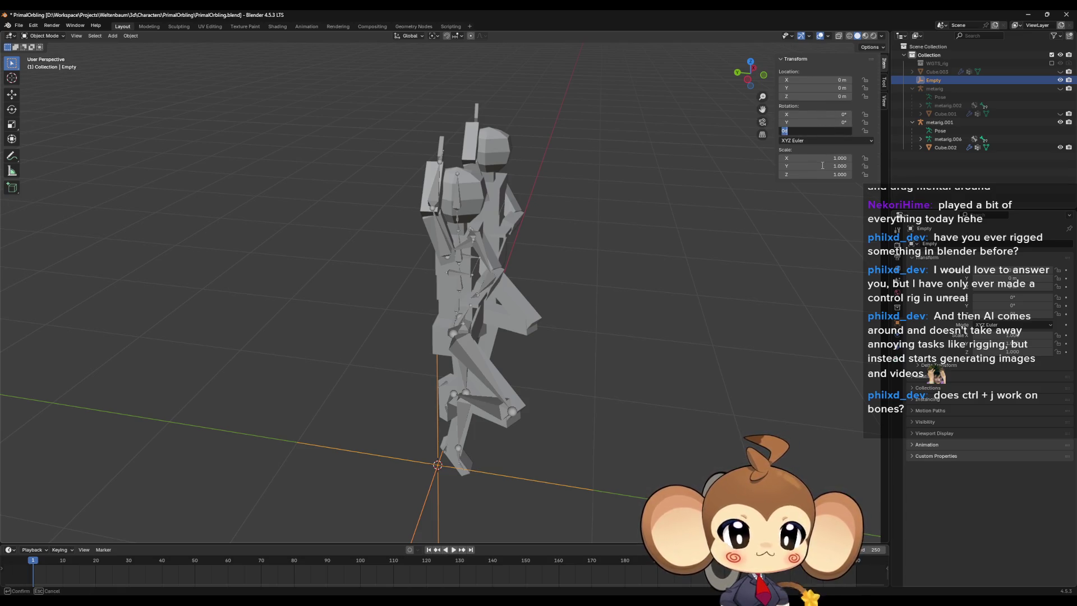
left_click(818, 130)
type("180")
Step: Rotate the Empty 180° about Z and uncheck Constant Offset on Cube.002's Array
key("Return")
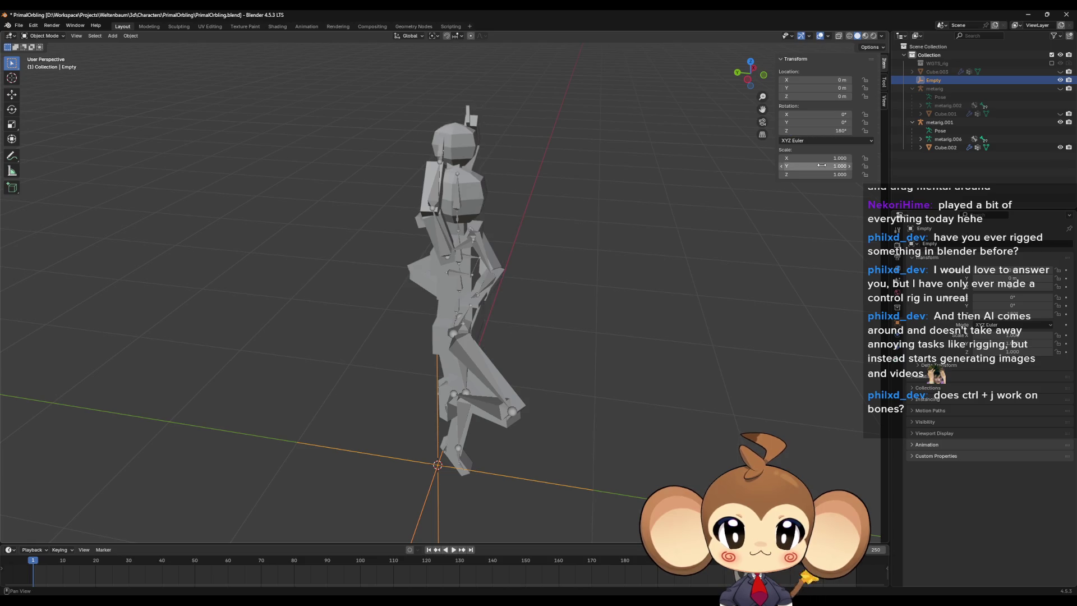
mouse_move(719, 117)
middle_mouse_down()
mouse_move(591, 235)
mouse_move(517, 244)
mouse_move(746, 233)
middle_mouse_up()
left_click(939, 123)
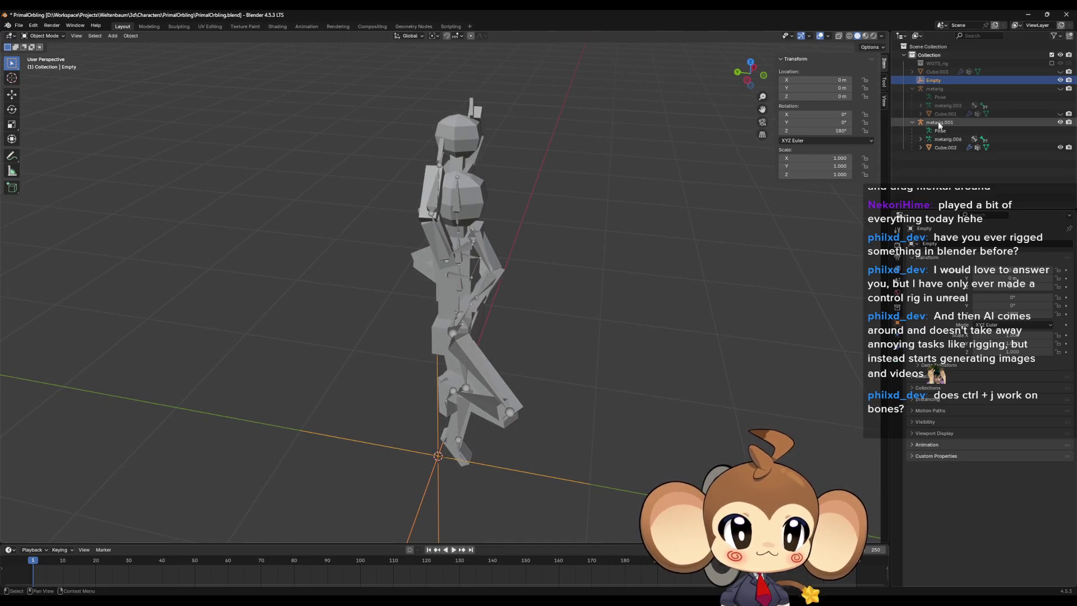
left_click(940, 147)
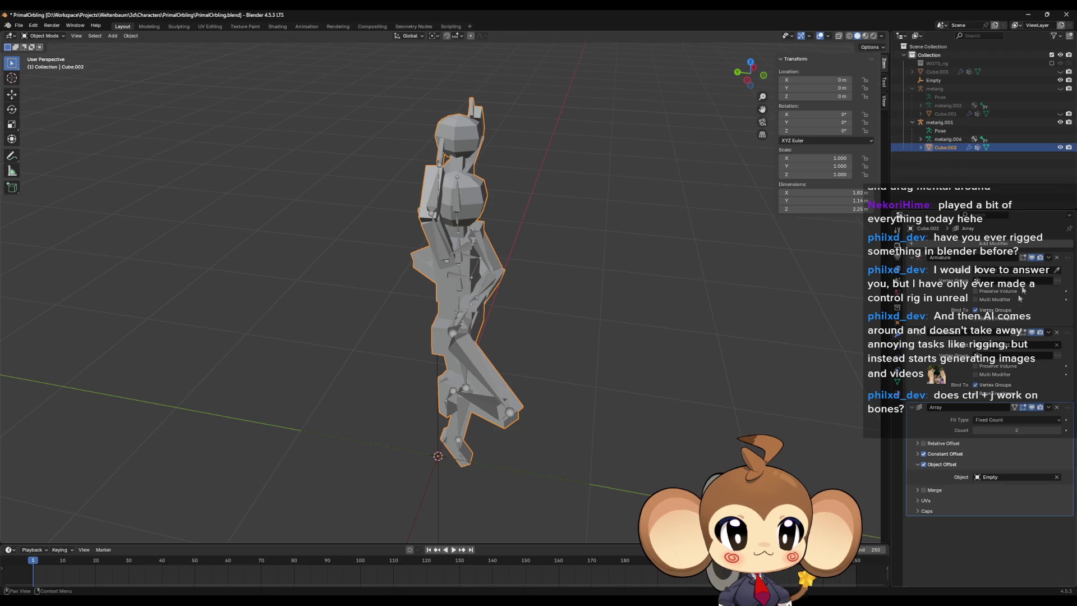
left_click(922, 454)
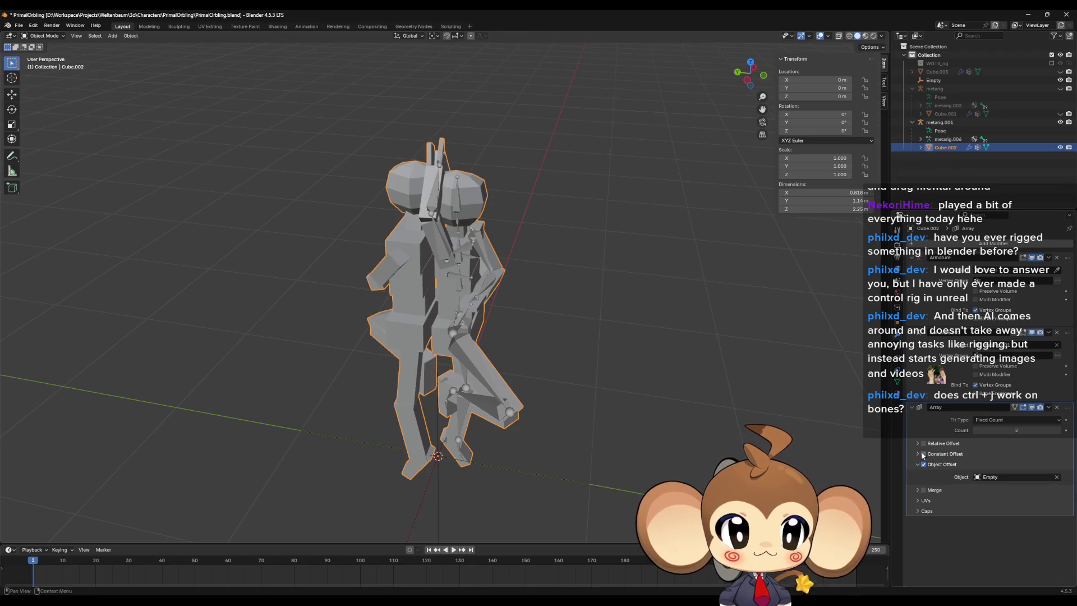
mouse_move(672, 348)
middle_mouse_down()
mouse_move(637, 335)
mouse_move(613, 288)
mouse_move(683, 277)
mouse_move(687, 400)
mouse_move(548, 365)
mouse_move(777, 252)
middle_mouse_up()
left_click(935, 130)
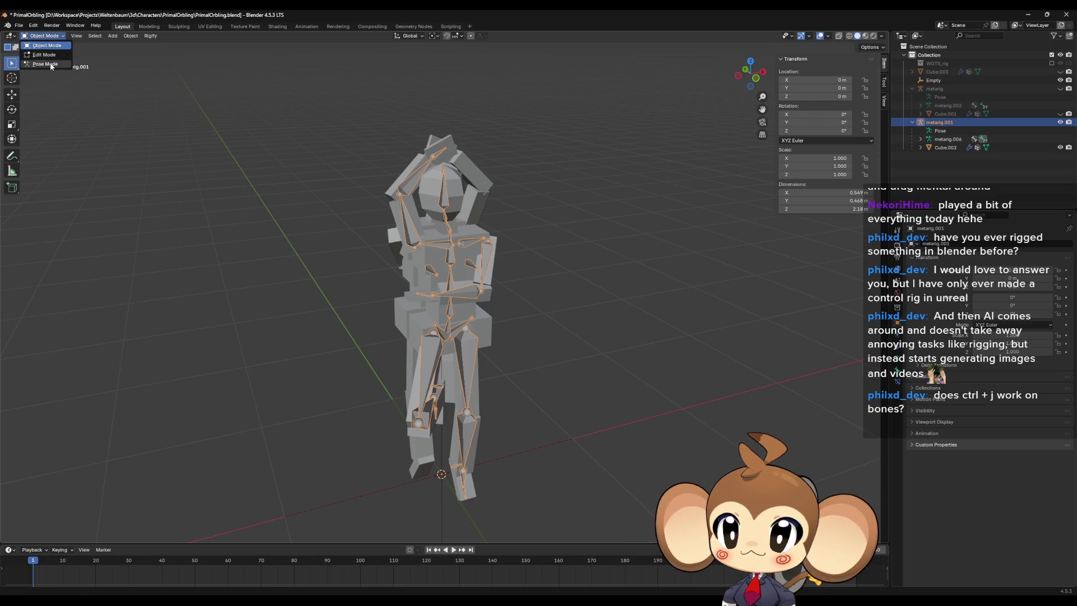
Step: Put metarig.001 in Pose Mode and give thigh.R a first free rotation
left_click(51, 66)
key("r")
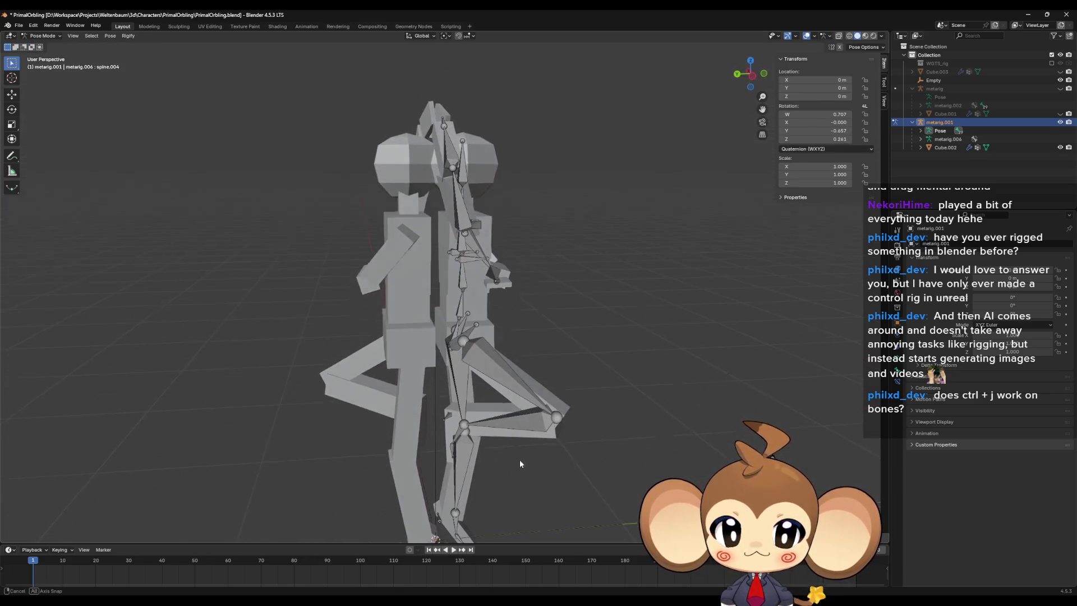
key("Escape")
left_click(518, 359)
mouse_move(518, 358)
middle_mouse_down()
mouse_move(527, 381)
mouse_move(561, 381)
mouse_move(505, 404)
mouse_move(472, 445)
mouse_move(471, 422)
middle_mouse_up()
key("r")
left_click(578, 384)
Step: Rotate thigh.R about the Z axis, then rotate shin.R freely
left_click(482, 438)
left_click(463, 383)
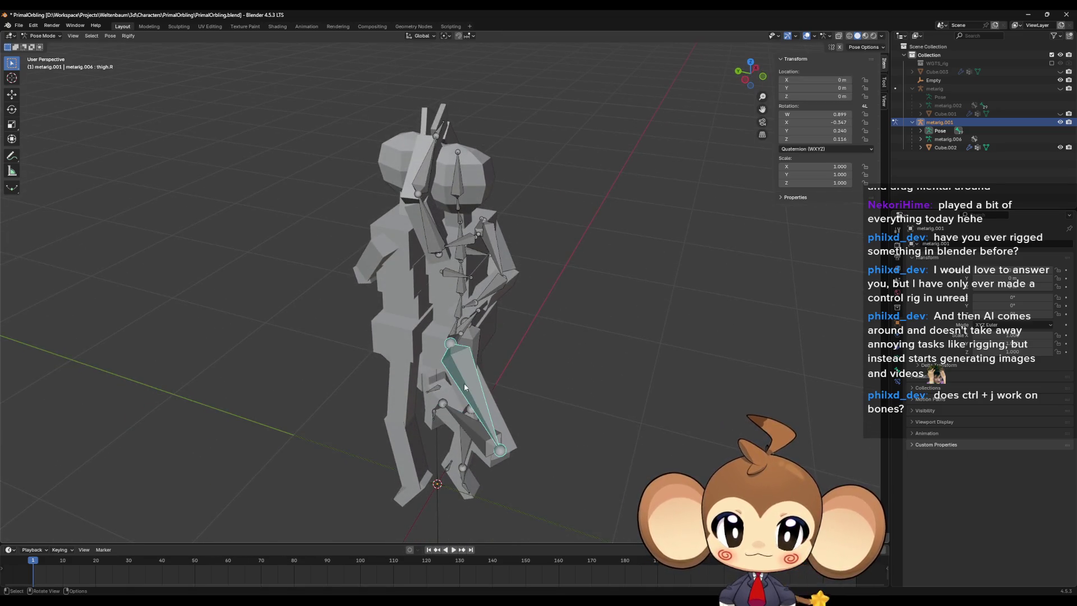
key("r")
key("z")
left_click(471, 383)
middle_click_drag(472, 383, 496, 436)
left_click(474, 403)
scroll(495, 435, "up", 3)
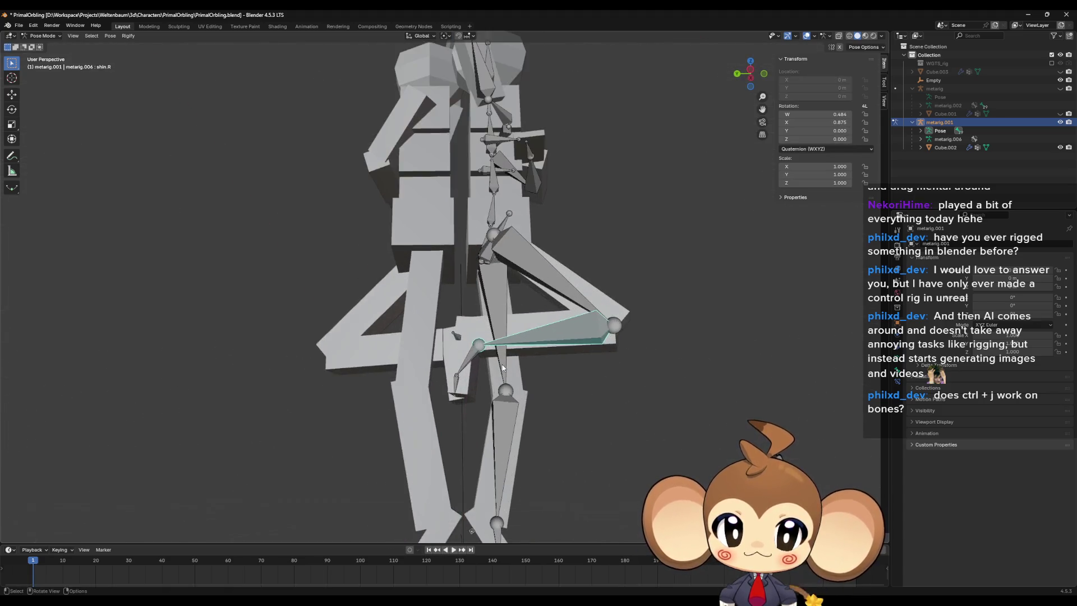
key("r")
left_click(499, 390)
Step: Rotate shin.R 9.71° about Z, then turn thigh.R about the X axis
mouse_move(499, 389)
middle_mouse_down()
mouse_move(447, 420)
mouse_move(427, 342)
mouse_move(440, 337)
mouse_move(408, 314)
mouse_move(493, 399)
mouse_move(483, 393)
mouse_move(471, 415)
mouse_move(538, 374)
middle_mouse_up()
left_click(440, 336)
left_click(493, 399)
key("r")
key("z")
left_click(475, 406)
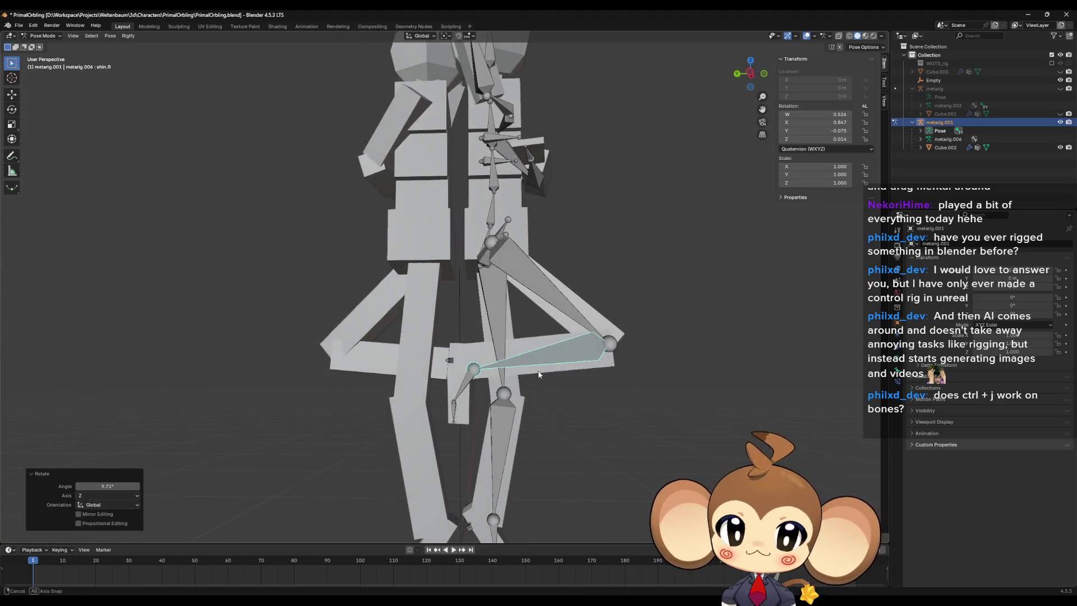
left_click(548, 288)
key("r")
key("x")
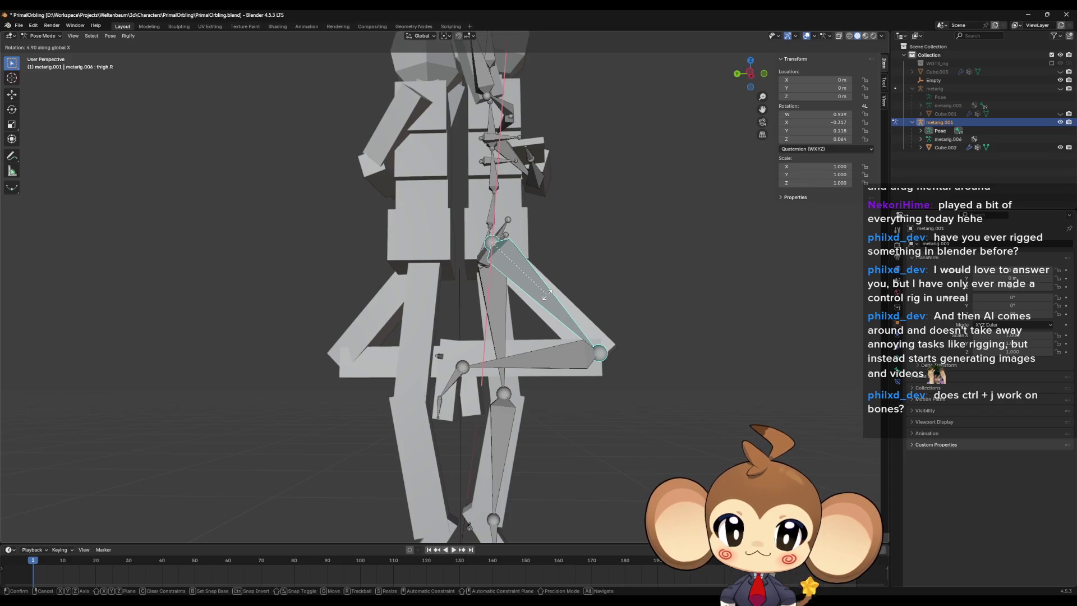
left_click(545, 295)
Step: Fine-tune the leg: shin.R by -19.5°, then thigh.R by 7.53° and 3.41°
left_click(533, 359)
key("r")
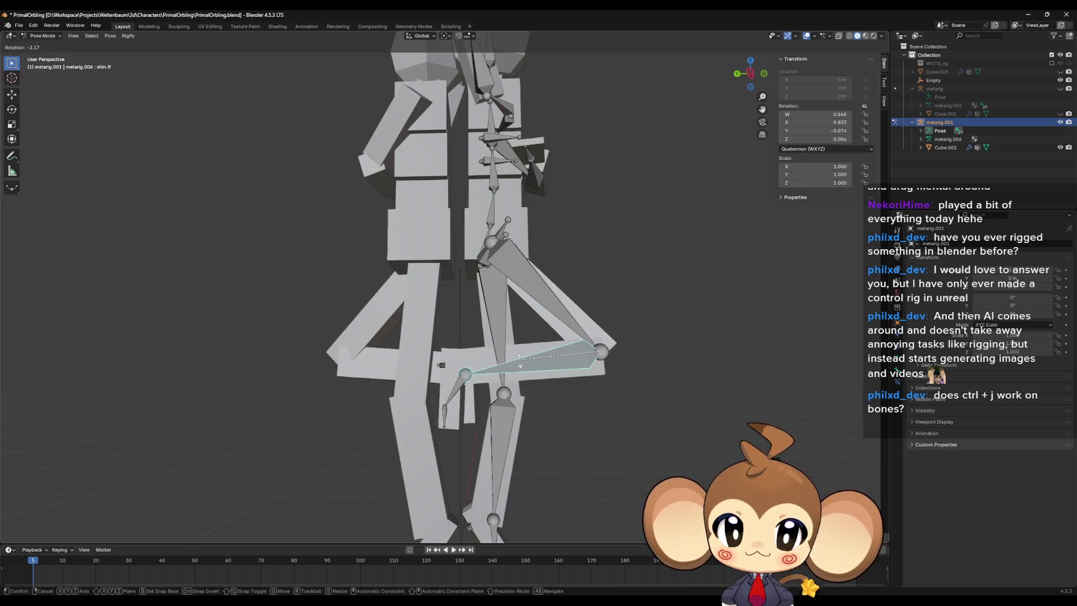
left_click(511, 392)
left_click(552, 309)
key("r")
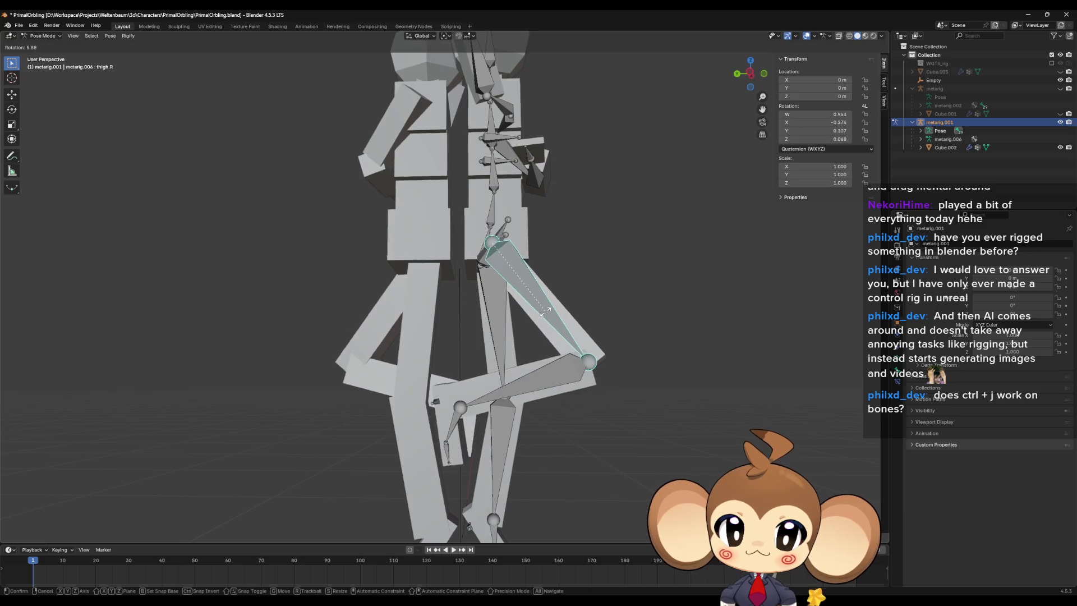
left_click(542, 321)
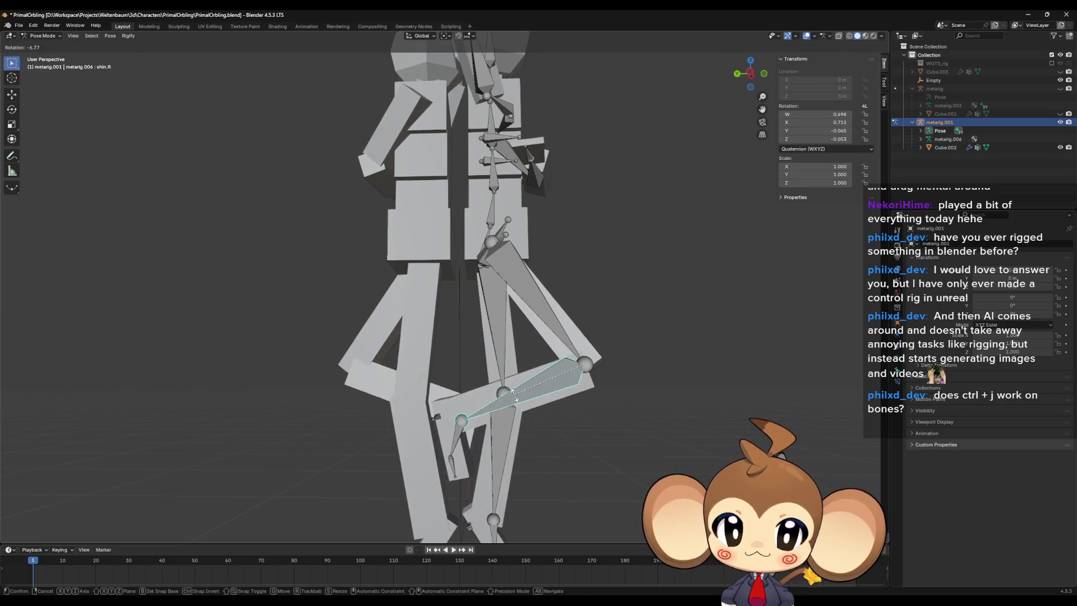
key("r")
left_click(535, 384)
mouse_move(536, 383)
middle_mouse_down()
mouse_move(549, 381)
mouse_move(413, 382)
mouse_move(426, 375)
mouse_move(493, 392)
mouse_move(460, 420)
mouse_move(454, 366)
middle_mouse_up()
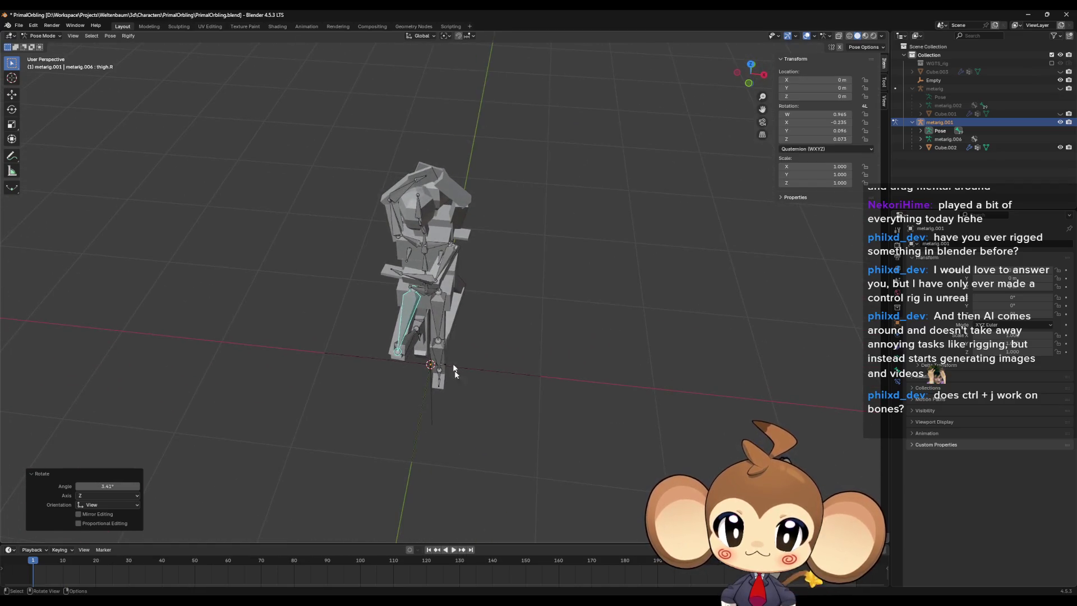
mouse_move(445, 277)
middle_mouse_down()
mouse_move(353, 250)
mouse_move(356, 235)
mouse_move(385, 217)
mouse_move(460, 280)
middle_mouse_up()
Step: Take the armature through Edit Mode and back into Object Mode
scroll(460, 280, "up", 4)
mouse_move(488, 314)
middle_mouse_down()
mouse_move(524, 345)
mouse_move(537, 332)
mouse_move(586, 348)
mouse_move(585, 369)
mouse_move(455, 420)
mouse_move(451, 441)
mouse_move(504, 393)
mouse_move(561, 365)
mouse_move(879, 245)
middle_mouse_up()
scroll(452, 441, "down", 5)
key("Tab")
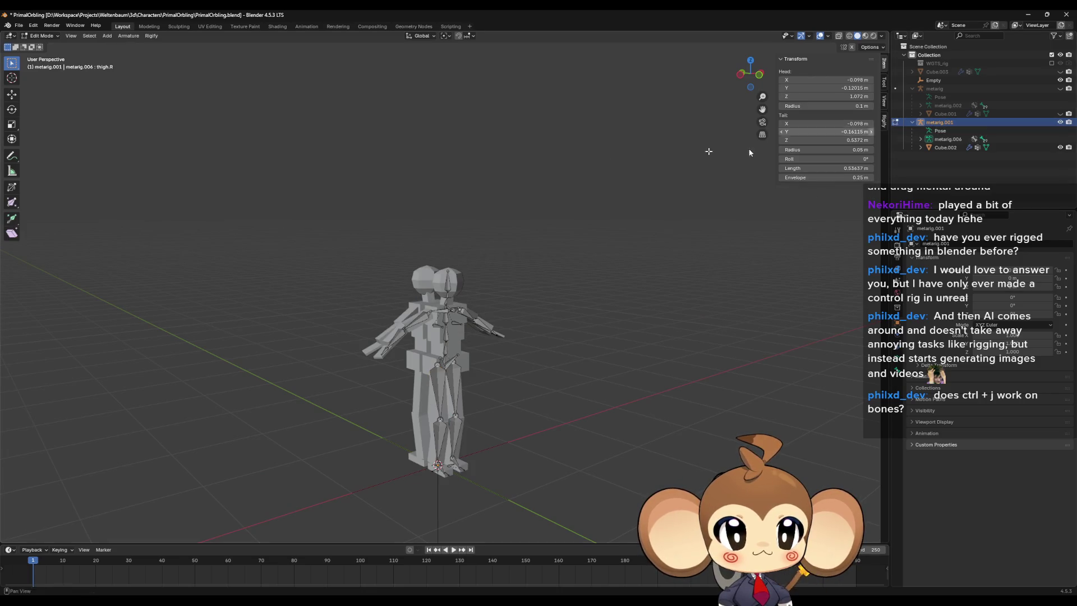
left_click(48, 47)
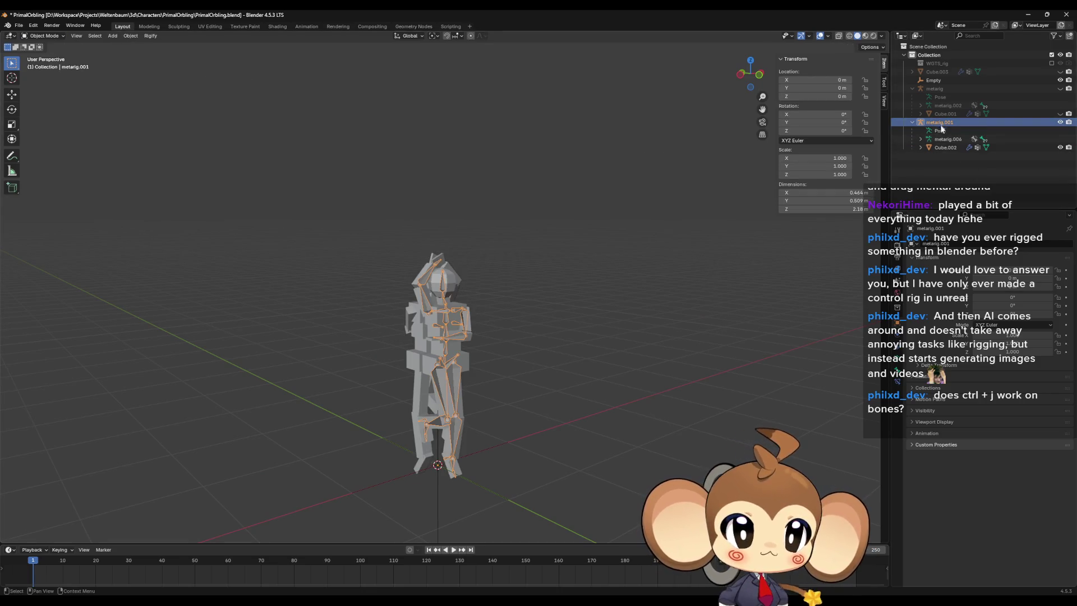
Step: Select Cube.002, try moving it along Y, then undo so it stays in place
left_click(946, 147)
mouse_move(561, 437)
middle_mouse_down()
mouse_move(515, 404)
mouse_move(536, 413)
middle_mouse_up()
scroll(588, 435, "up", 4)
mouse_move(588, 435)
middle_mouse_down()
mouse_move(500, 355)
mouse_move(499, 304)
middle_mouse_up()
middle_click_drag(520, 347, 521, 362)
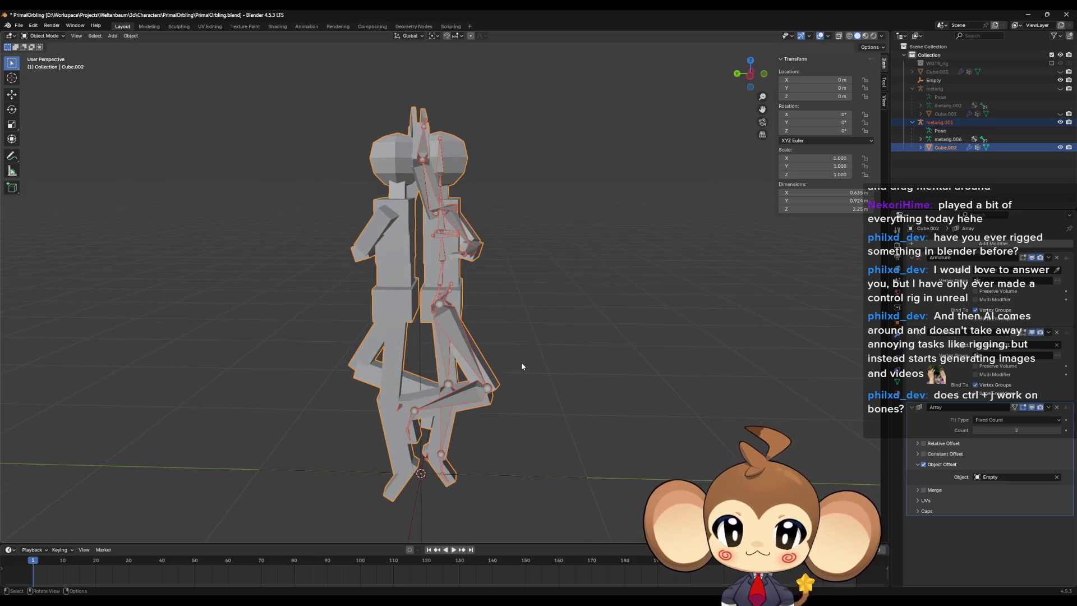
key("g")
key("y")
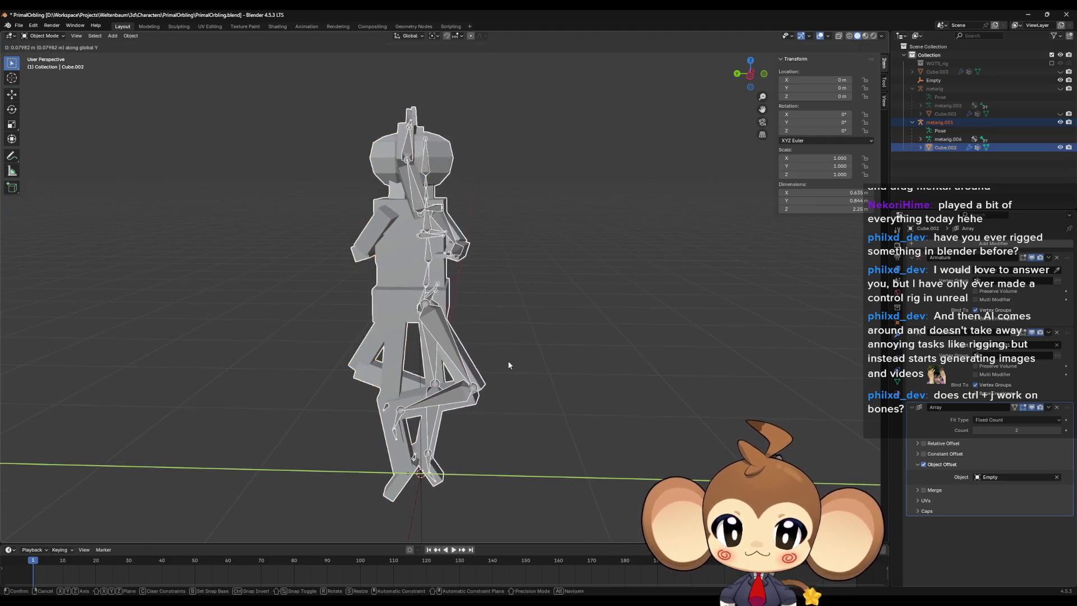
left_click(508, 365)
key("ctrl+z")
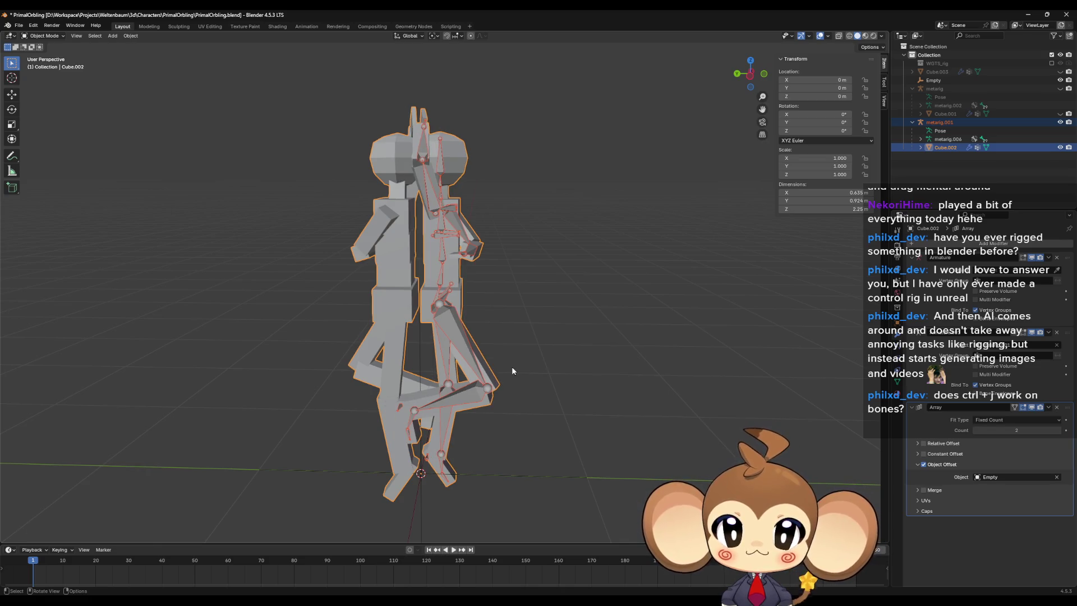